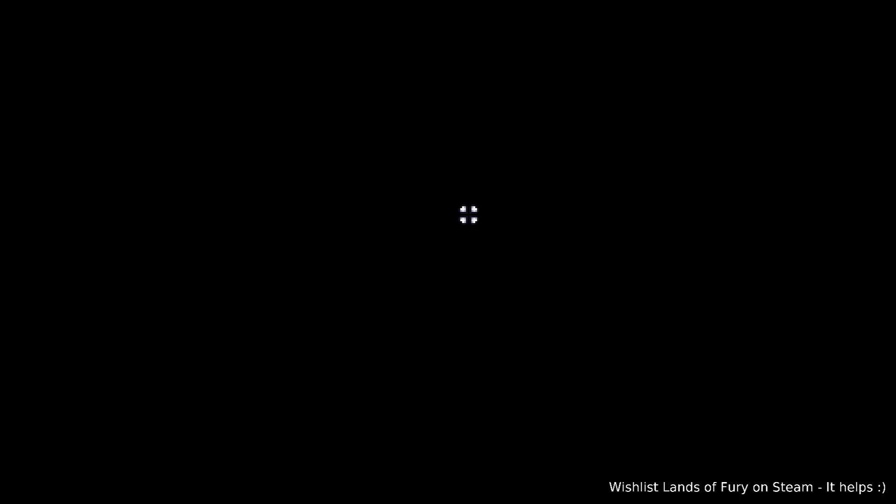
Walk the hero up, right and back down the Elderglade Forest dirt path
{"action": "key", "text": "w"}
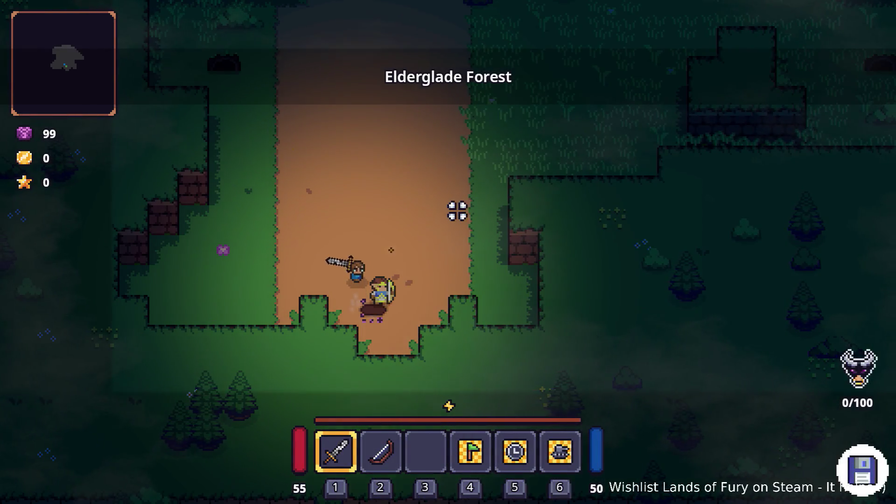
{"action": "key", "text": "w"}
{"action": "key", "text": "d"}
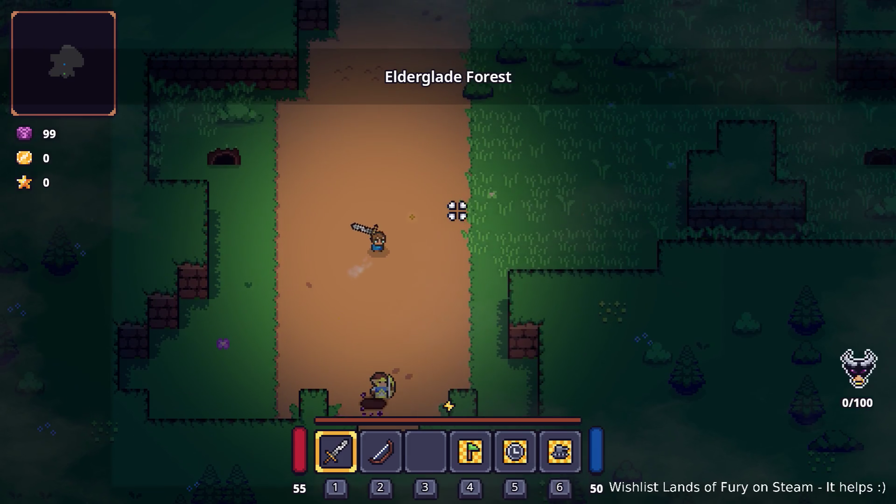
{"action": "key", "text": "d"}
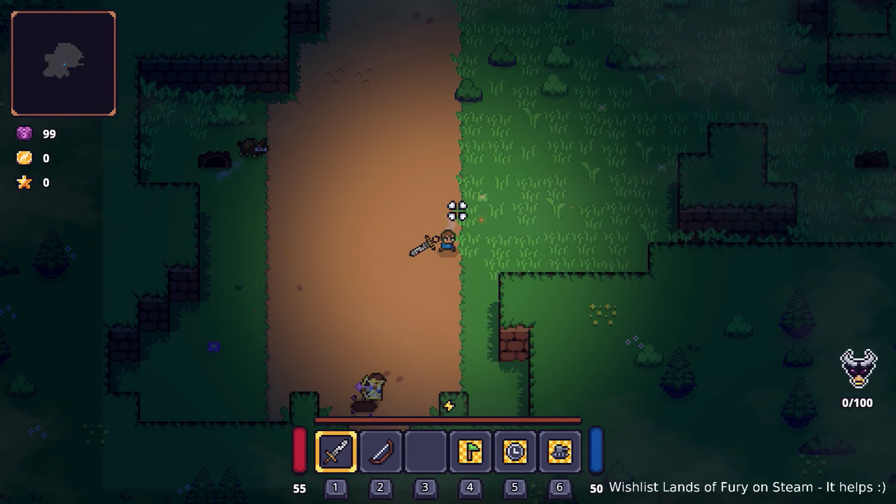
{"action": "key", "text": "s"}
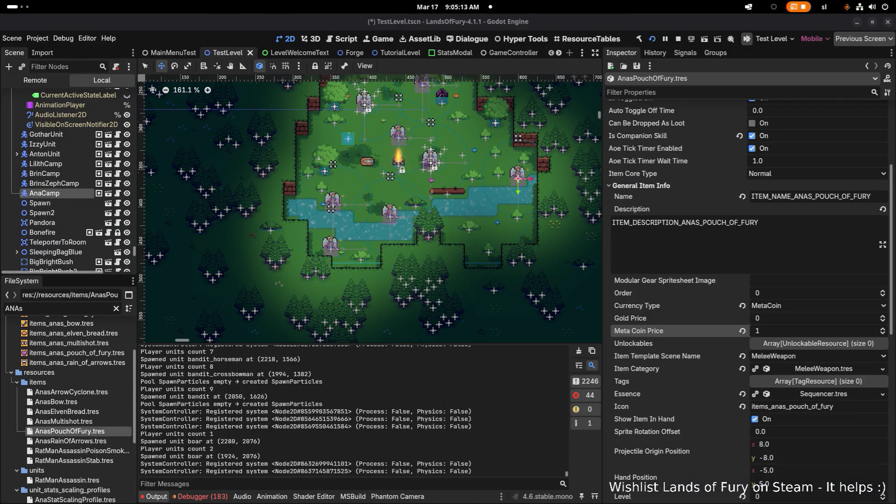
View the Debugger's logged errors, then swing the sword toward the aimed spot
{"action": "left_click", "coordinate": [187, 500]}
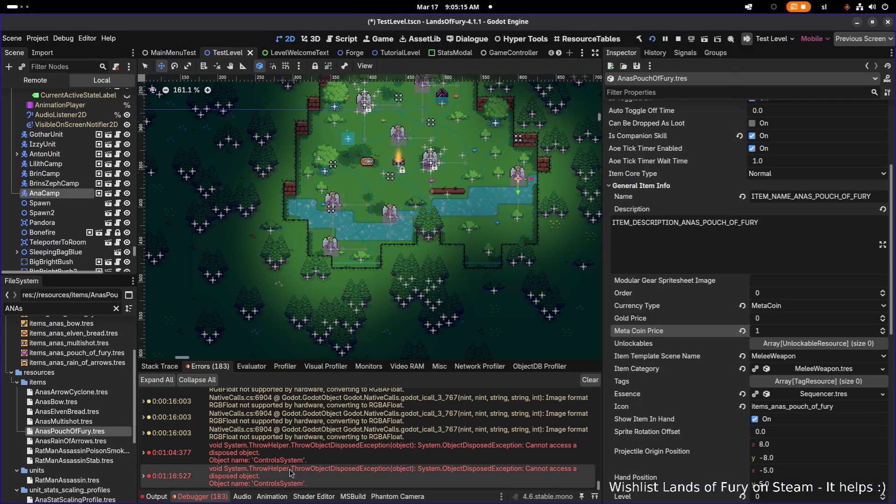
{"action": "mouse_move", "coordinate": [313, 452]}
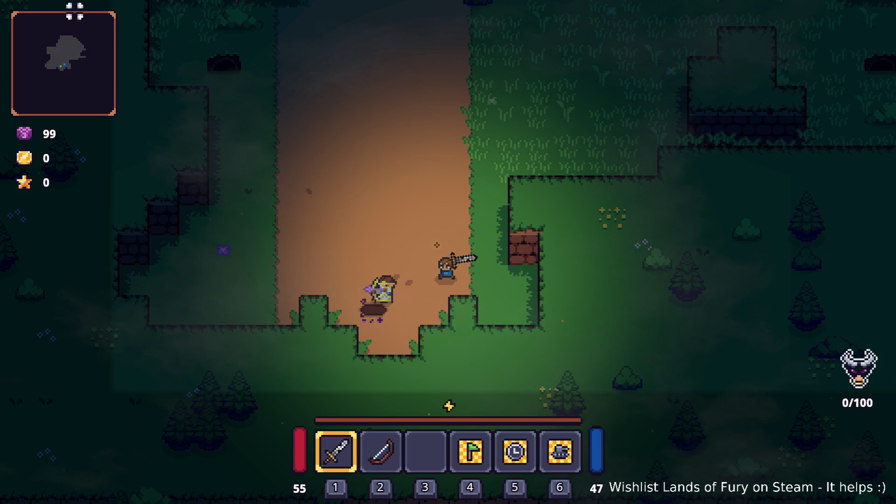
{"action": "left_click", "coordinate": [466, 140]}
Walk up the path, swing the sword twice, and briefly alt-tab away and back
{"action": "key", "text": "w"}
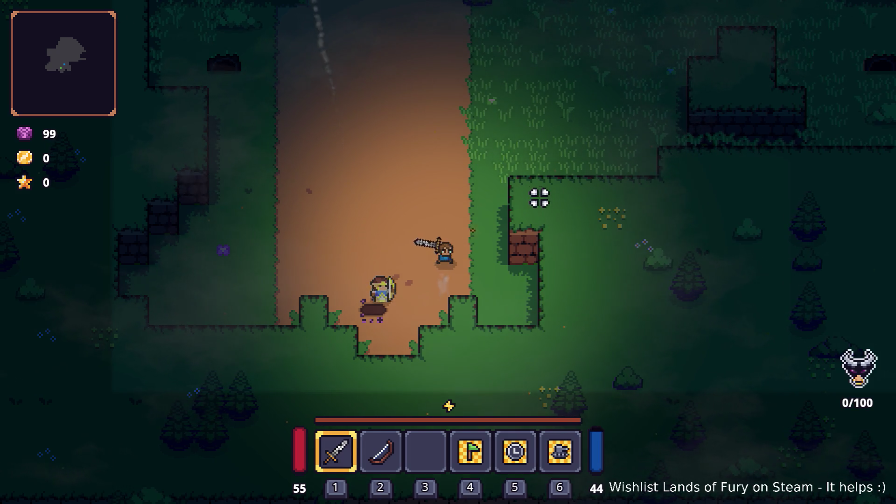
{"action": "key", "text": "w"}
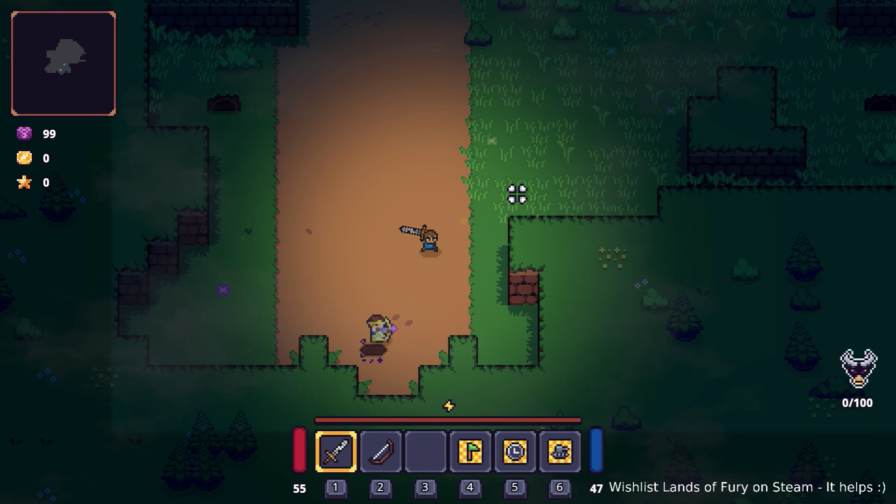
{"action": "key", "text": "w"}
{"action": "left_click", "coordinate": [426, 182]}
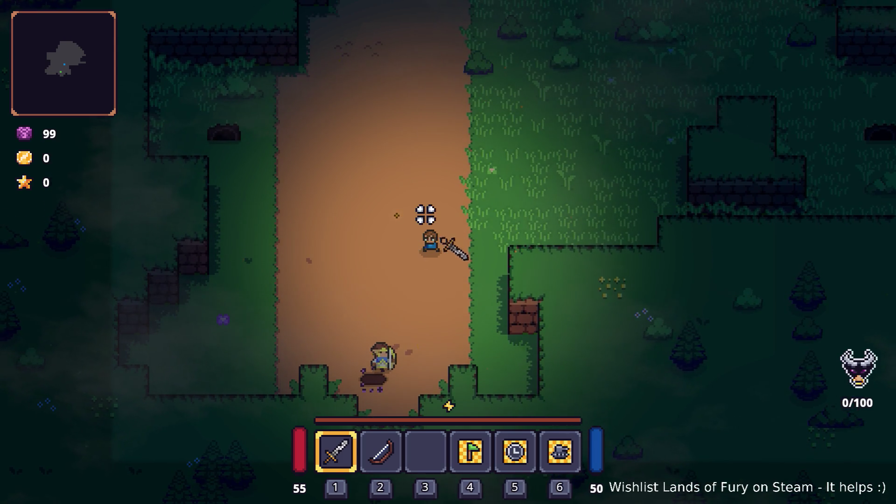
{"action": "left_click", "coordinate": [432, 215]}
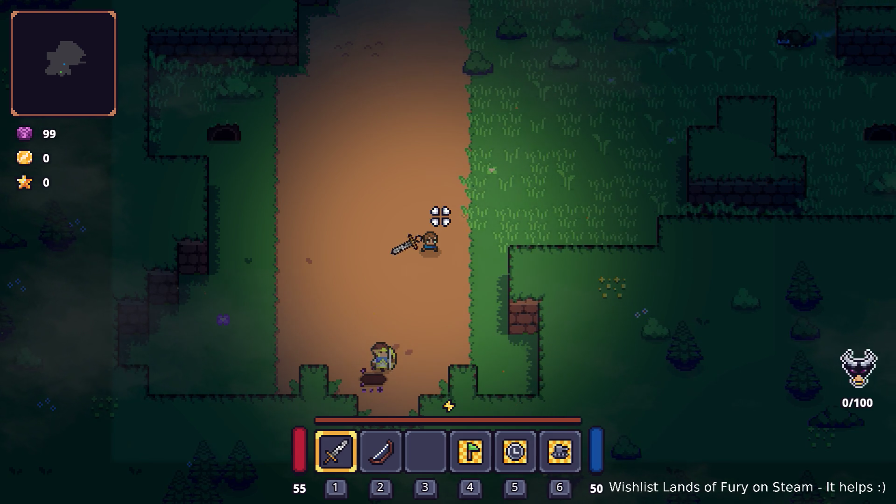
{"action": "key", "text": "alt+Tab"}
{"action": "key", "text": "alt+Tab"}
{"action": "key", "text": "alt+shift+Tab"}
{"action": "key", "text": "alt+shift+Tab"}
Walk down and right with two sword swings, then pause and quit to desktop
{"action": "key", "text": "s"}
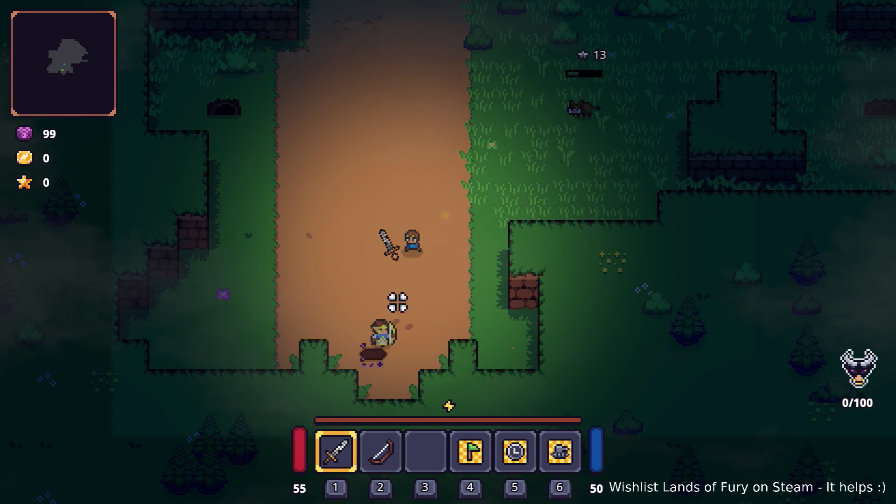
{"action": "left_click", "coordinate": [387, 315]}
{"action": "key", "text": "d"}
{"action": "left_click", "coordinate": [441, 286]}
{"action": "key", "text": "d"}
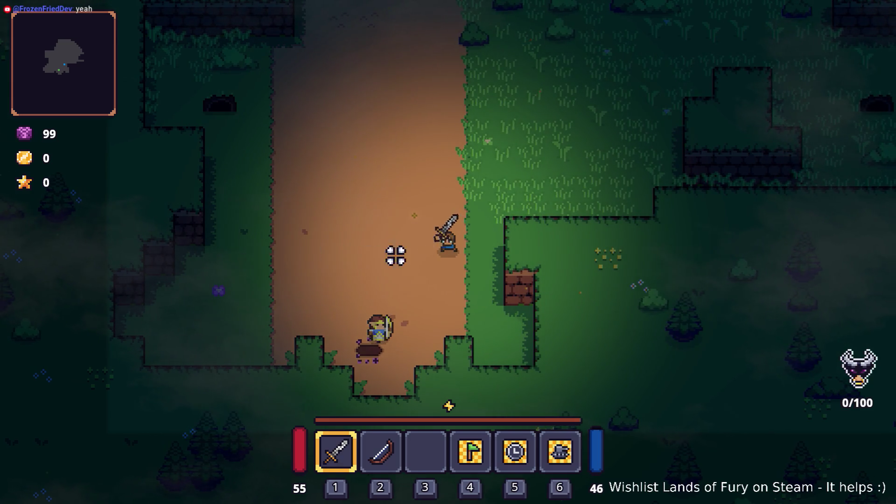
{"action": "key", "text": "Escape"}
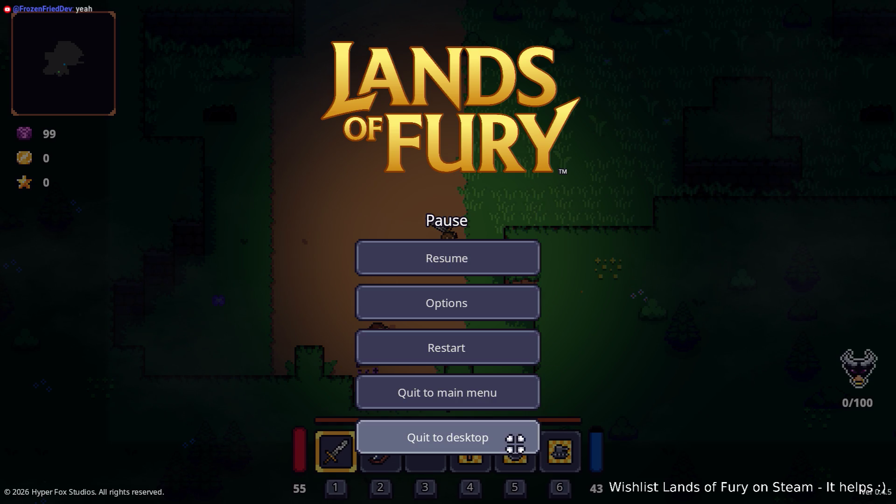
{"action": "left_click", "coordinate": [515, 445]}
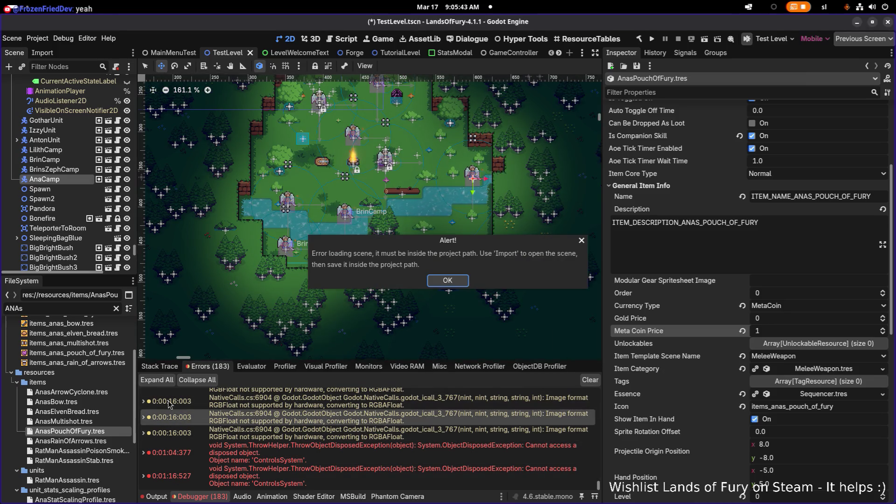
Dismiss the load alert and filter FileSystem to 'anac' to open AnaCompanion.tres
{"action": "left_click", "coordinate": [450, 283]}
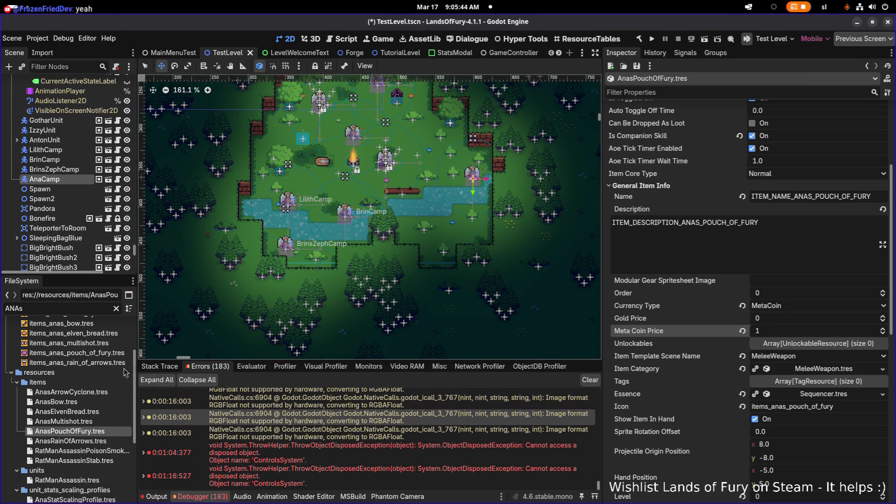
{"action": "left_click", "coordinate": [77, 421]}
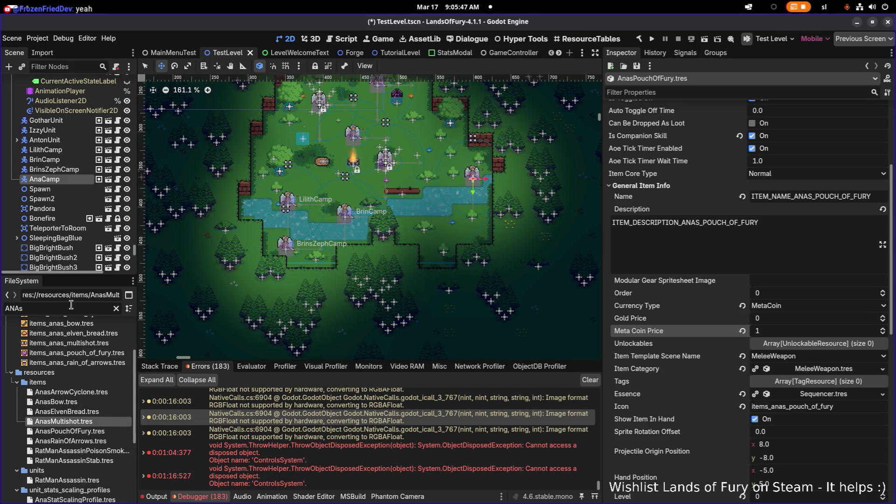
{"action": "type", "text": "a"}
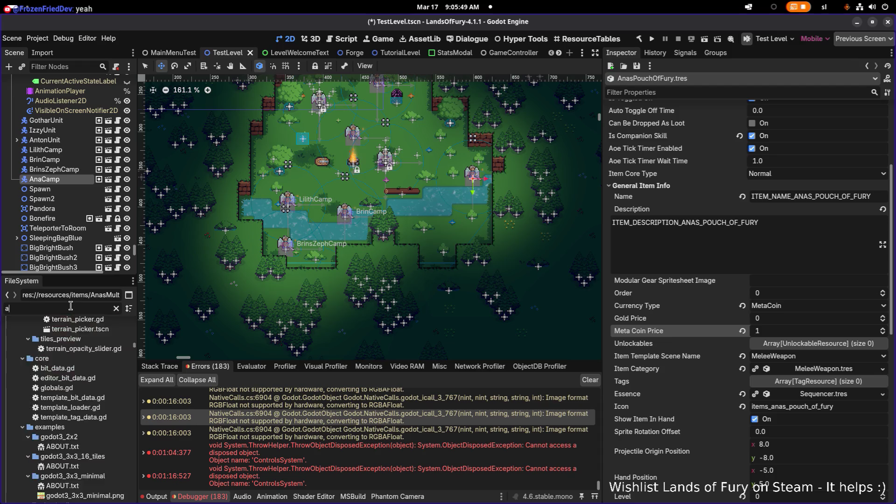
{"action": "type", "text": "nasco"}
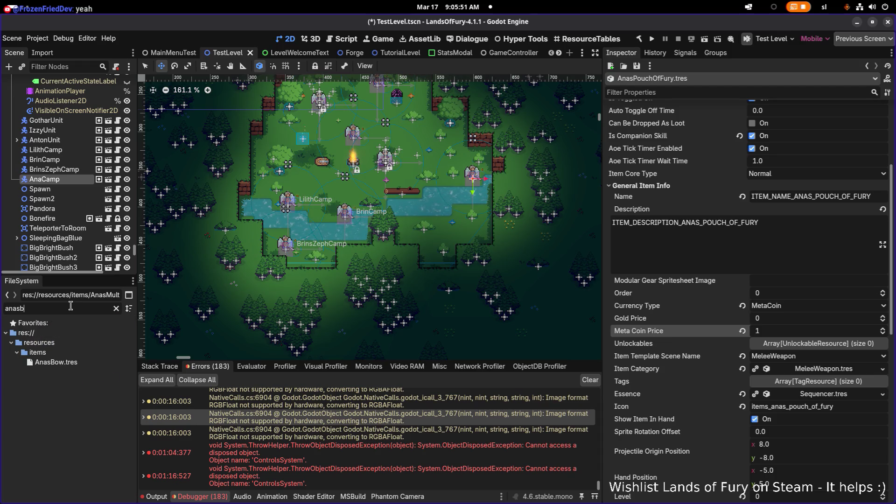
{"action": "key", "text": "BackSpace"}
{"action": "key", "text": "BackSpace"}
{"action": "key", "text": "BackSpace"}
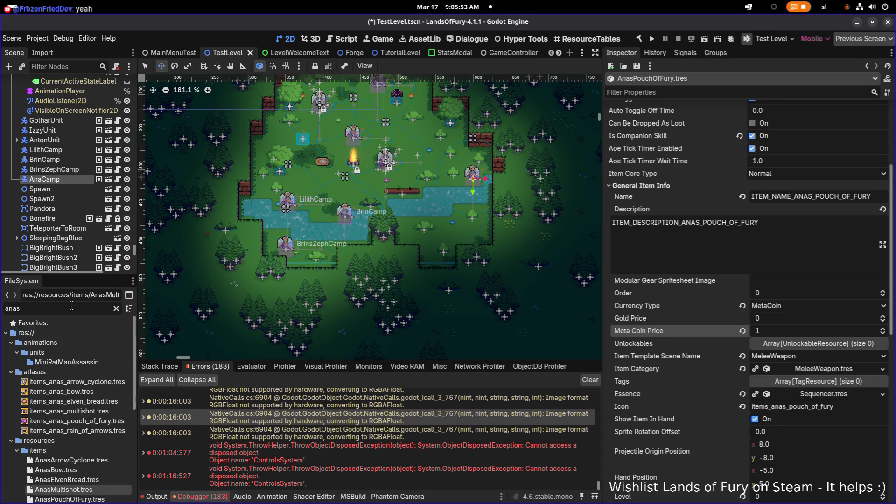
{"action": "key", "text": "BackSpace"}
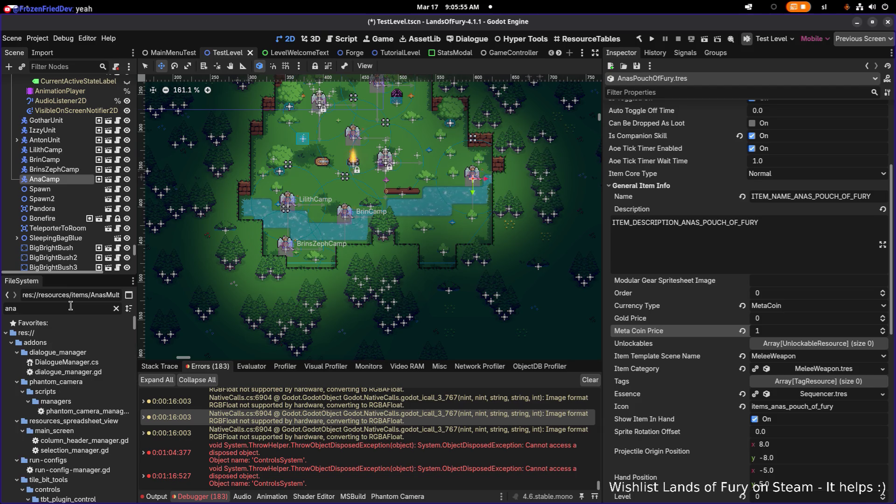
{"action": "type", "text": "com"}
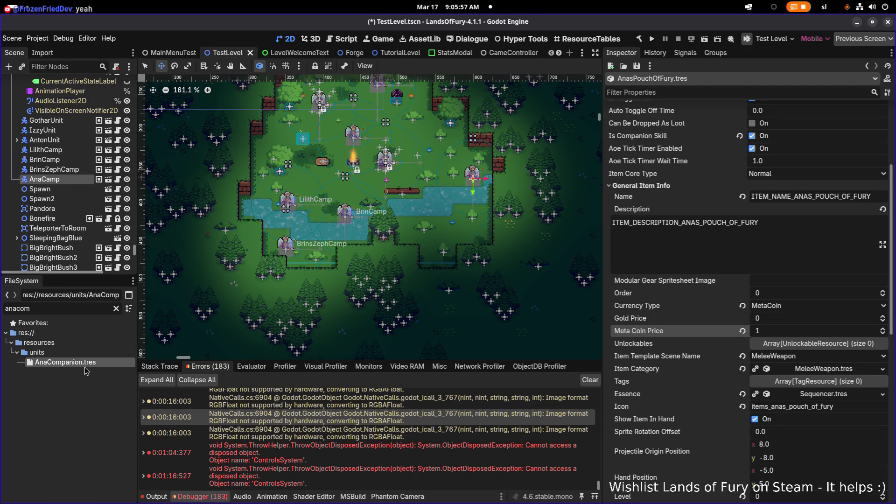
{"action": "left_click", "coordinate": [85, 367]}
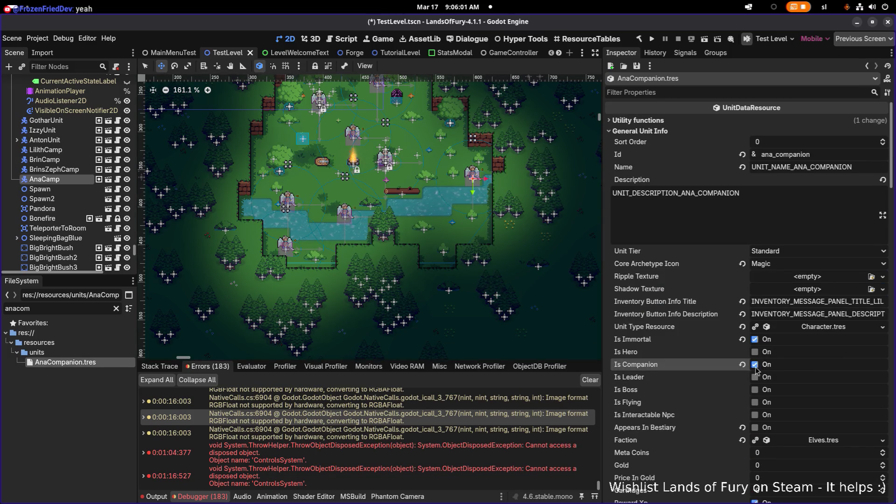
Save AnaCompanion, open AnaCamp.tres via the 'anac' filter, and run the project
{"action": "left_click", "coordinate": [644, 77]}
{"action": "left_click", "coordinate": [50, 310]}
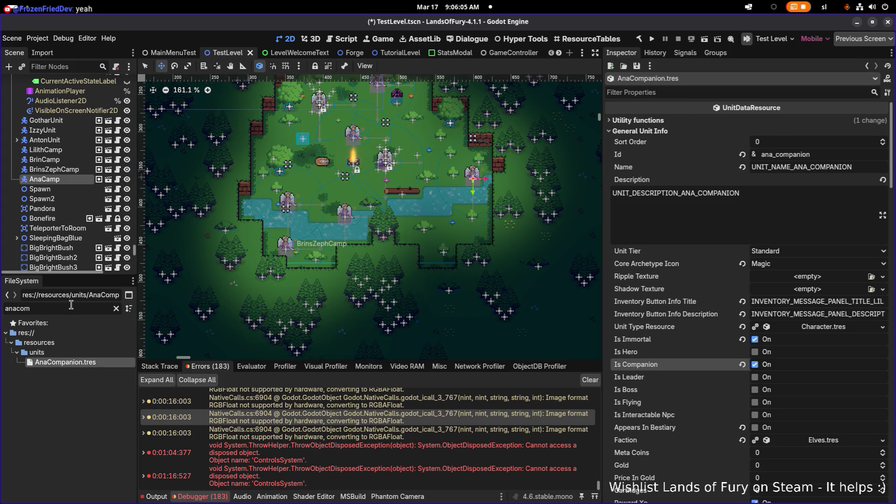
{"action": "key", "text": "BackSpace"}
{"action": "key", "text": "BackSpace"}
{"action": "key", "text": "BackSpace"}
{"action": "type", "text": "acm,"}
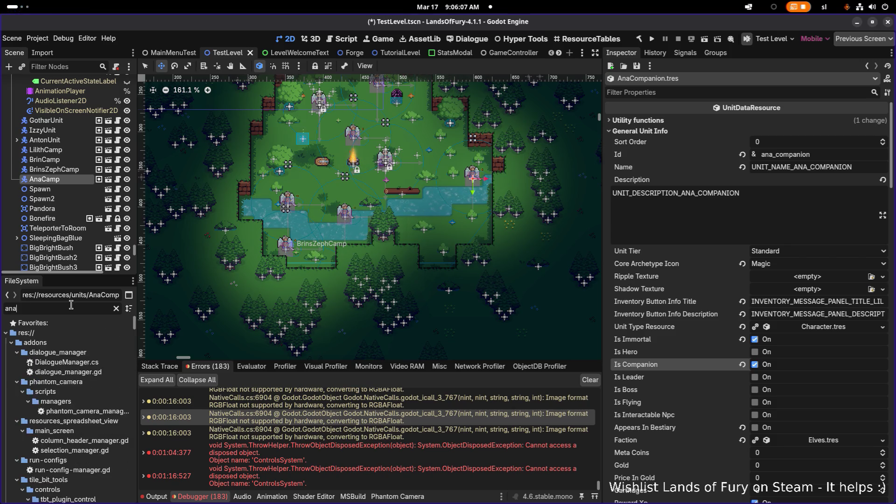
{"action": "key", "text": "BackSpace"}
{"action": "key", "text": "BackSpace"}
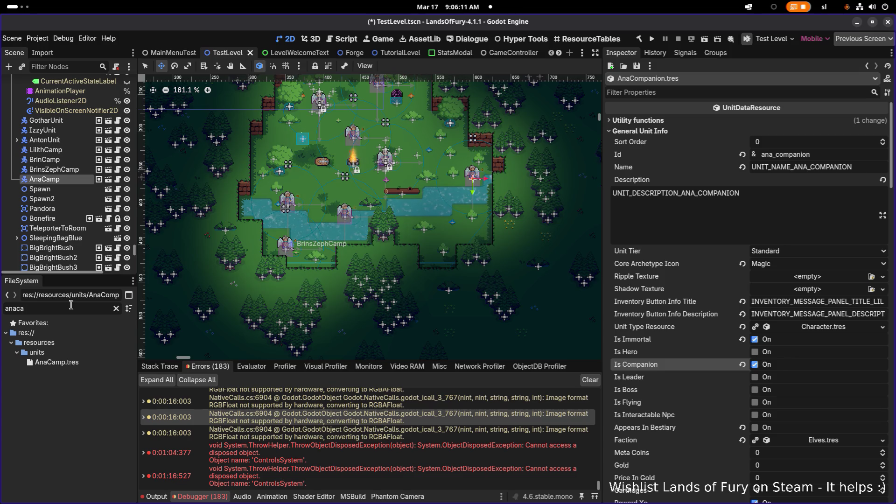
{"action": "left_click", "coordinate": [99, 366]}
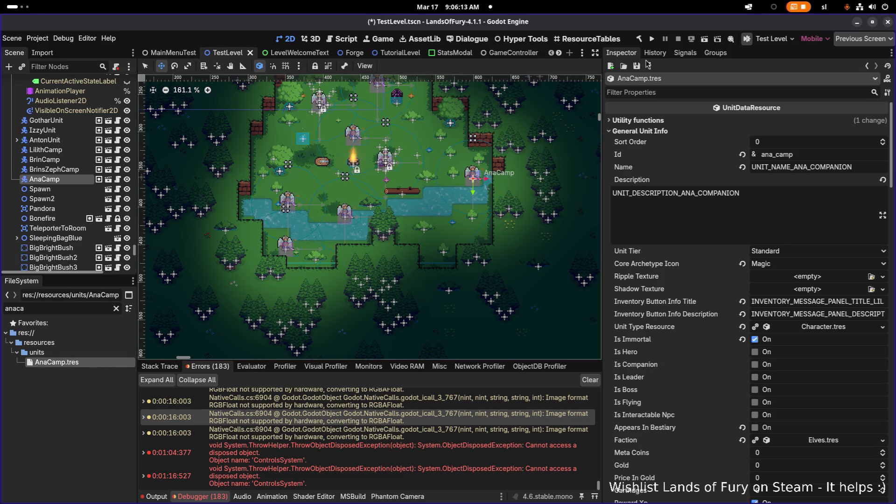
{"action": "left_click", "coordinate": [653, 41]}
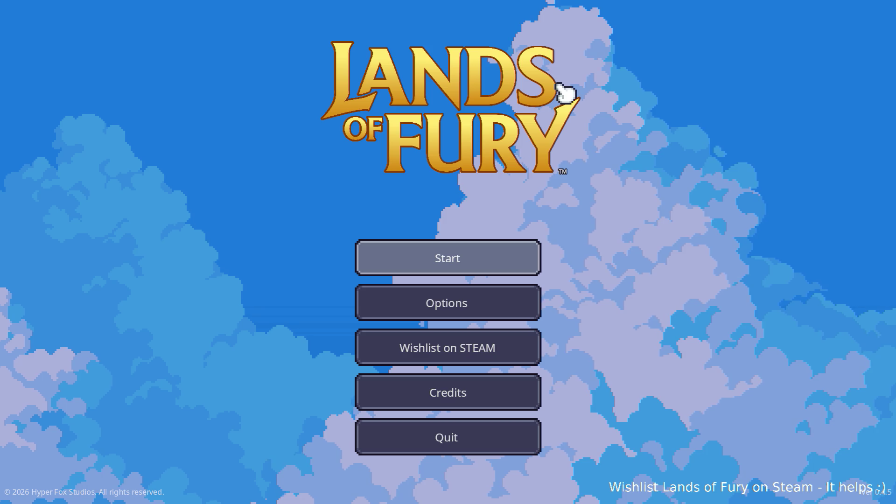
Start on the first profile and use the purple worm to travel to Elderglade Forest
{"action": "left_click", "coordinate": [465, 246]}
{"action": "left_click", "coordinate": [462, 248]}
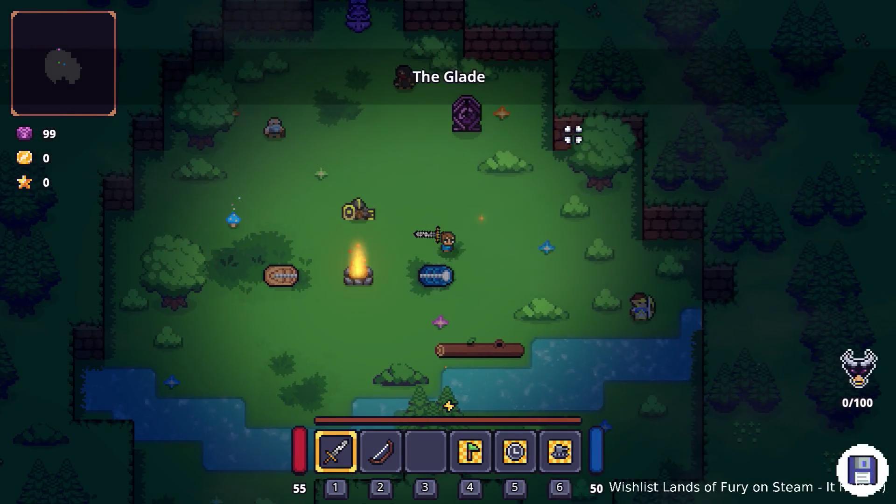
{"action": "key", "text": "w"}
{"action": "key", "text": "a"}
{"action": "key", "text": "e"}
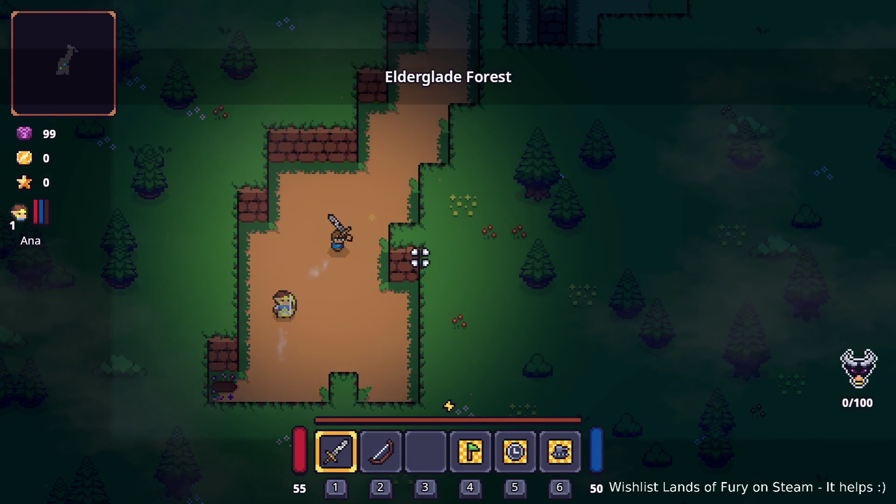
Swap the flag command with the shield in the inventory, then walk up the dirt path
{"action": "key", "text": "i"}
{"action": "left_click_drag", "start_coordinate": [466, 360], "coordinate": [518, 387]}
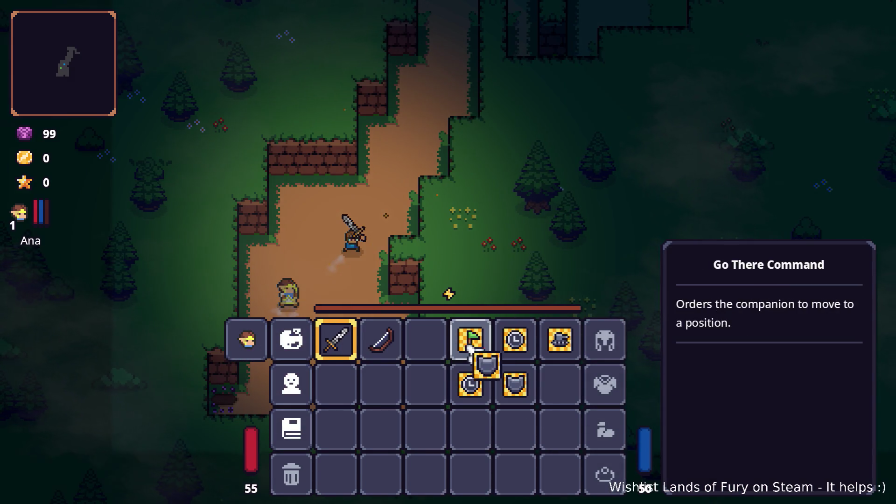
{"action": "key", "text": "i"}
{"action": "key", "text": "w"}
{"action": "key", "text": "d"}
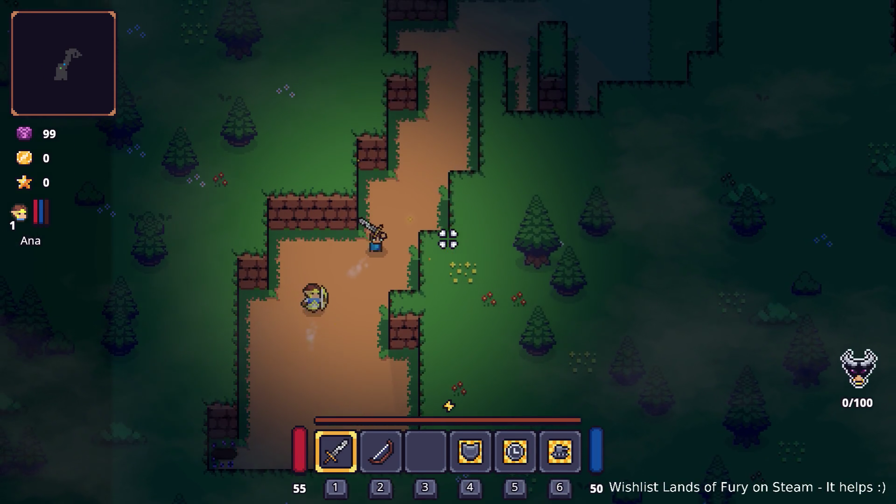
{"action": "key", "text": "w"}
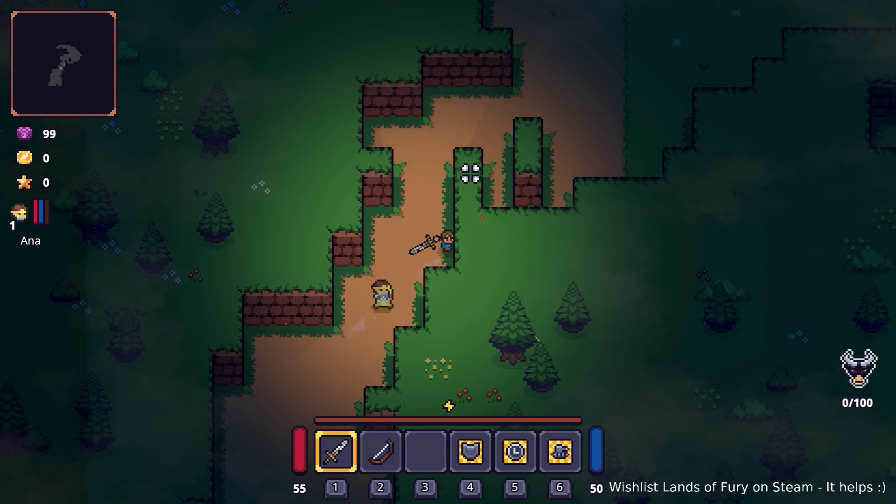
{"action": "key", "text": "w"}
{"action": "key", "text": "w"}
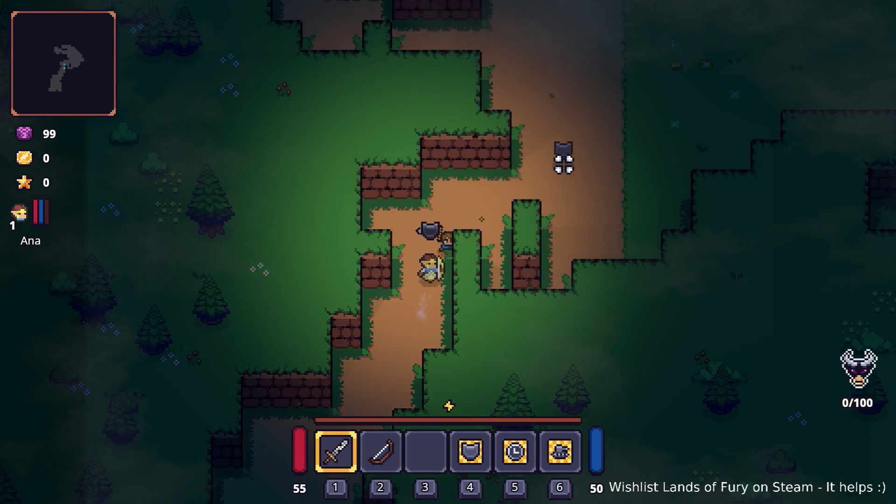
{"action": "key", "text": "d"}
{"action": "key", "text": "d"}
{"action": "key", "text": "w"}
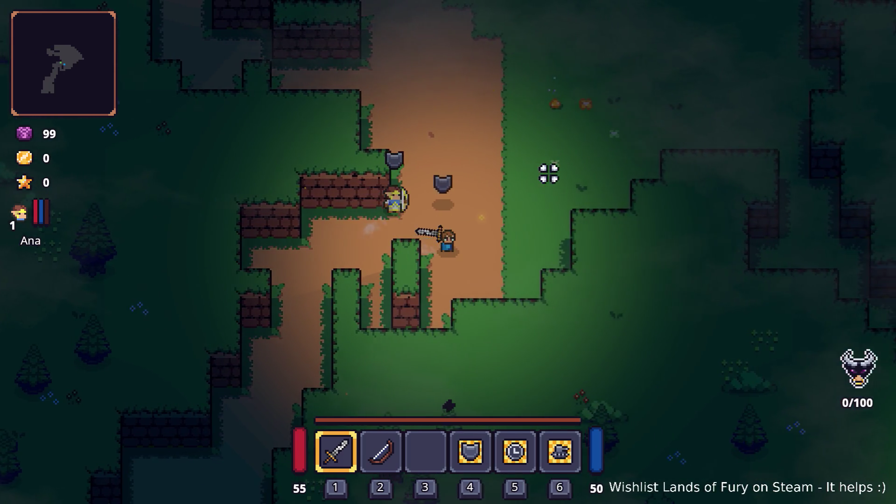
{"action": "key", "text": "w"}
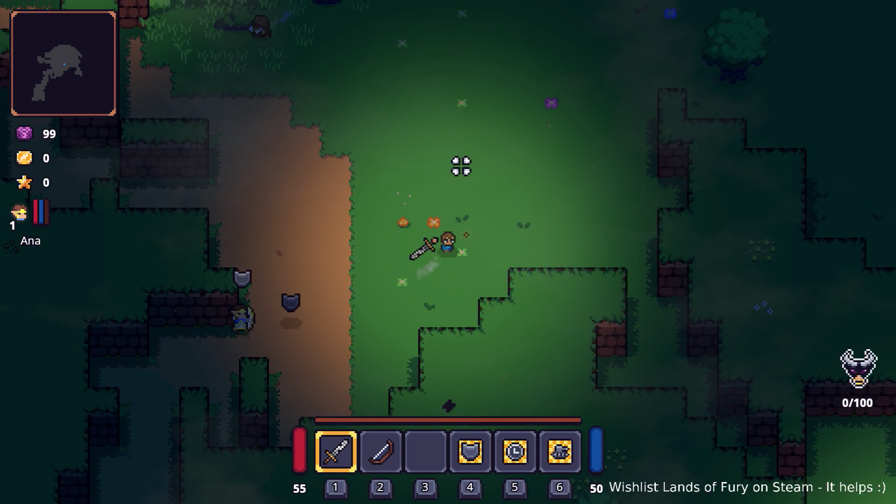
{"action": "key", "text": "a"}
Close in on the approaching enemy and slash it down with the sword
{"action": "key", "text": "w"}
{"action": "key", "text": "a"}
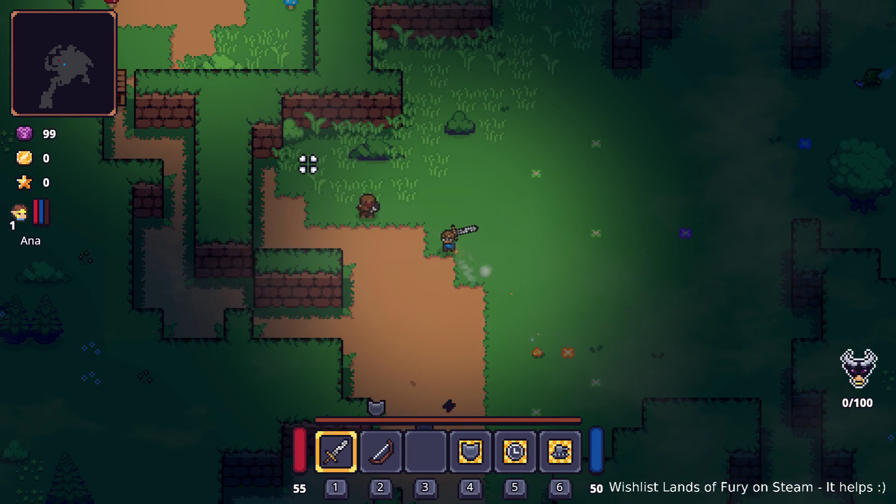
{"action": "key", "text": "d"}
{"action": "key", "text": "s"}
{"action": "key", "text": "w"}
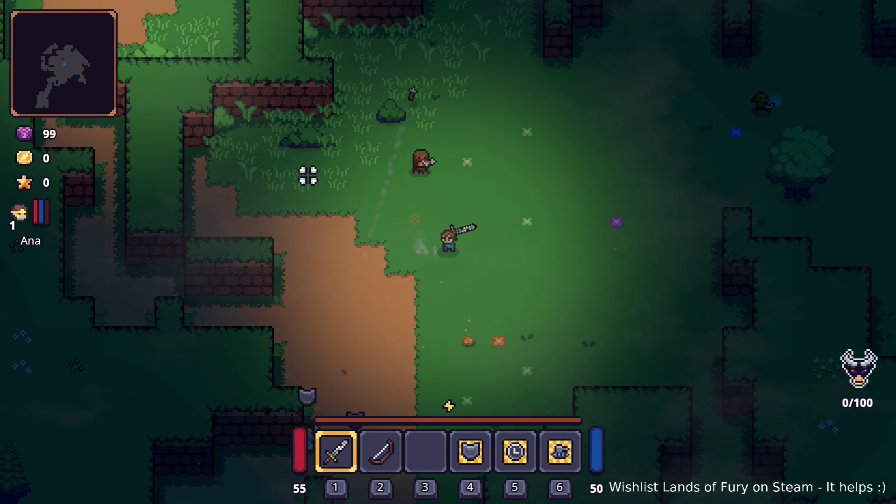
{"action": "left_click", "coordinate": [303, 168]}
{"action": "left_click", "coordinate": [344, 244]}
{"action": "left_click", "coordinate": [394, 255]}
{"action": "key", "text": "s"}
{"action": "left_click", "coordinate": [393, 255]}
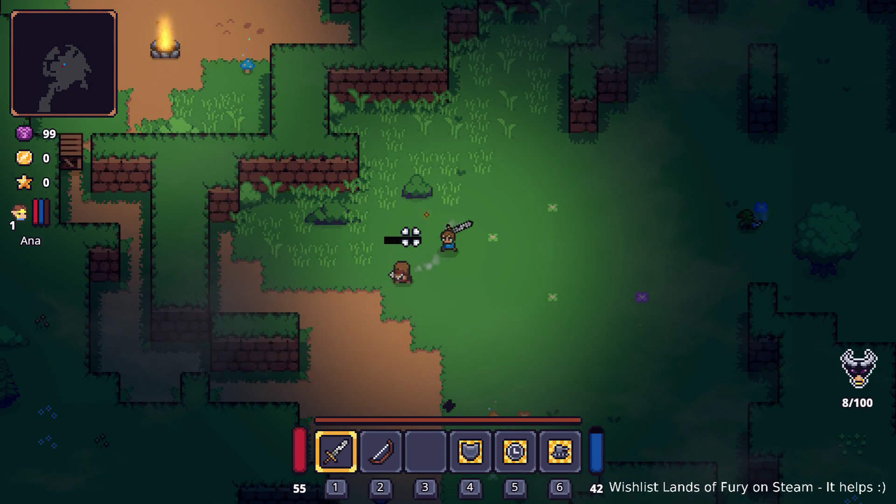
{"action": "key", "text": "a"}
Walk up-right across the grass, striking down the enemies above
{"action": "key", "text": "w"}
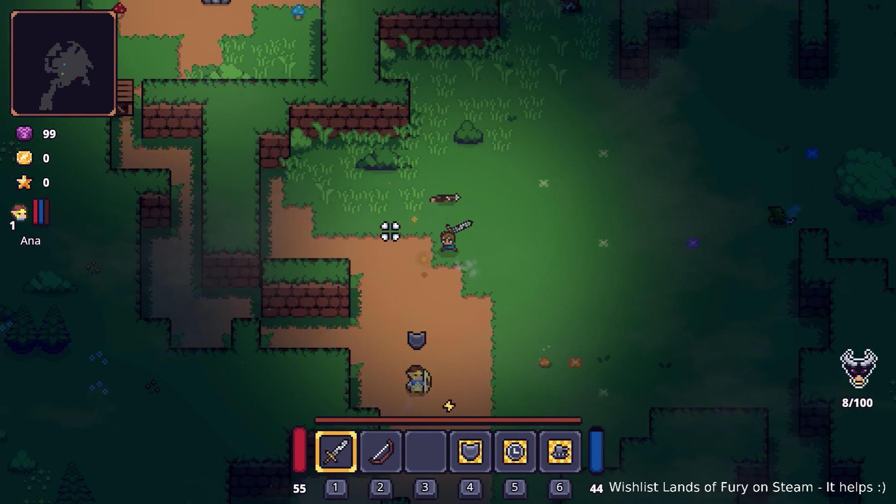
{"action": "key", "text": "d"}
{"action": "key", "text": "d"}
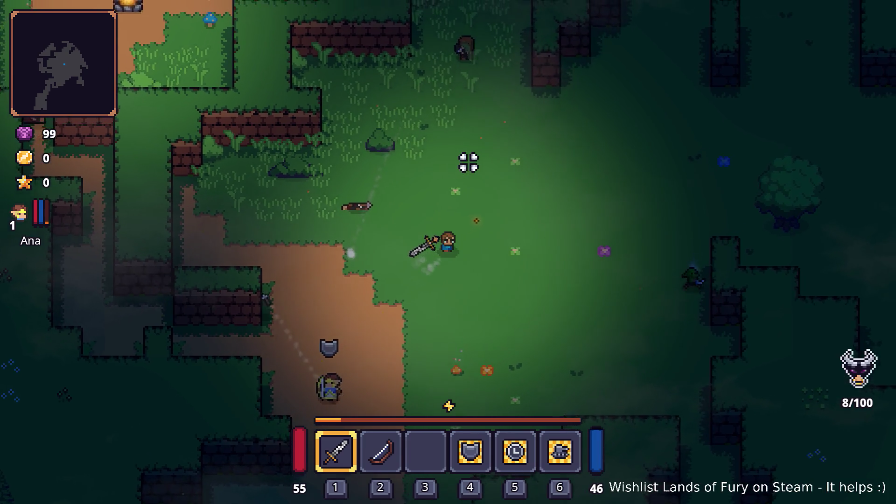
{"action": "left_click", "coordinate": [444, 166]}
{"action": "key", "text": "s"}
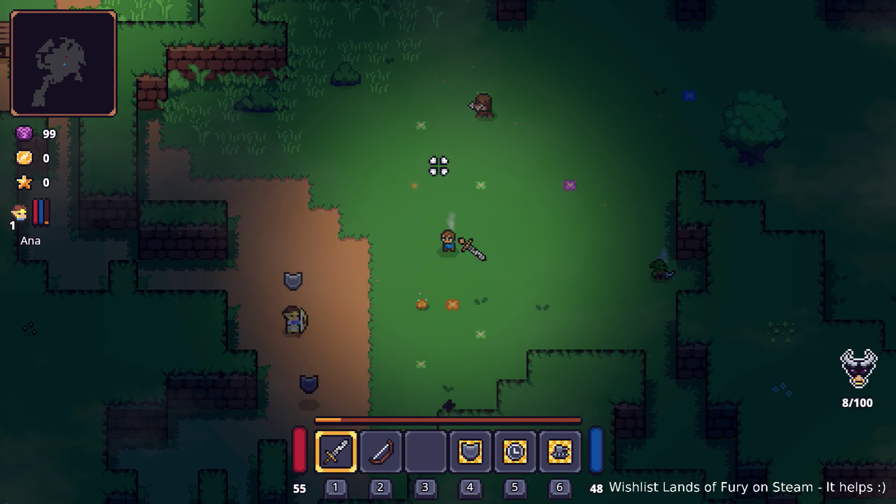
{"action": "key", "text": "a"}
{"action": "key", "text": "w"}
{"action": "key", "text": "w"}
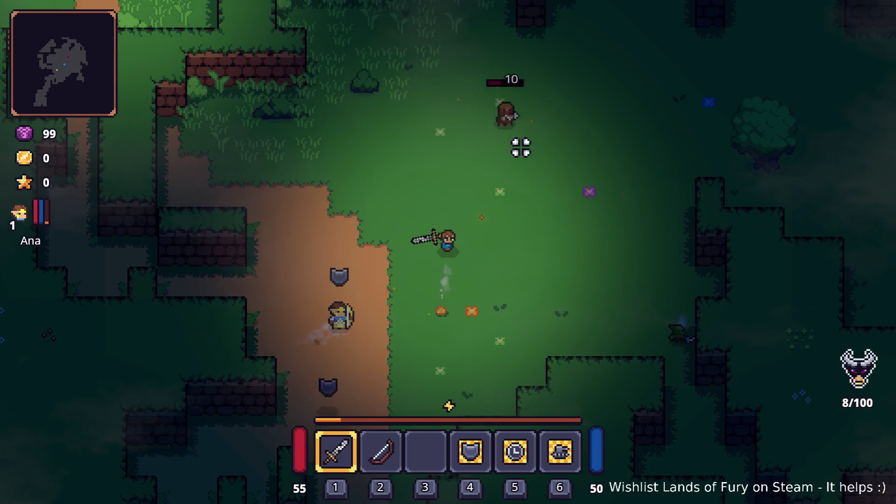
{"action": "left_click", "coordinate": [514, 186]}
Walk left back onto the path and up to pick up the rope
{"action": "key", "text": "s"}
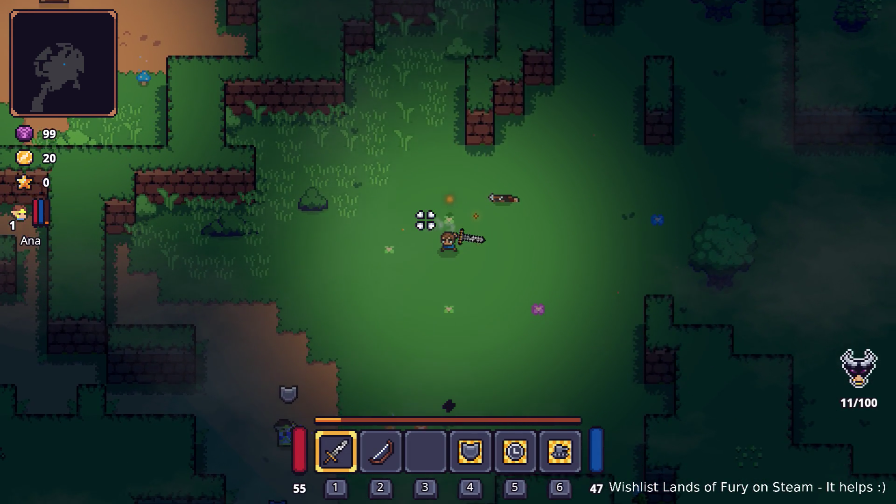
{"action": "key", "text": "a"}
{"action": "key", "text": "s"}
{"action": "key", "text": "a"}
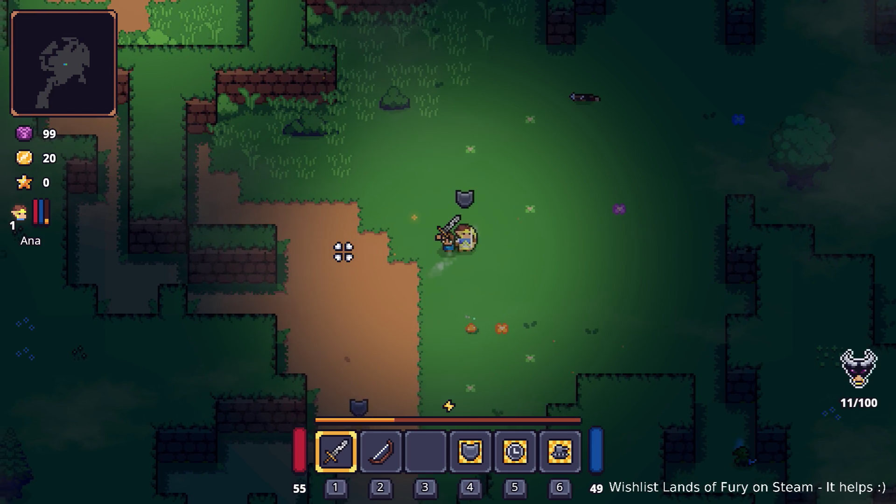
{"action": "key", "text": "s"}
{"action": "key", "text": "a"}
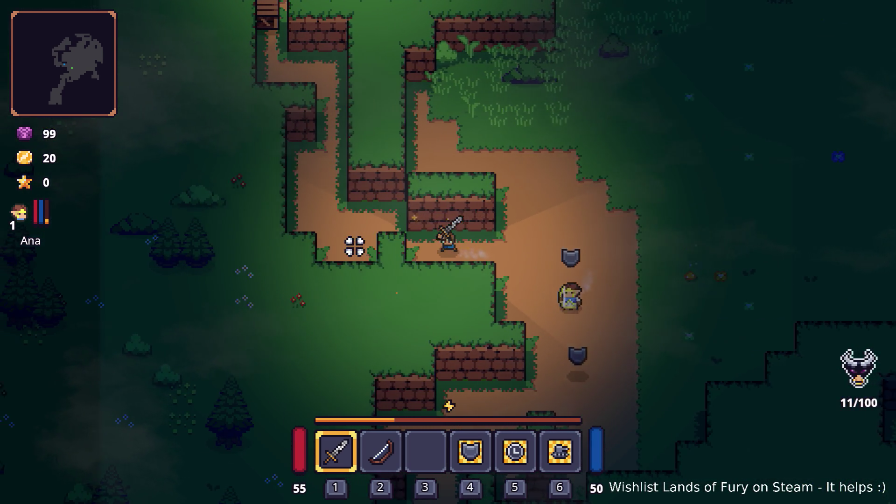
{"action": "key", "text": "a"}
{"action": "key", "text": "a"}
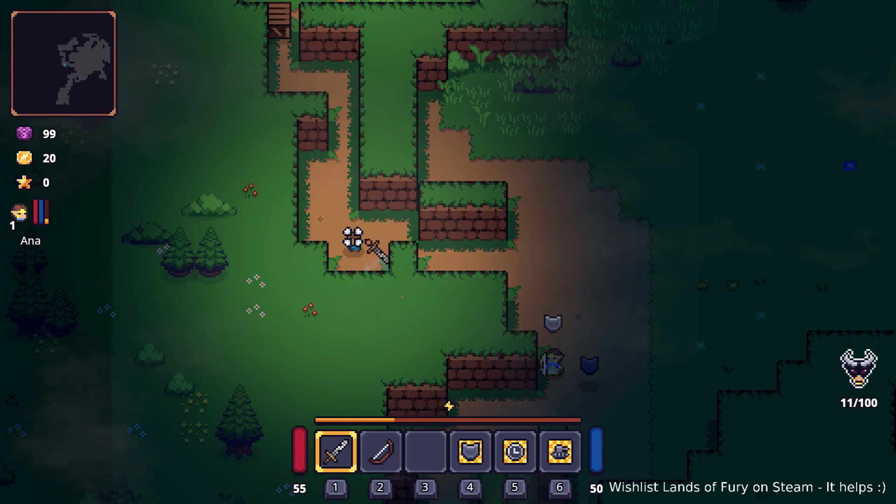
{"action": "key", "text": "w"}
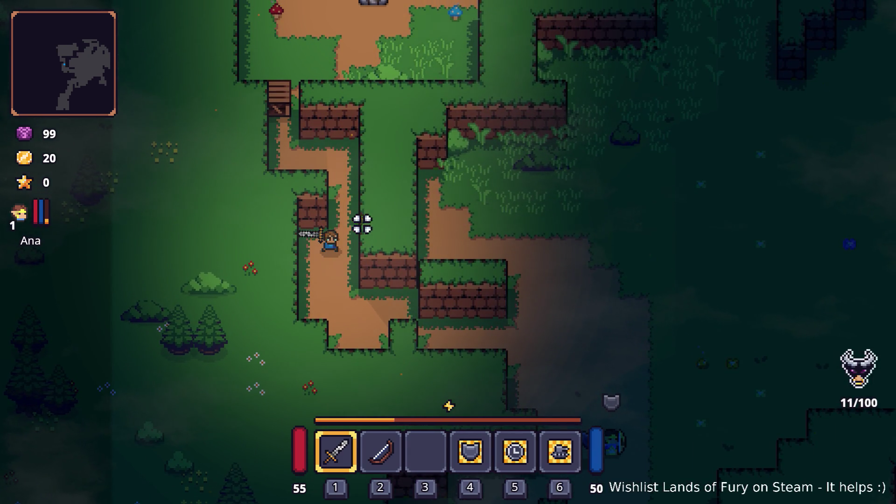
{"action": "key", "text": "s"}
{"action": "key", "text": "d"}
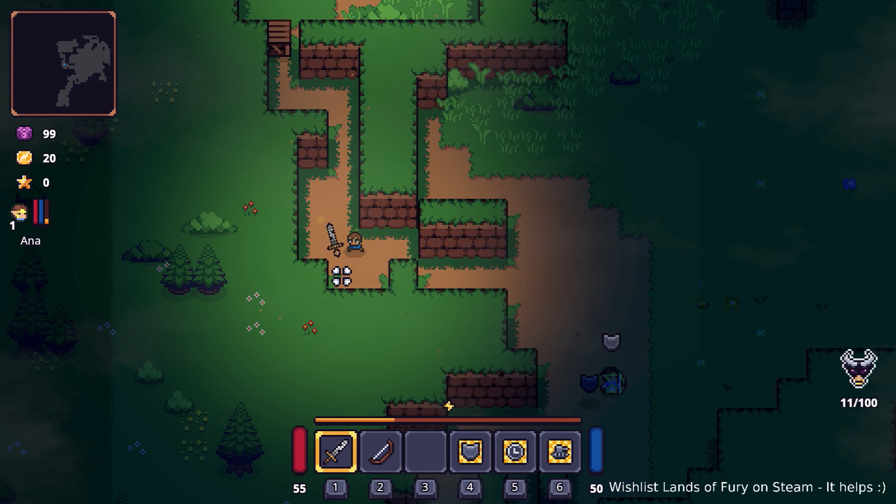
{"action": "key", "text": "w"}
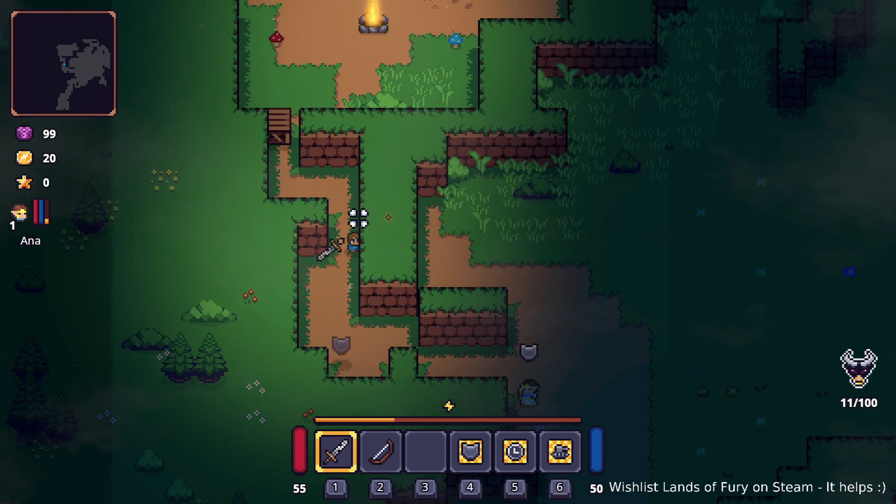
{"action": "key", "text": "w"}
{"action": "key", "text": "a"}
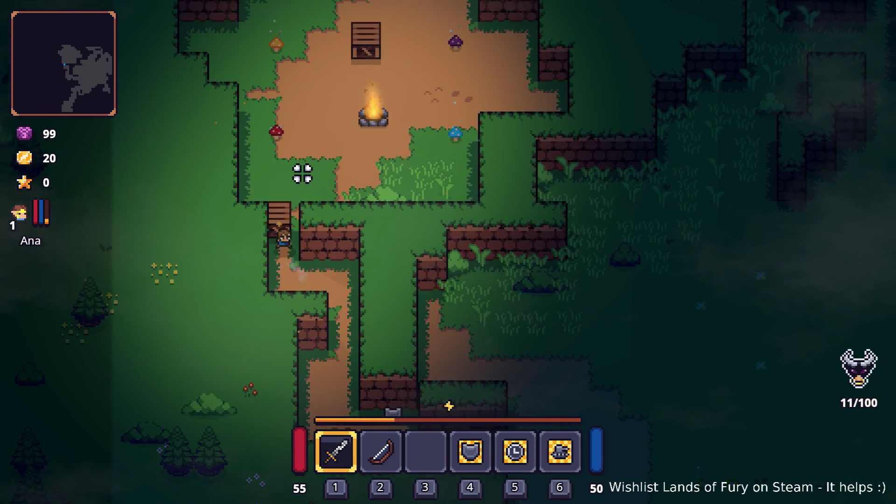
{"action": "key", "text": "e"}
{"action": "key", "text": "w"}
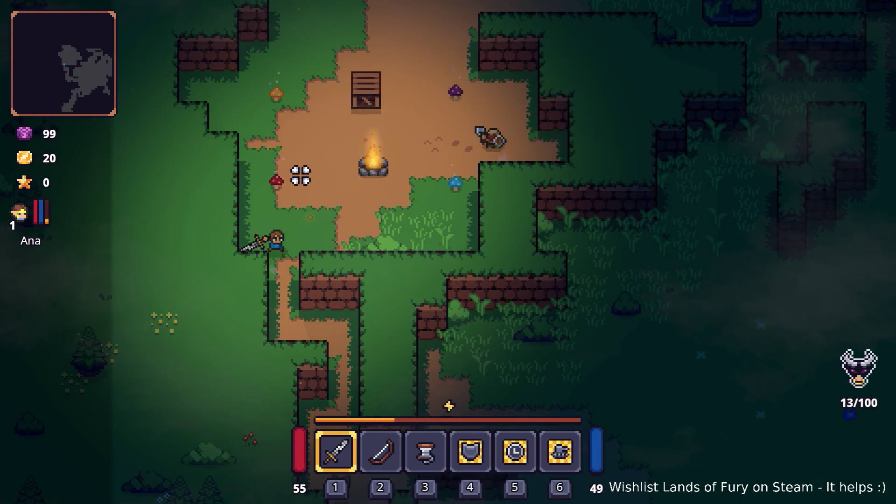
Walk back down the path and slash the enemy there until it dies
{"action": "key", "text": "s"}
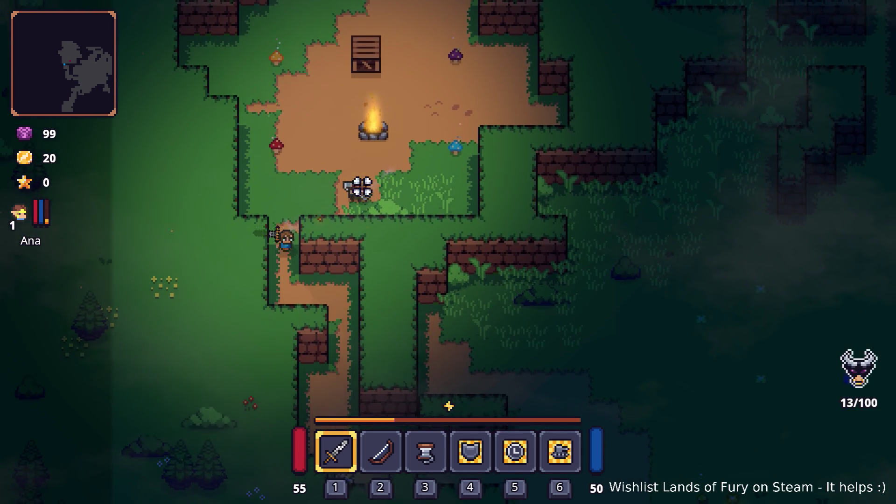
{"action": "key", "text": "s"}
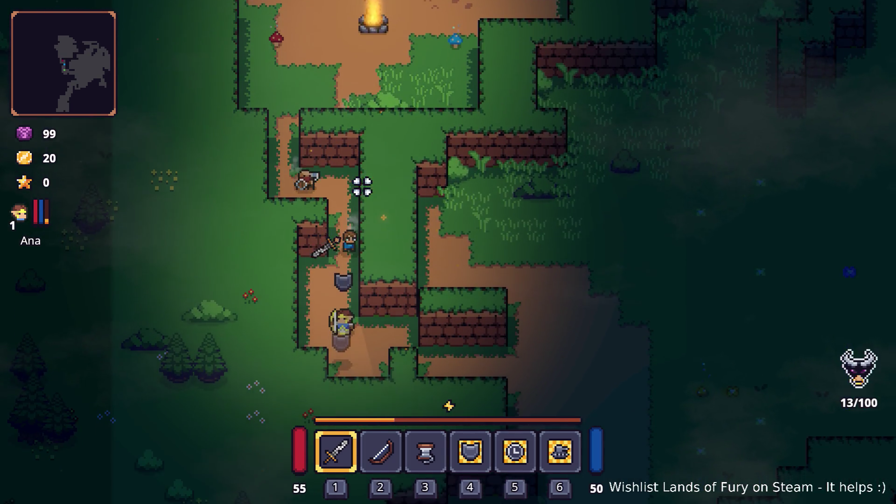
{"action": "left_click", "coordinate": [322, 172]}
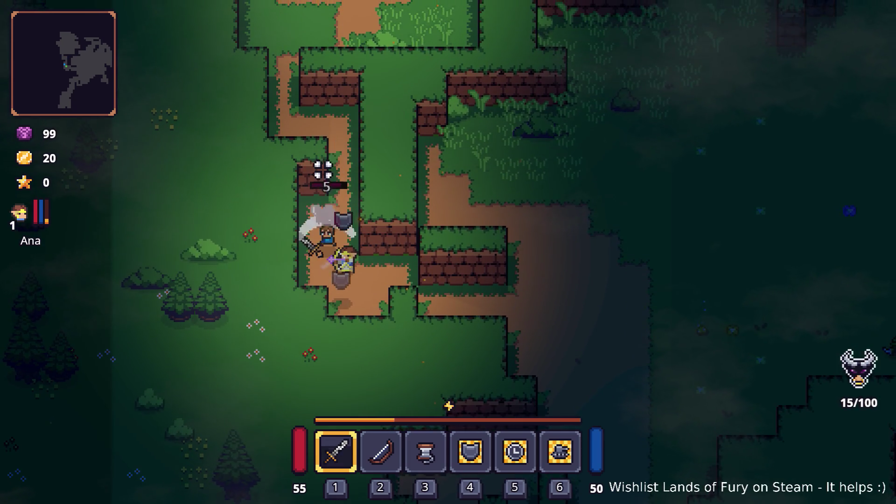
{"action": "left_click", "coordinate": [378, 134]}
{"action": "left_click", "coordinate": [383, 134]}
{"action": "left_click", "coordinate": [382, 132]}
Walk up into the campfire clearing and swing at a nearby enemy
{"action": "key", "text": "w"}
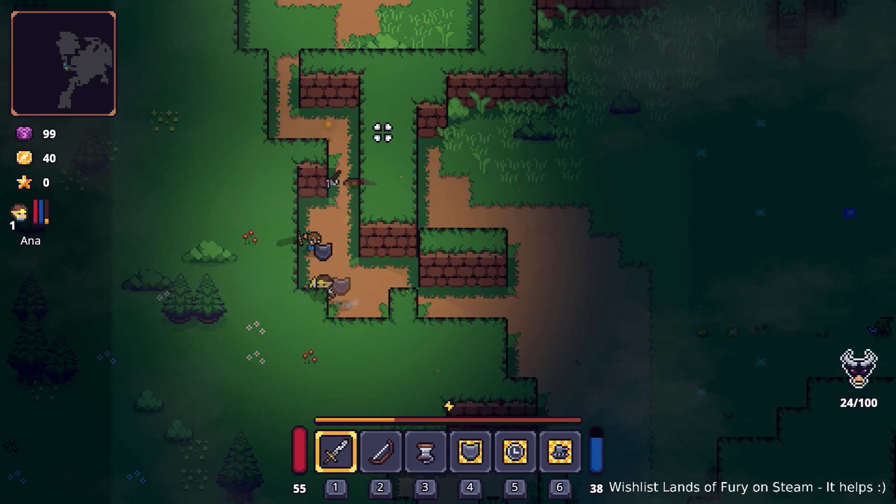
{"action": "key", "text": "w"}
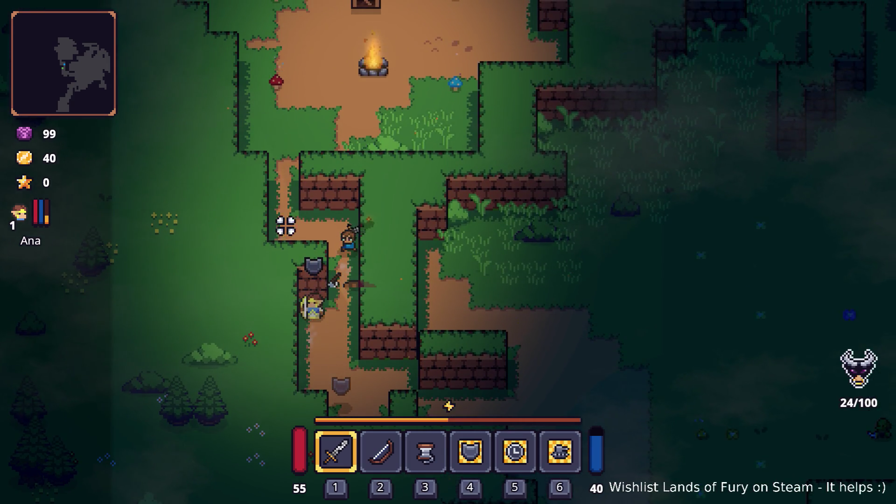
{"action": "key", "text": "w"}
{"action": "key", "text": "a"}
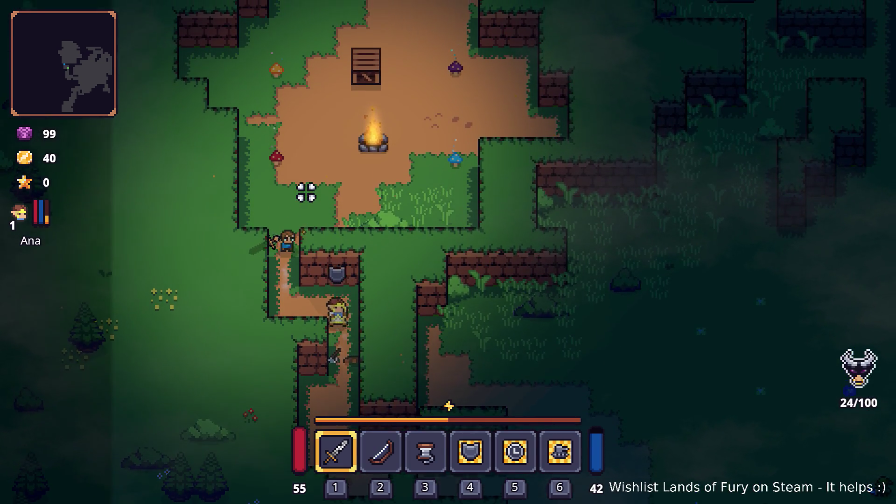
{"action": "key", "text": "w"}
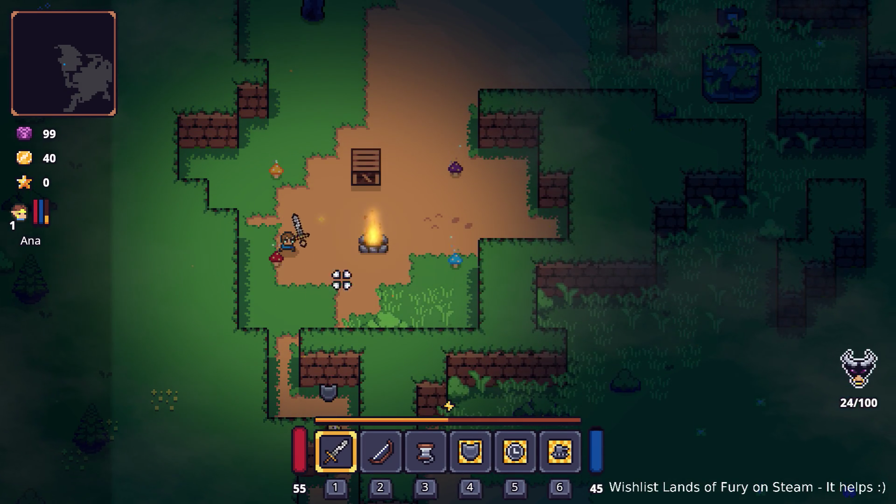
{"action": "key", "text": "w"}
{"action": "key", "text": "d"}
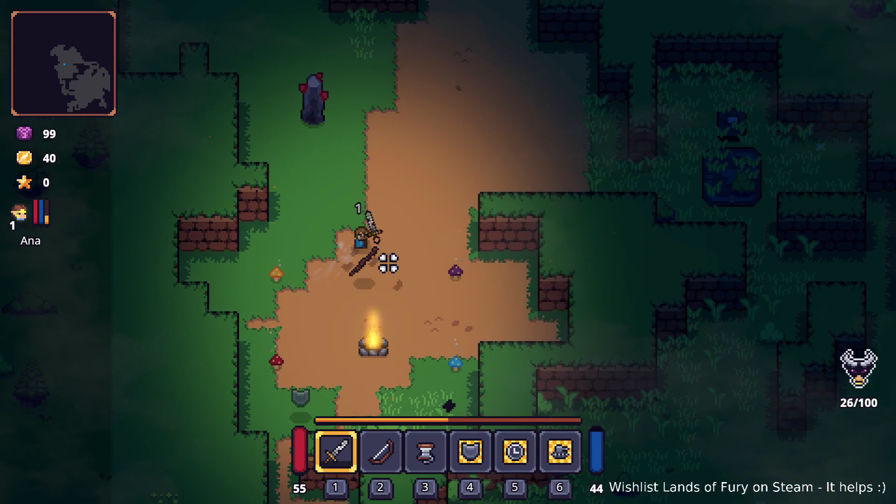
{"action": "key", "text": "s"}
{"action": "key", "text": "d"}
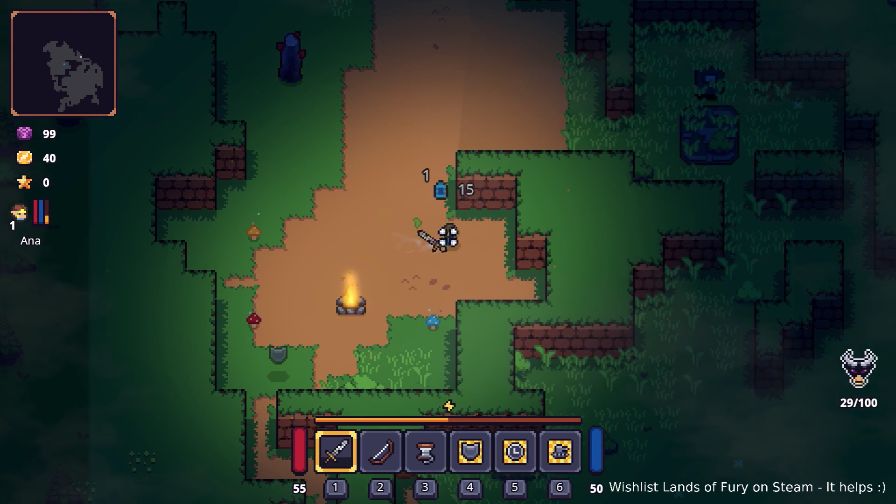
{"action": "key", "text": "s"}
{"action": "left_click", "coordinate": [412, 322]}
Equip the Go There flag command from the inventory beside the campfire
{"action": "key", "text": "a"}
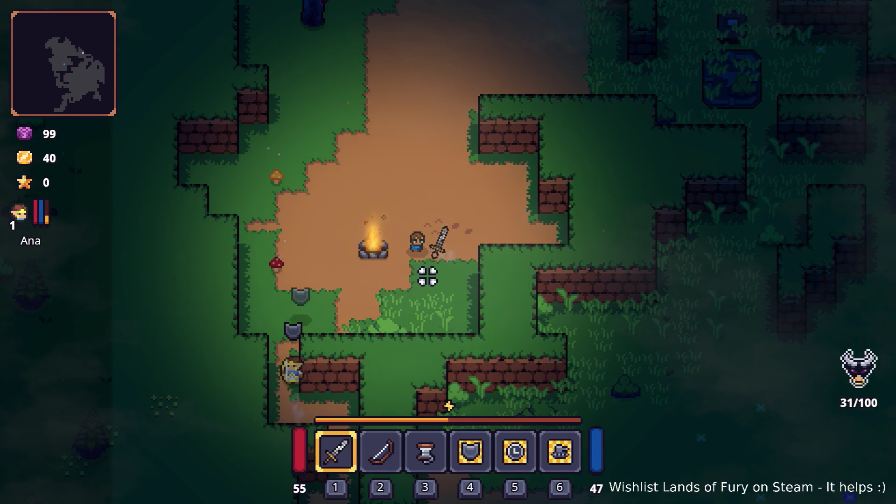
{"action": "key", "text": "w"}
{"action": "key", "text": "i"}
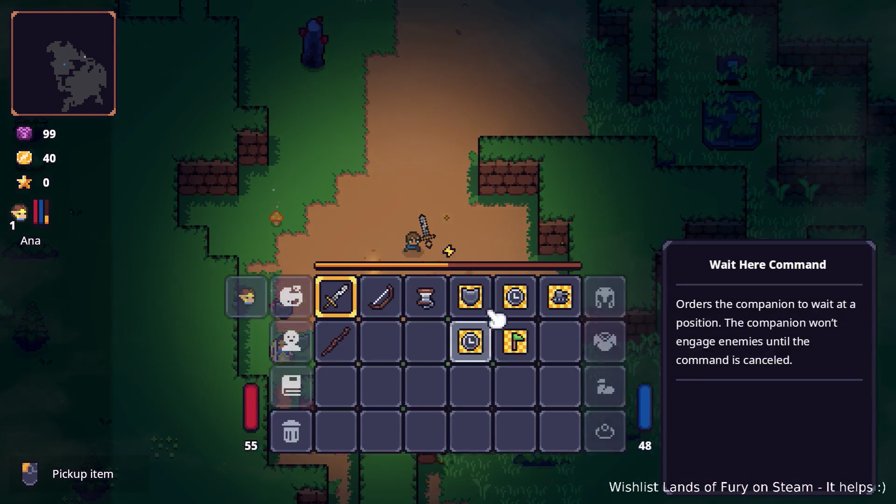
{"action": "left_click", "coordinate": [523, 390]}
{"action": "key", "text": "i"}
{"action": "key", "text": "5"}
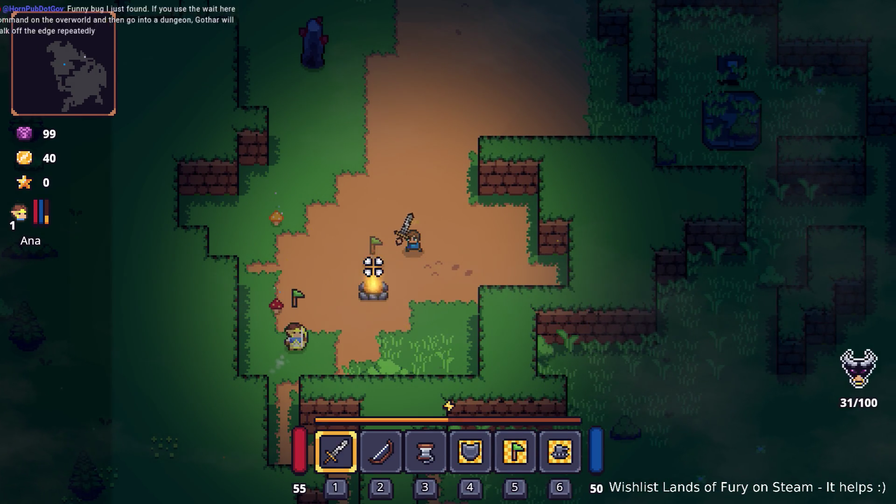
{"action": "key", "text": "s"}
{"action": "key", "text": "a"}
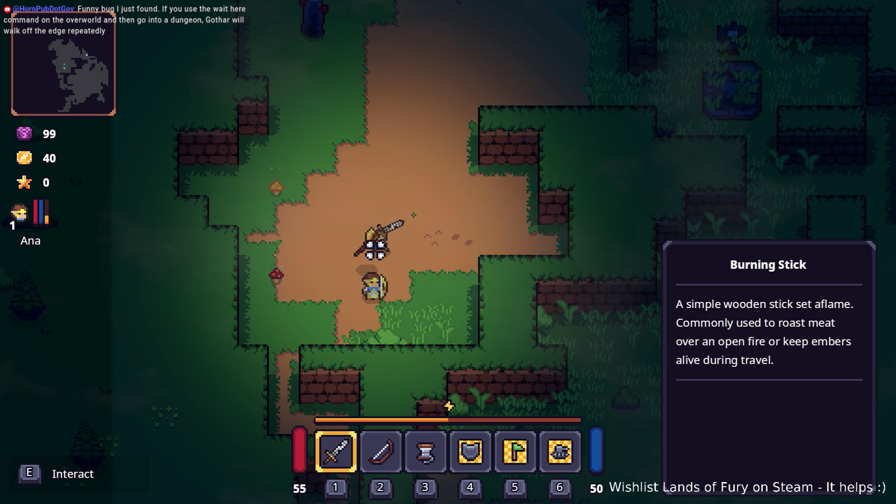
Head north, smash the stone pillar with the sword, and continue up the narrow path
{"action": "key", "text": "a"}
{"action": "key", "text": "s"}
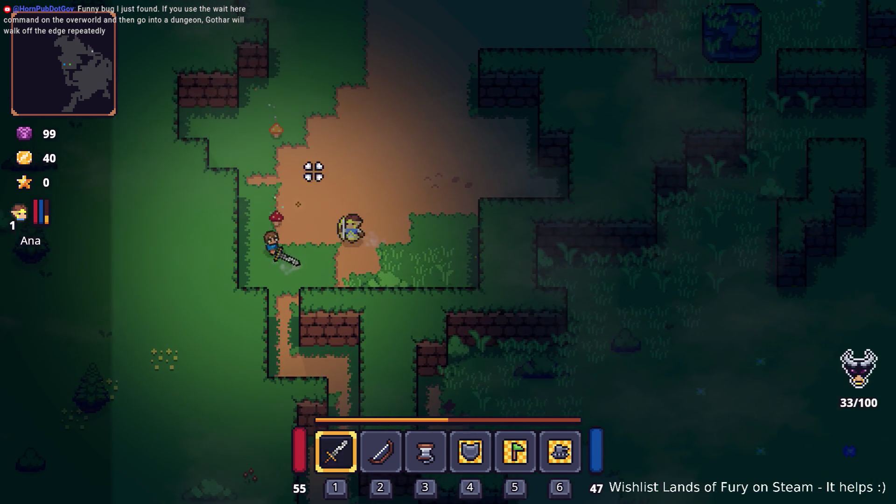
{"action": "key", "text": "w"}
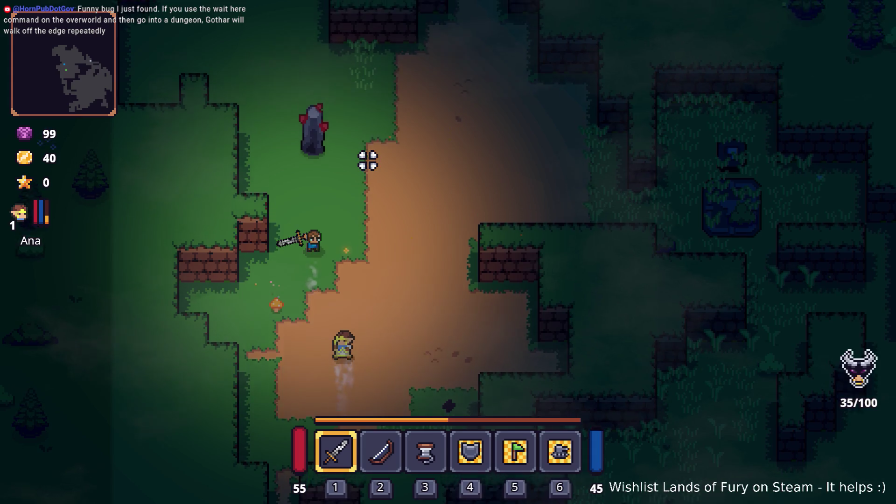
{"action": "left_click", "coordinate": [306, 115]}
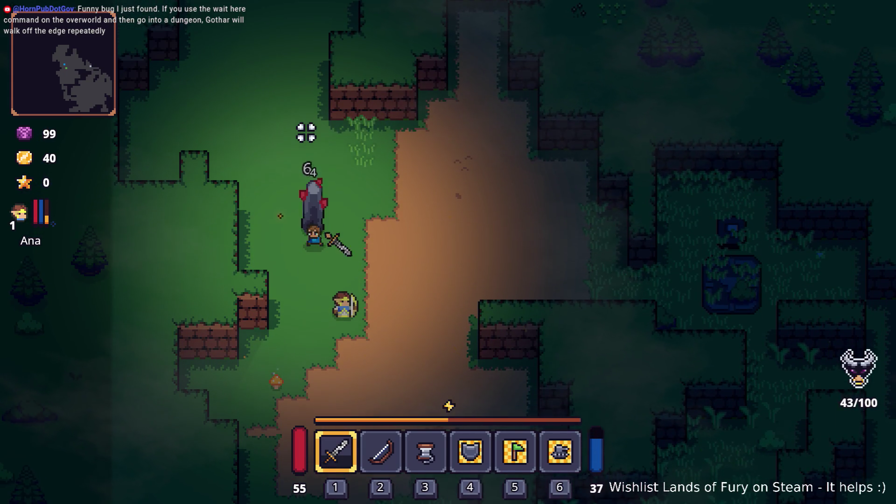
{"action": "key", "text": "d"}
{"action": "key", "text": "w"}
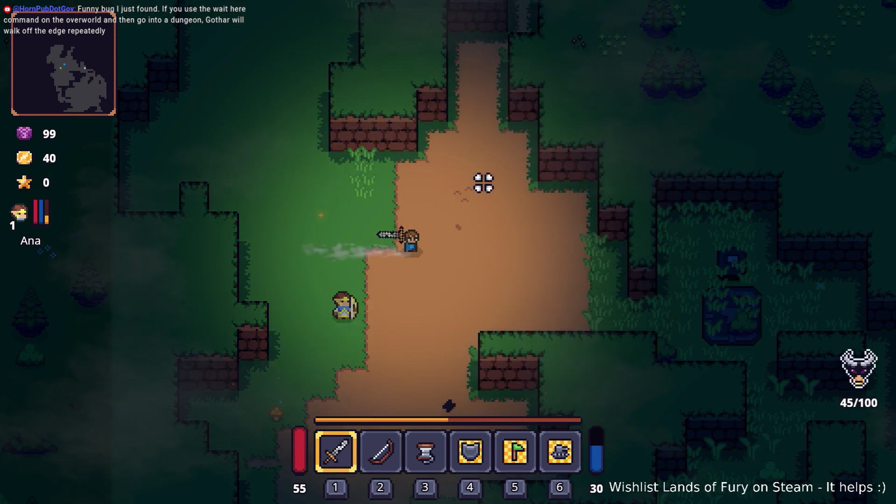
{"action": "key", "text": "w"}
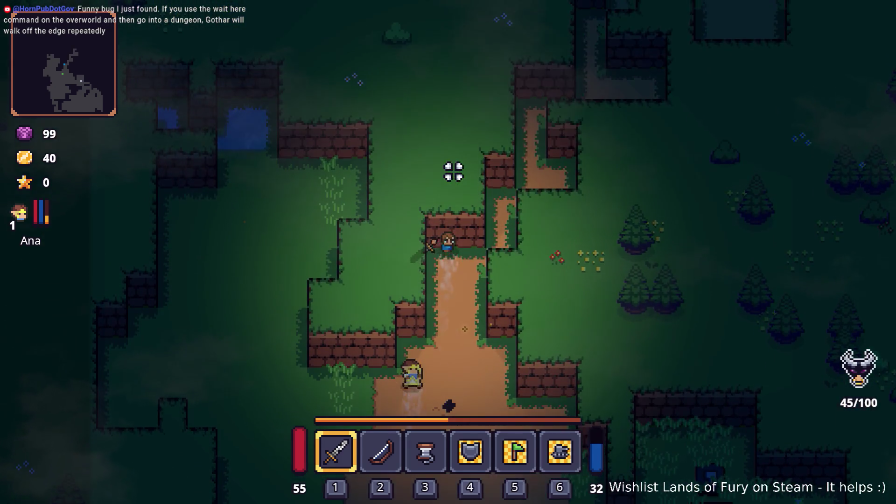
Walk southeast through the clearing and chop the tree so it drops Fairy Dust
{"action": "key", "text": "s"}
{"action": "key", "text": "d"}
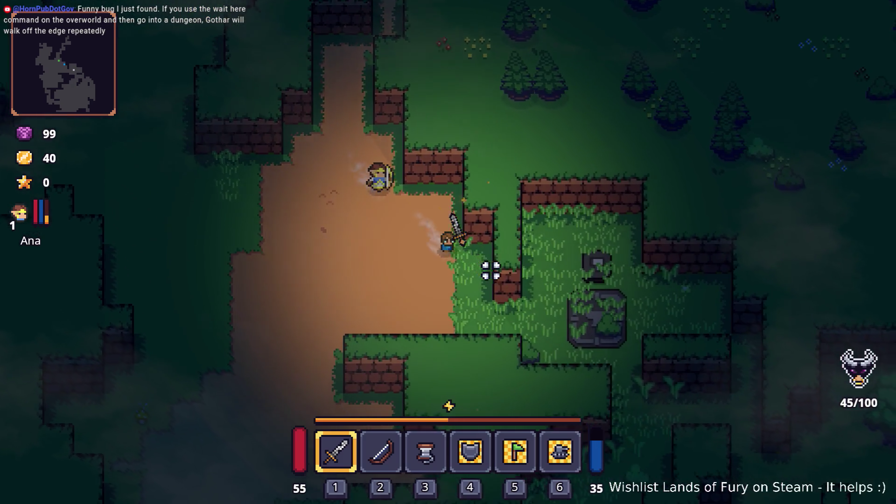
{"action": "key", "text": "s"}
{"action": "key", "text": "d"}
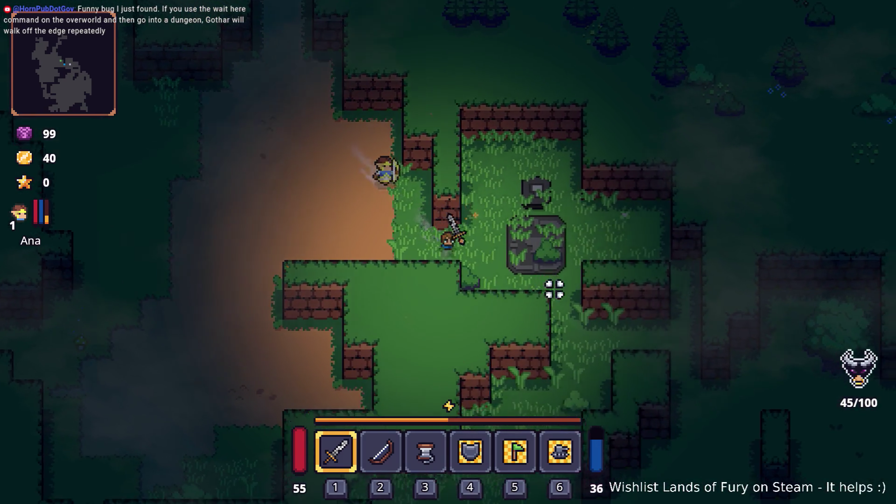
{"action": "key", "text": "d"}
{"action": "key", "text": "s"}
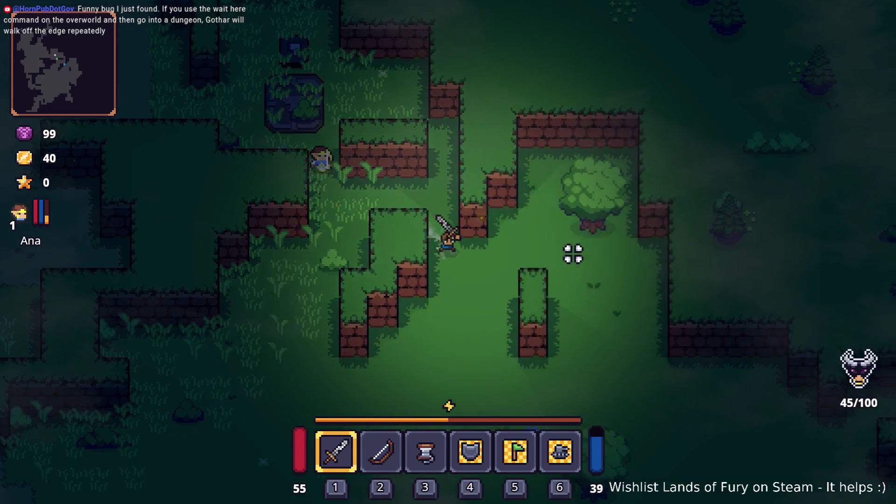
{"action": "key", "text": "d"}
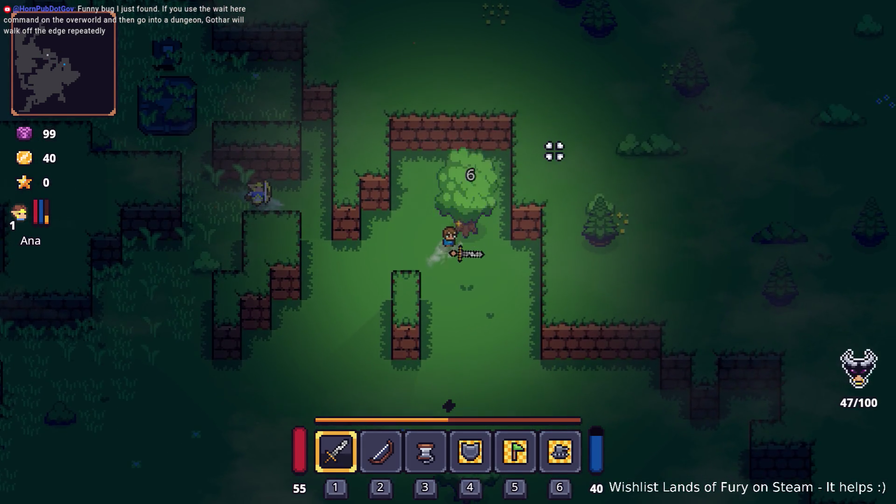
{"action": "left_click", "coordinate": [553, 152]}
{"action": "key", "text": "s"}
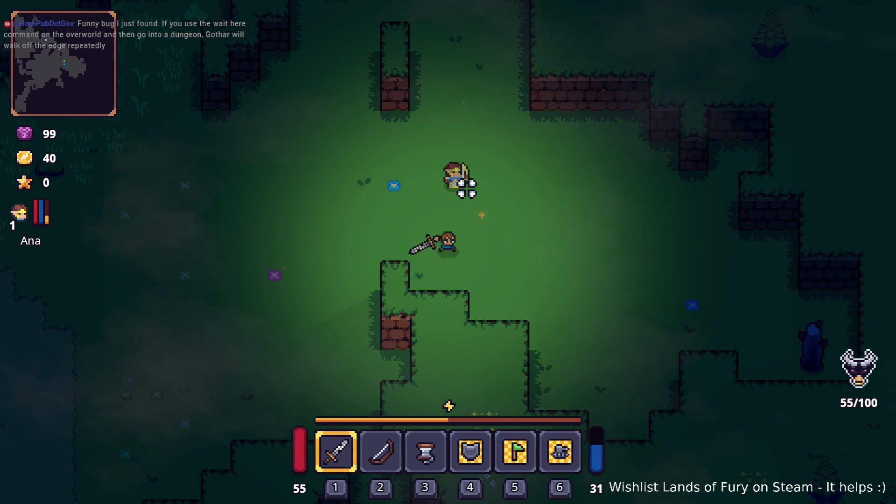
Walk southeast to the stone obelisk and break it with the sword for Dyno Ore
{"action": "key", "text": "d"}
{"action": "key", "text": "s"}
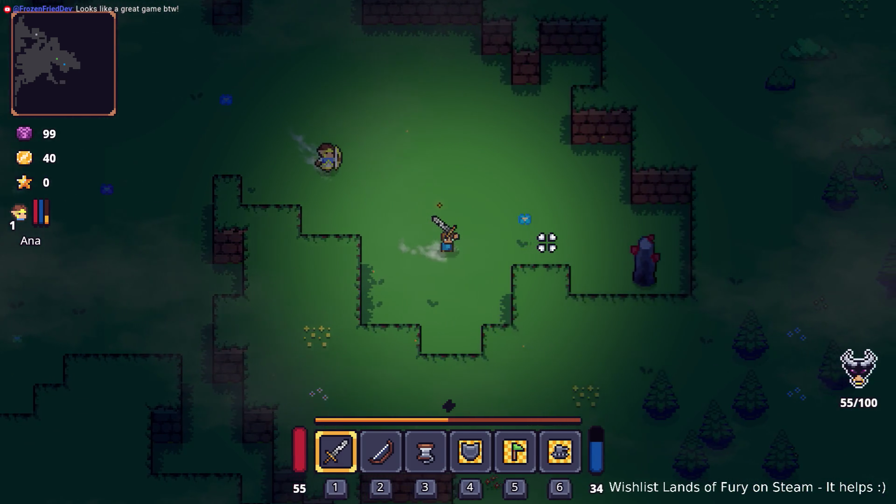
{"action": "key", "text": "d"}
{"action": "left_click", "coordinate": [556, 244]}
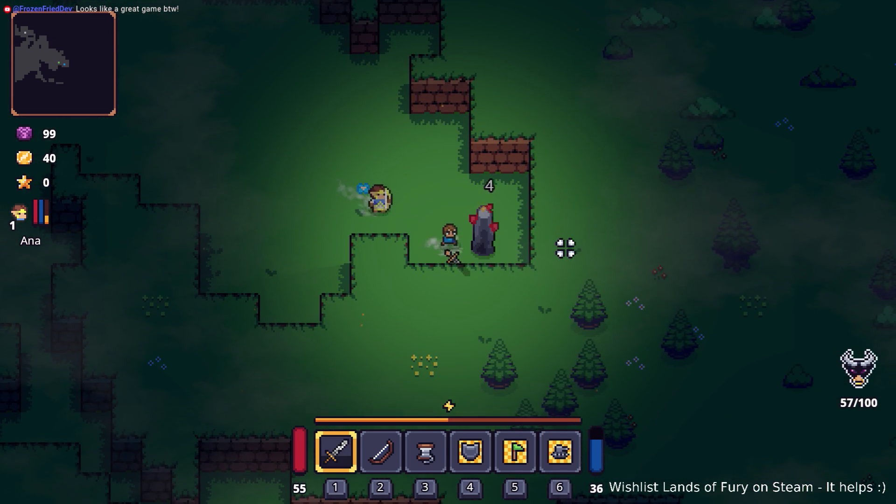
{"action": "left_click", "coordinate": [556, 253]}
Head west to fight off the goblin, then start a conversation with the trader Snip
{"action": "key", "text": "a"}
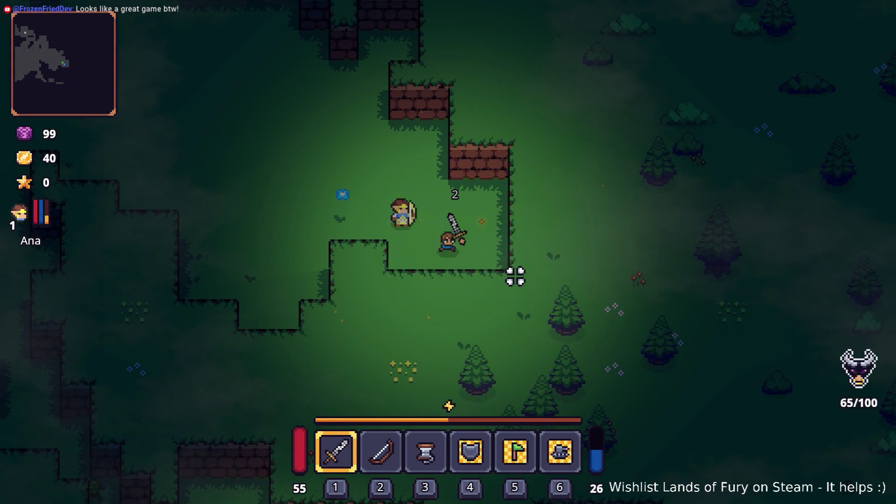
{"action": "key", "text": "a"}
{"action": "key", "text": "w"}
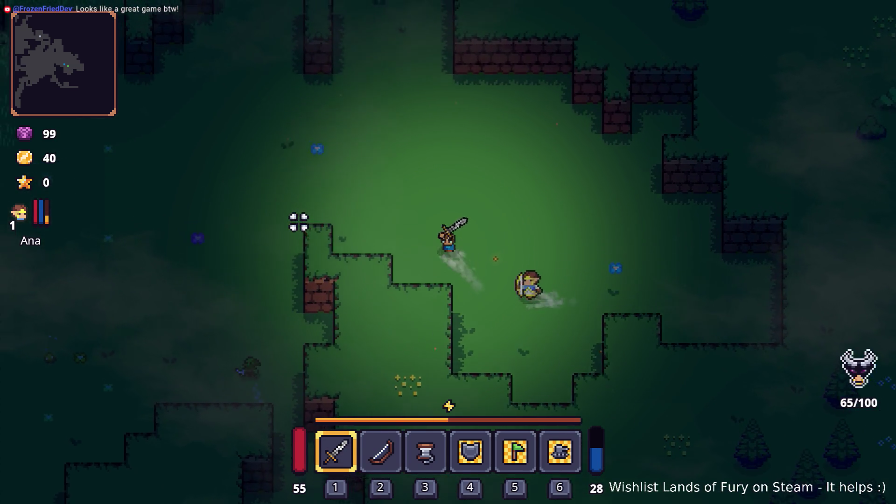
{"action": "key", "text": "a"}
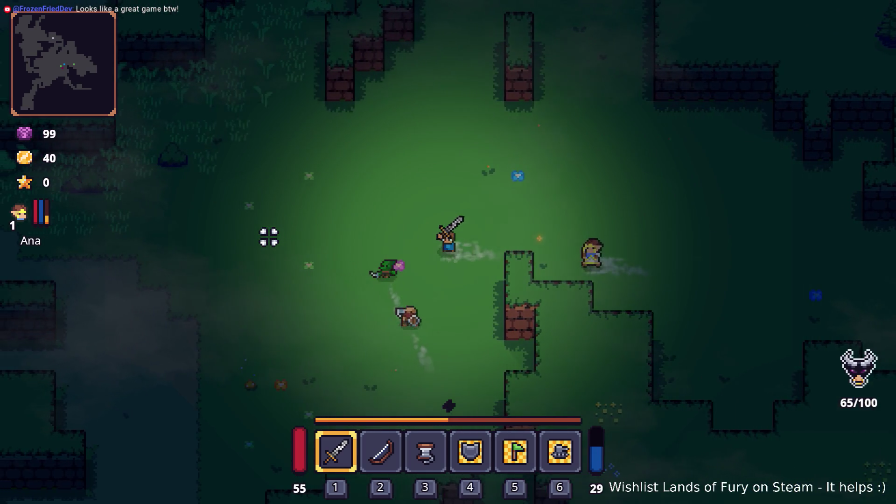
{"action": "left_click", "coordinate": [318, 312]}
{"action": "key", "text": "a"}
{"action": "left_click", "coordinate": [330, 304]}
{"action": "left_click", "coordinate": [456, 314]}
{"action": "left_click", "coordinate": [583, 320]}
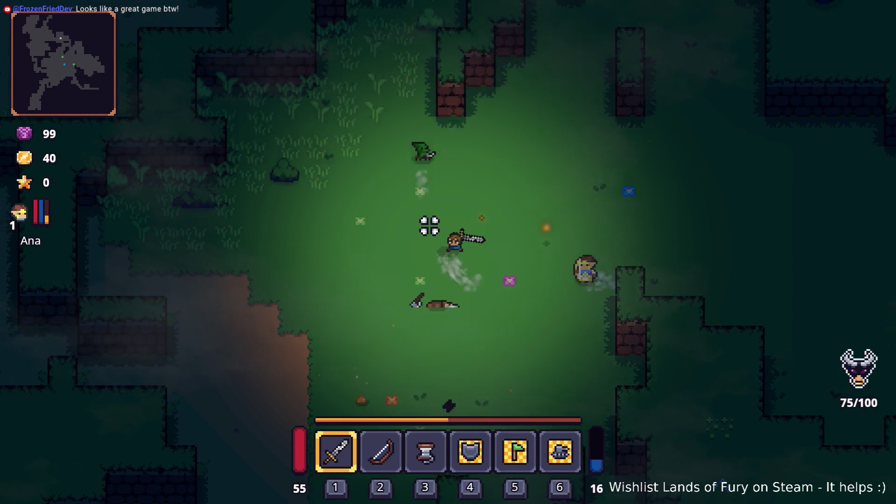
{"action": "left_click", "coordinate": [414, 231]}
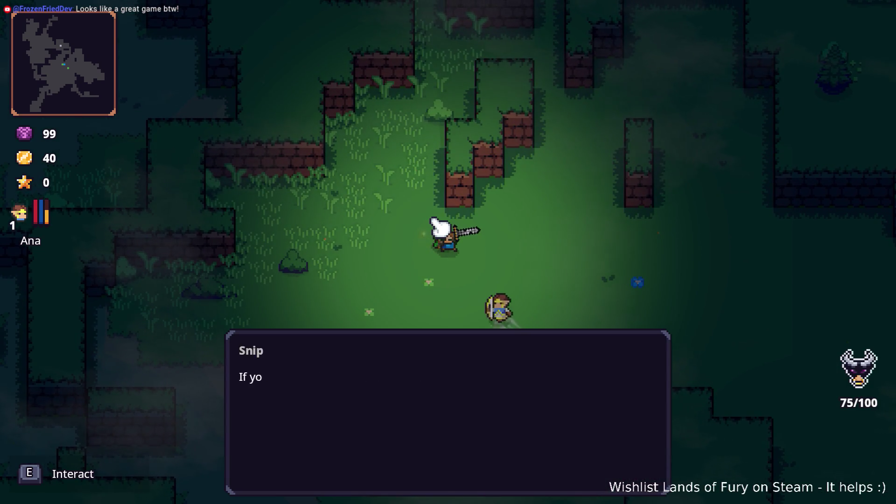
Browse Snip's shop stock and leave without trading anything
{"action": "key", "text": "e"}
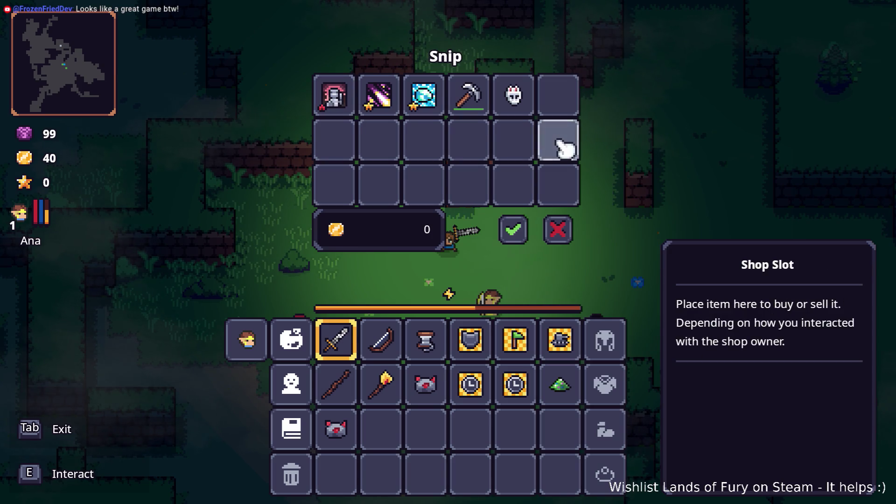
{"action": "left_click", "coordinate": [556, 240]}
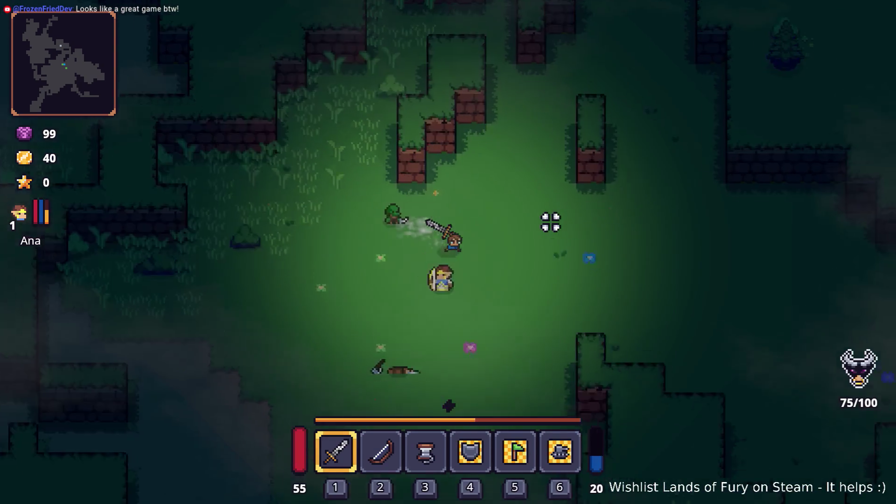
Walk down-right with Ana through the brick-walled corridor into the campfire camp
{"action": "key", "text": "s"}
{"action": "key", "text": "d"}
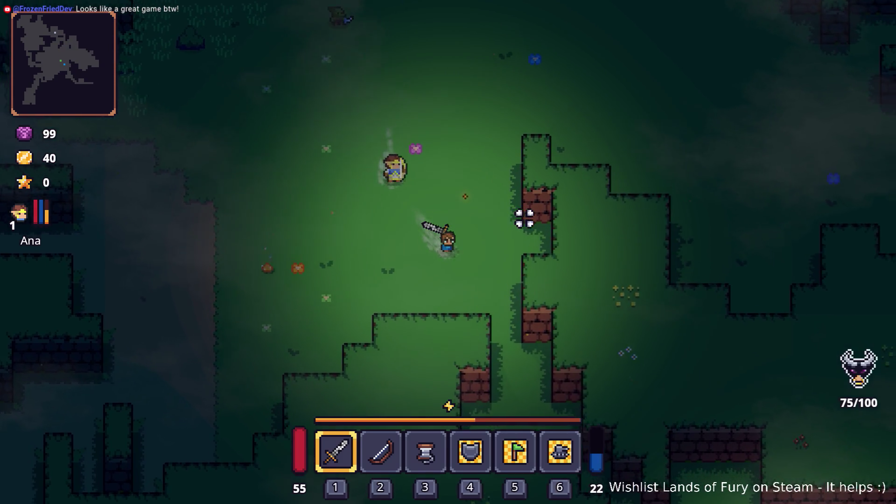
{"action": "key", "text": "s"}
{"action": "key", "text": "d"}
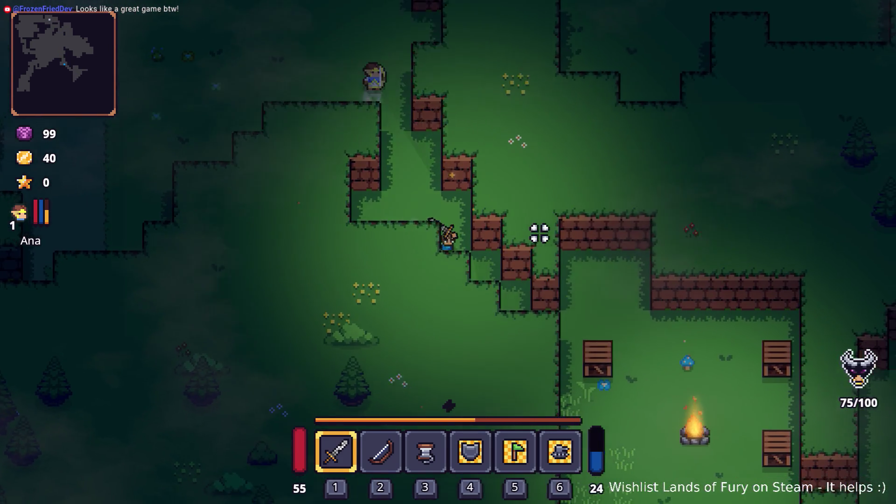
{"action": "key", "text": "s"}
{"action": "key", "text": "d"}
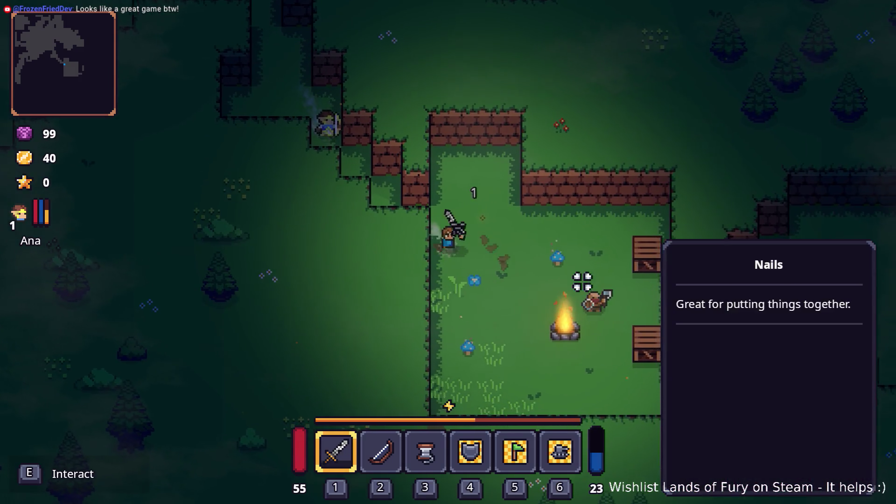
{"action": "key", "text": "s"}
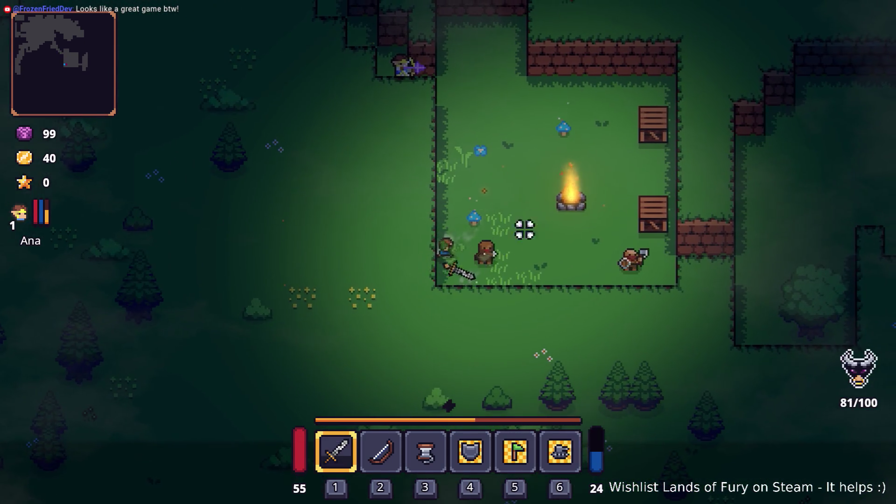
Attack the brown enemy in the camp with the sword for gold
{"action": "key", "text": "w"}
{"action": "key", "text": "d"}
{"action": "left_click", "coordinate": [464, 192]}
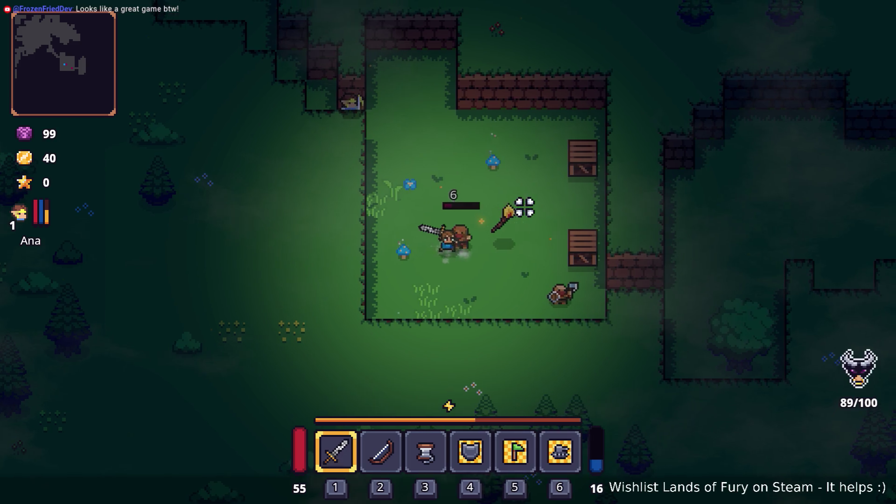
{"action": "key", "text": "d"}
{"action": "left_click", "coordinate": [560, 234]}
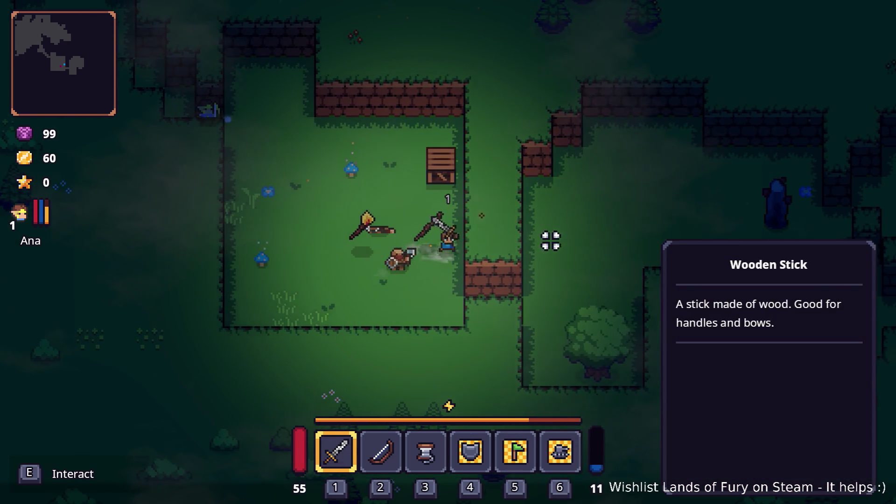
{"action": "key", "text": "w"}
{"action": "left_click", "coordinate": [407, 301]}
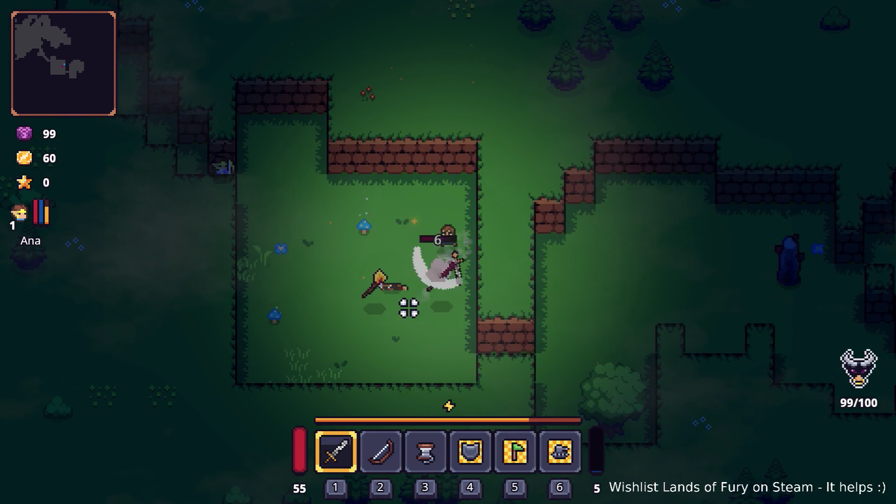
Circle the enemy toward the dropped Burning Stick and strike it down
{"action": "key", "text": "w"}
{"action": "key", "text": "a"}
{"action": "key", "text": "w"}
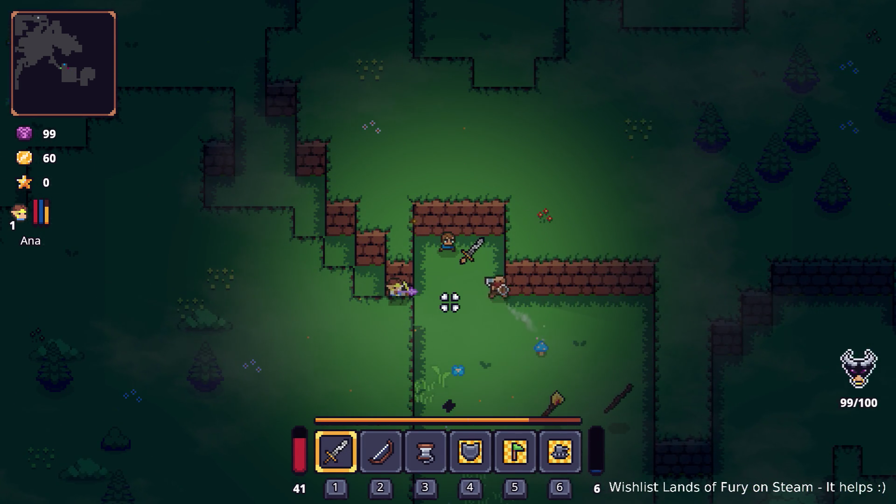
{"action": "key", "text": "s"}
{"action": "key", "text": "d"}
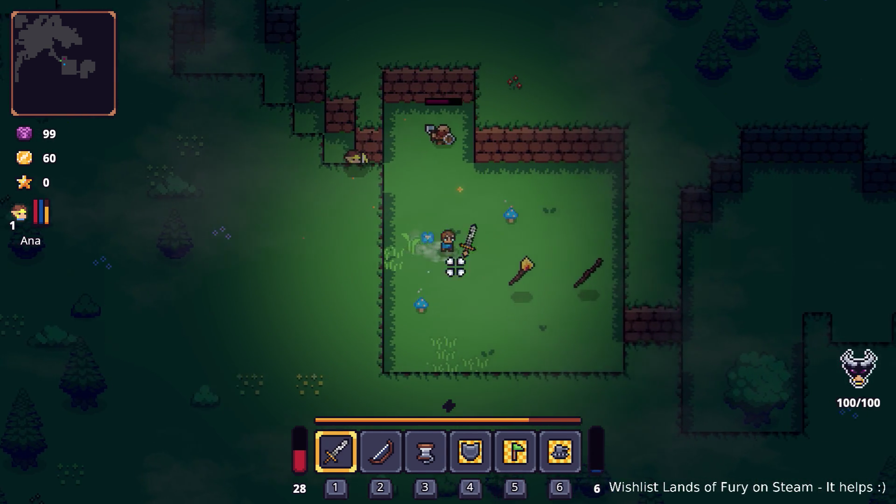
{"action": "key", "text": "d"}
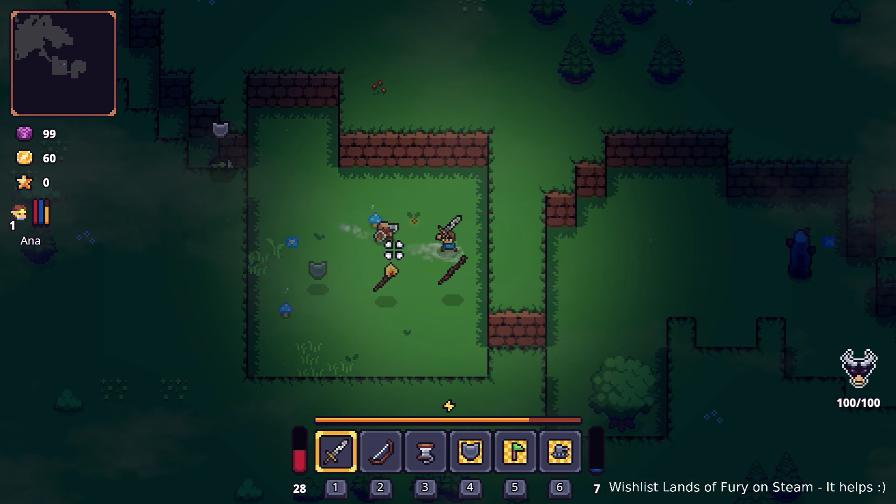
{"action": "key", "text": "w"}
{"action": "key", "text": "w"}
{"action": "key", "text": "a"}
{"action": "key", "text": "d"}
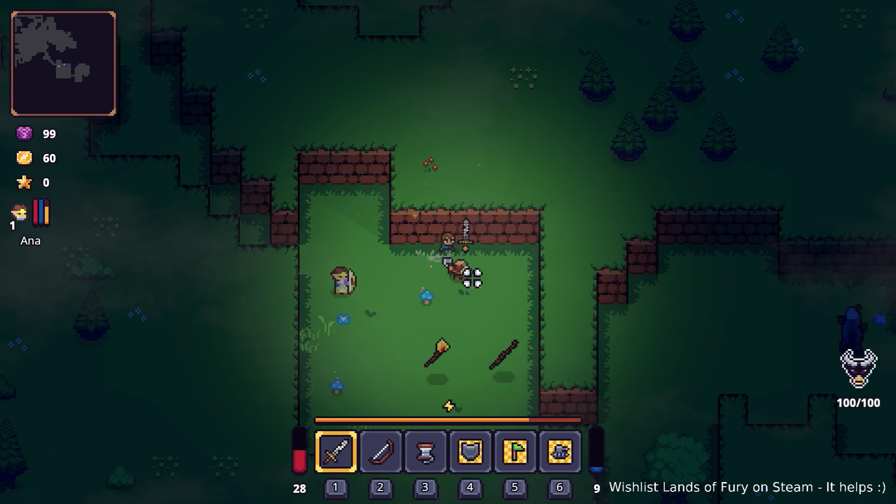
{"action": "key", "text": "s"}
{"action": "key", "text": "d"}
{"action": "key", "text": "a"}
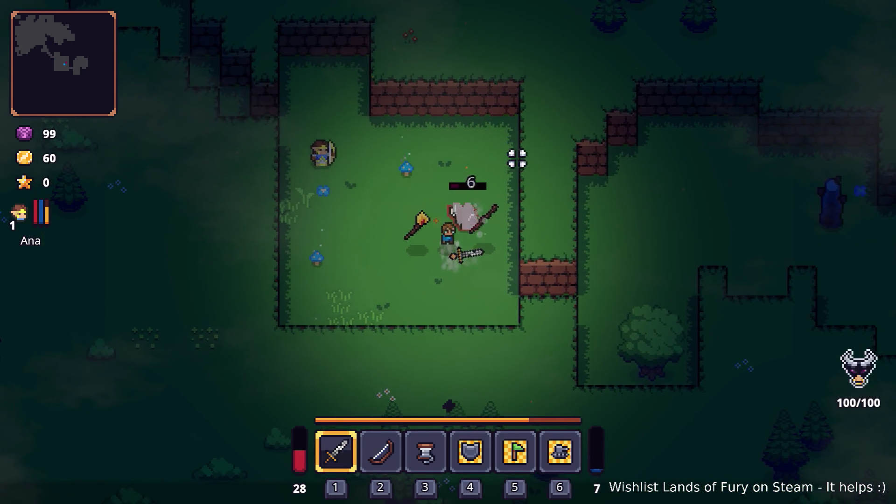
{"action": "left_click", "coordinate": [593, 180]}
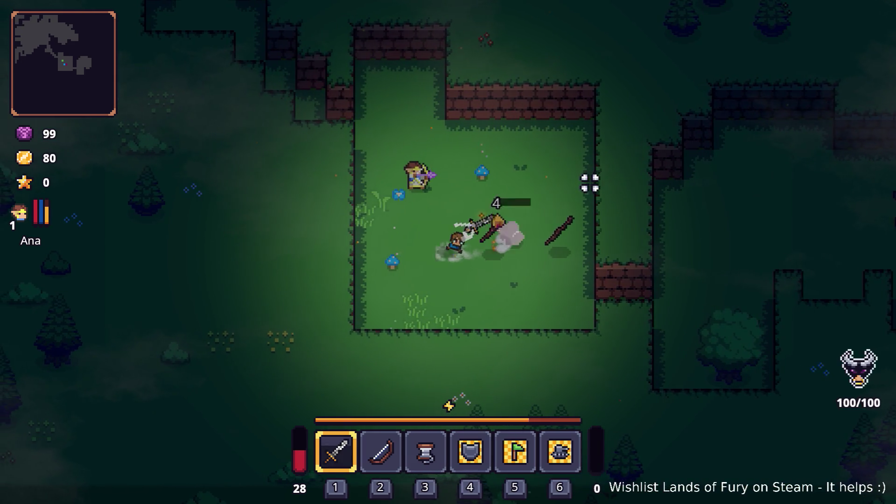
Walk down-right to the tree and hit it with the sword
{"action": "key", "text": "d"}
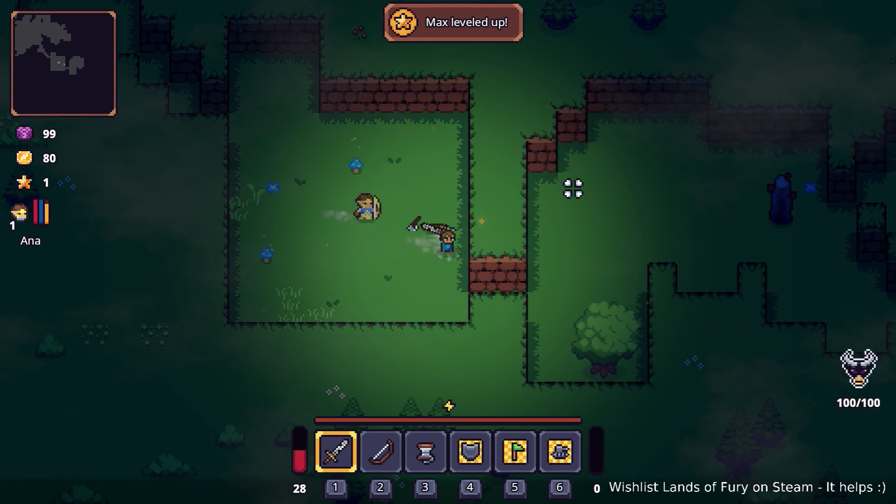
{"action": "key", "text": "s"}
{"action": "key", "text": "d"}
{"action": "key", "text": "s"}
{"action": "left_click", "coordinate": [534, 307]}
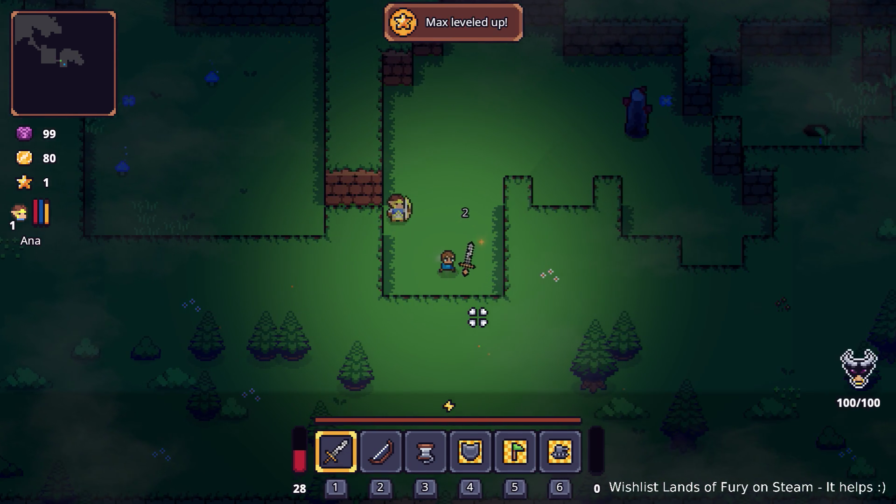
Pick up the dropped sword, smash the stone pillar, and open the full inventory
{"action": "key", "text": "w"}
{"action": "key", "text": "d"}
{"action": "key", "text": "d"}
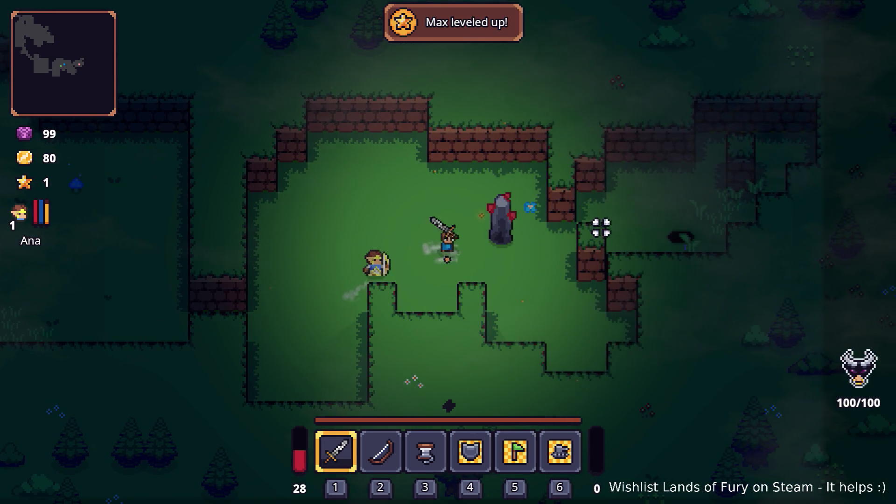
{"action": "left_click", "coordinate": [598, 217]}
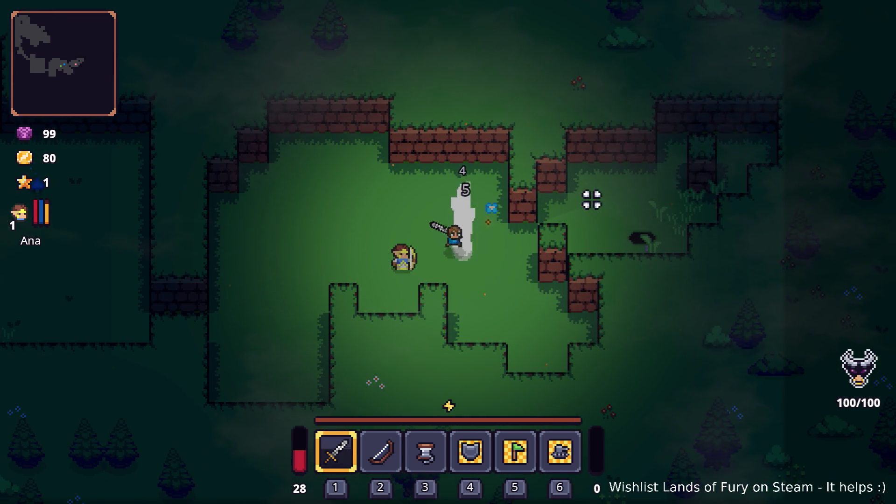
{"action": "key", "text": "Tab"}
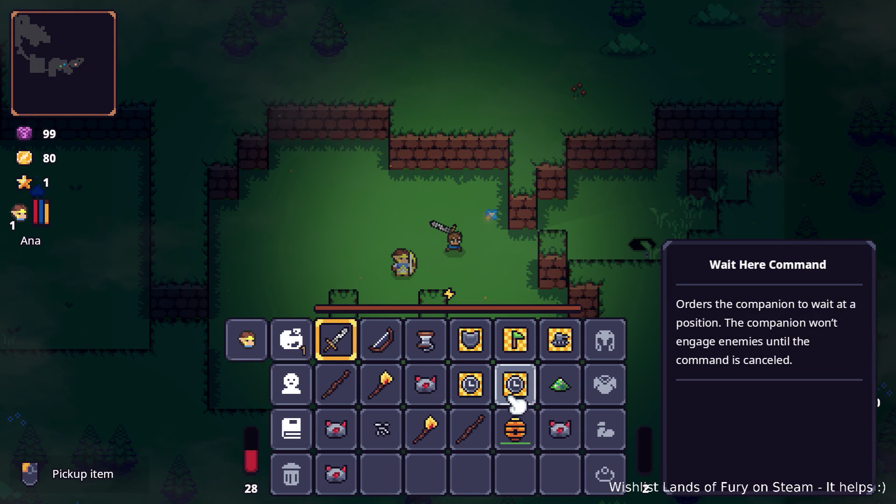
Close the inventory and walk down-left with the companion
{"action": "key", "text": "Tab"}
{"action": "key", "text": "a+s"}
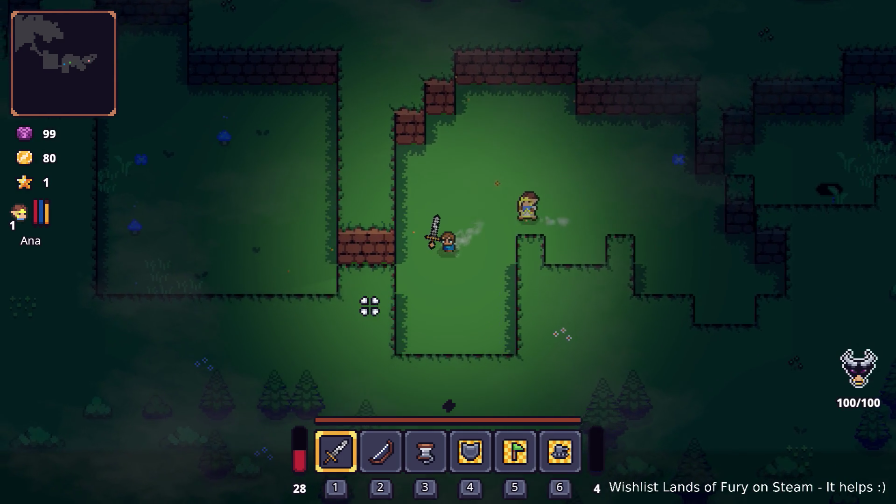
Walk up-left out of the room through the stepped walls, switching to the bow (slot 2)
{"action": "key", "text": "a+w"}
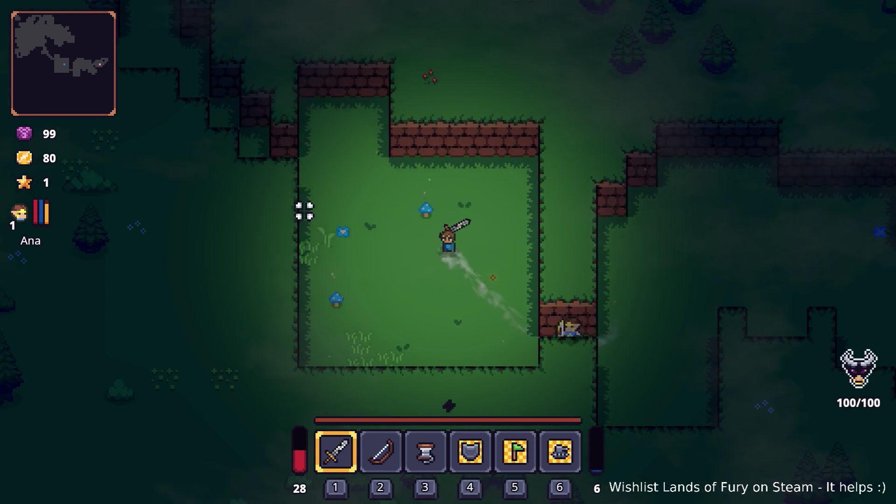
{"action": "key", "text": "a+w"}
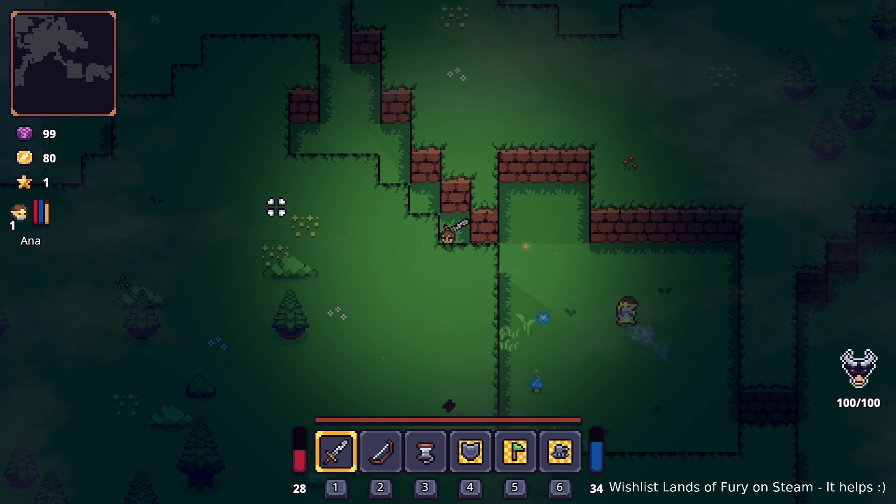
{"action": "key", "text": "a+w"}
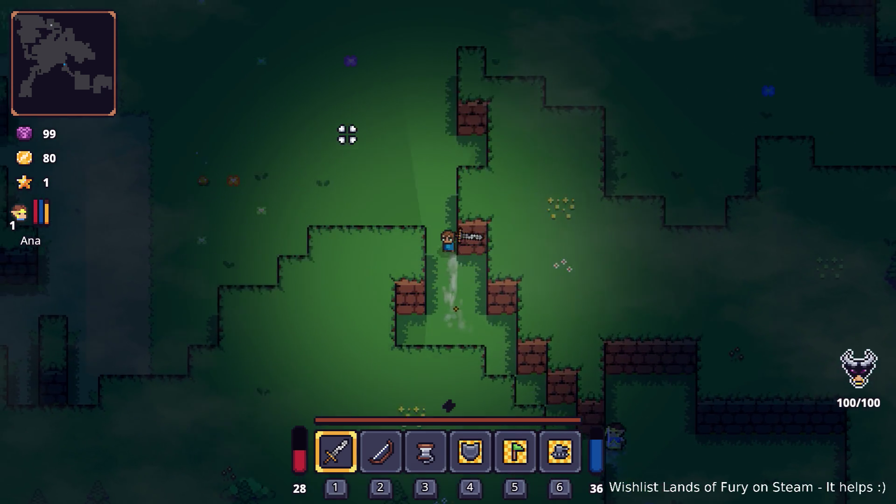
{"action": "key", "text": "2"}
{"action": "key", "text": "w"}
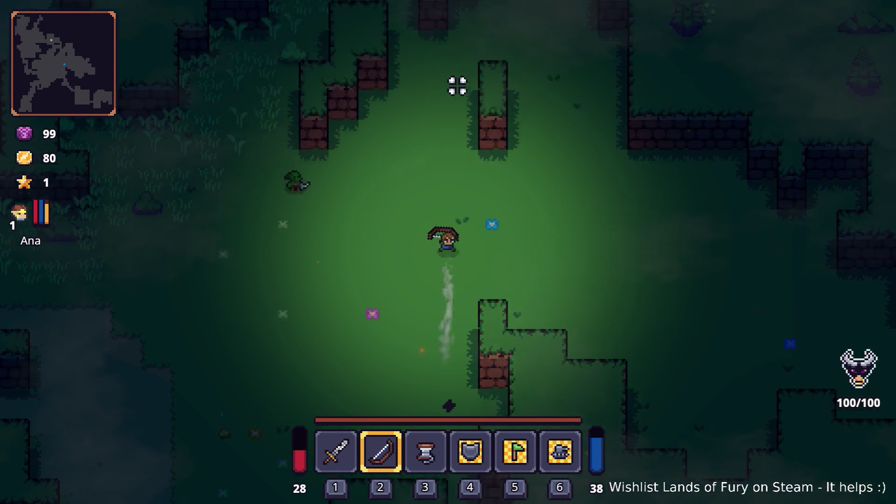
{"action": "key", "text": "w"}
{"action": "key", "text": "d"}
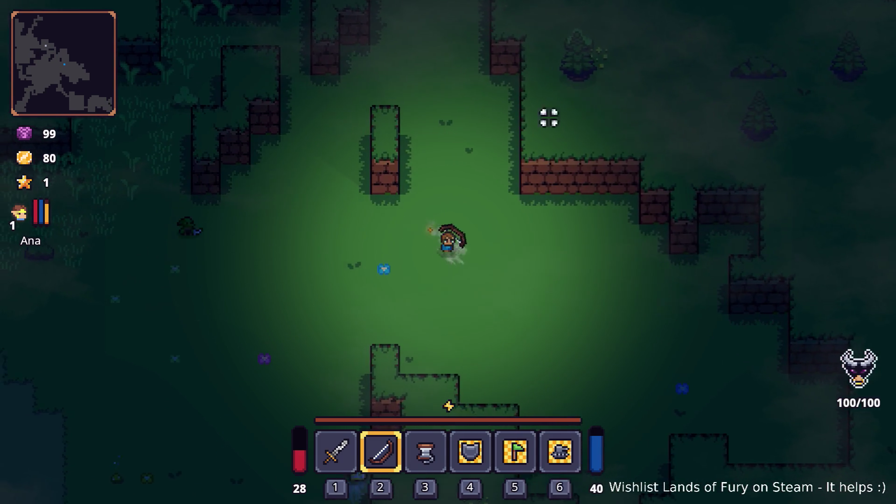
Switch back to the sword (slot 1) and follow the forest dirt paths up-left, then up-right
{"action": "key", "text": "w"}
{"action": "key", "text": "1"}
{"action": "key", "text": "a"}
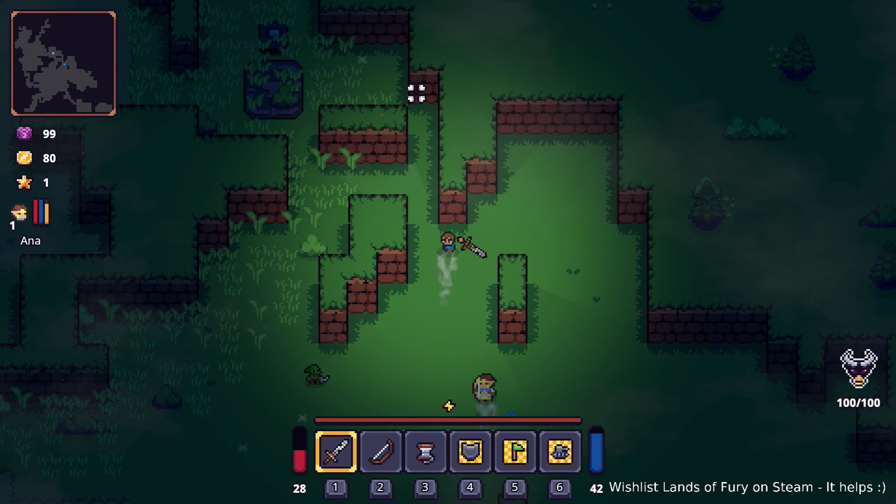
{"action": "key", "text": "w"}
{"action": "key", "text": "a"}
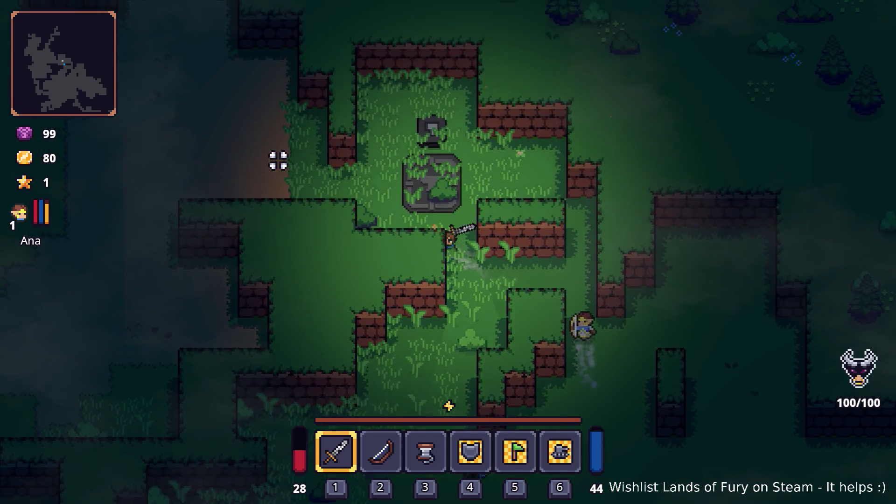
{"action": "key", "text": "w"}
{"action": "key", "text": "a"}
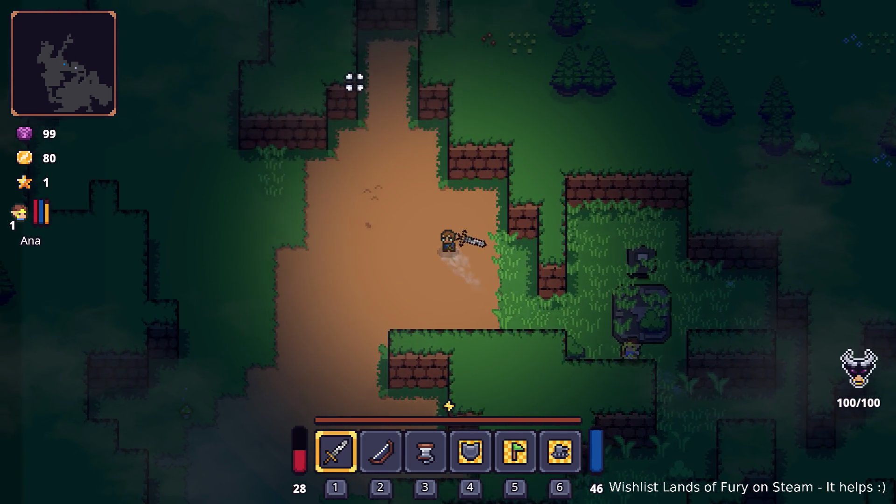
{"action": "key", "text": "w"}
{"action": "key", "text": "a"}
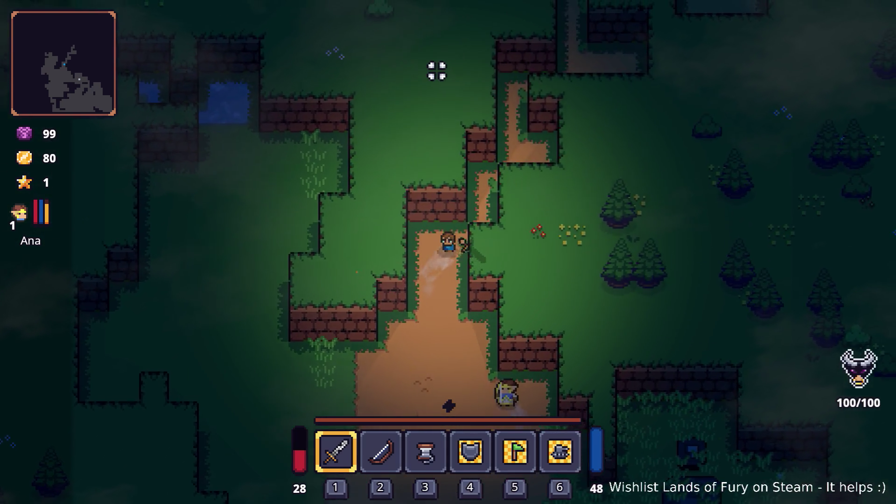
{"action": "key", "text": "w"}
{"action": "key", "text": "d"}
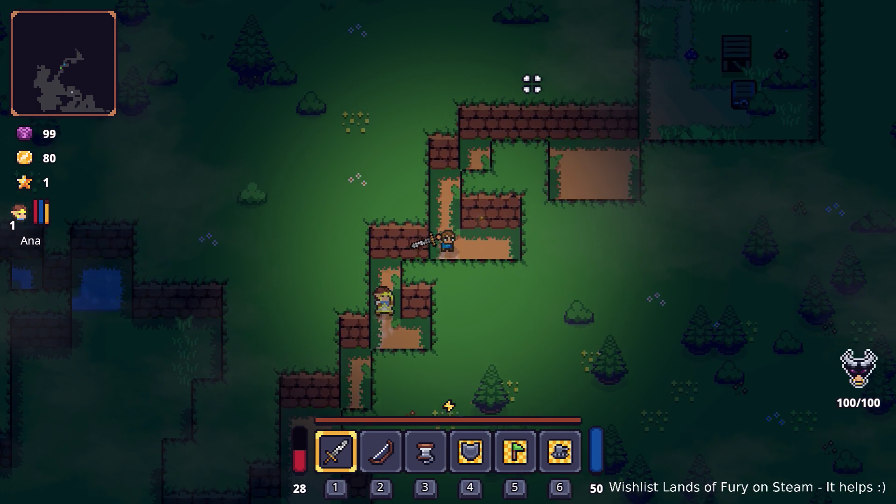
Continue up and right along the path toward the chest camp and its enemy
{"action": "key", "text": "w"}
{"action": "key", "text": "w"}
{"action": "key", "text": "d"}
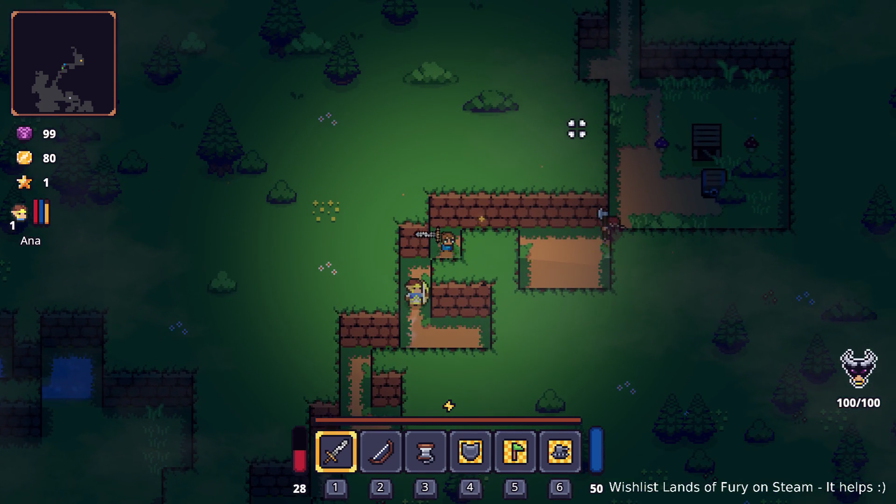
{"action": "key", "text": "w"}
{"action": "key", "text": "d"}
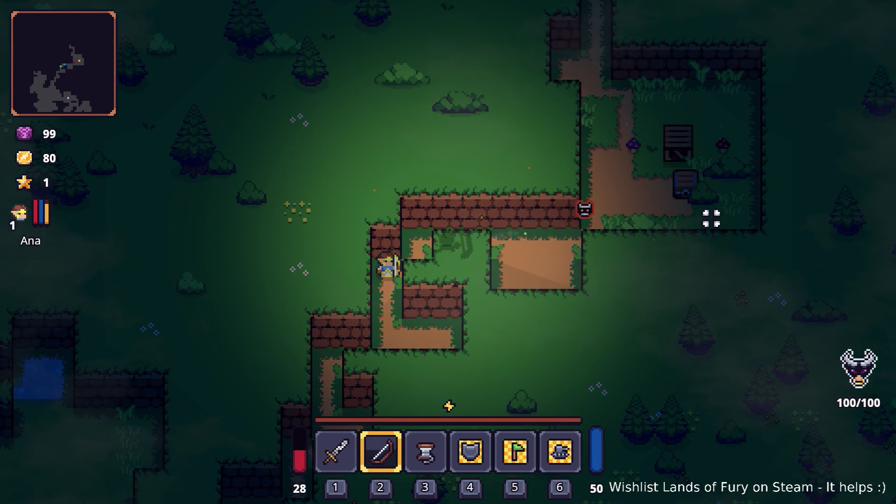
{"action": "key", "text": "d"}
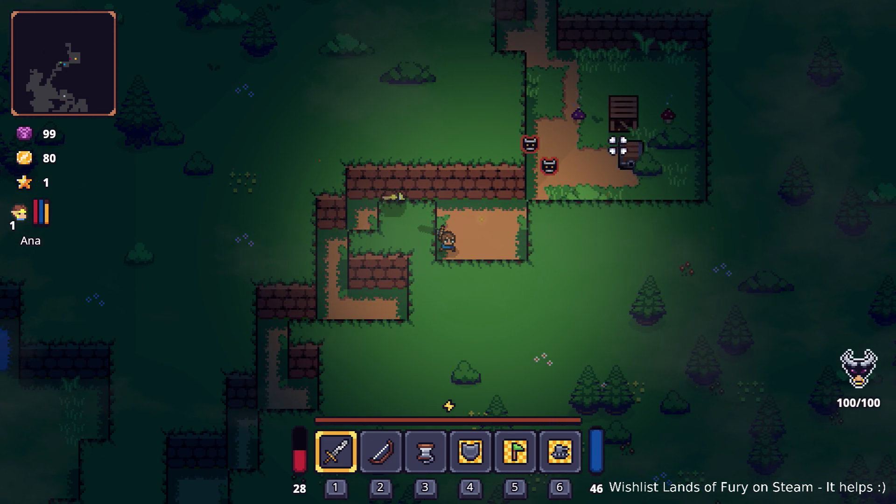
{"action": "key", "text": "d"}
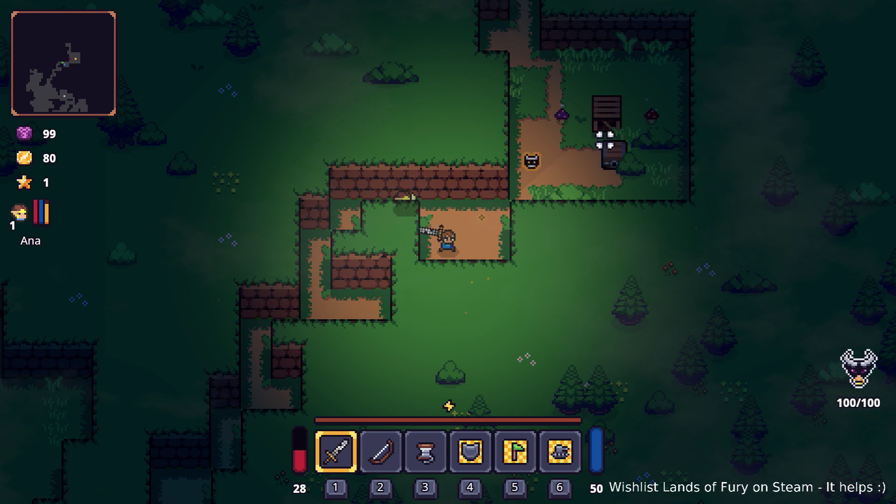
Climb onto the wall ledge by the chest and socket the red rune into the Rusty Sword
{"action": "key", "text": "w"}
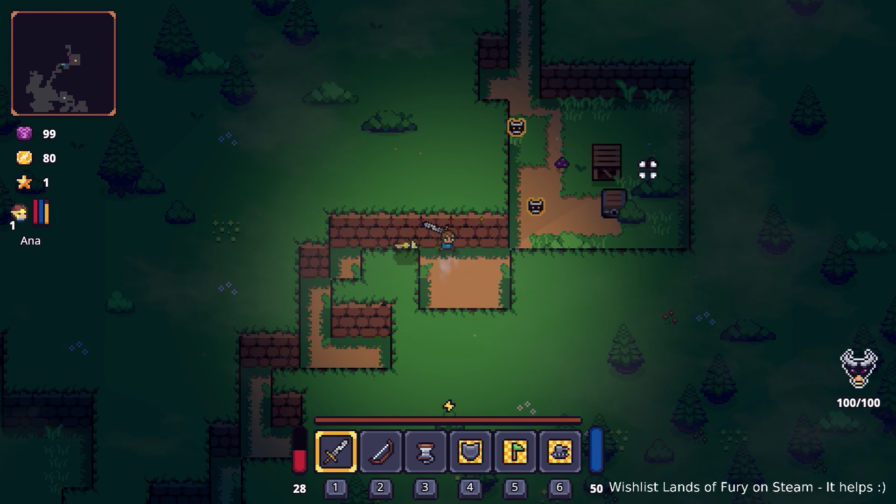
{"action": "key", "text": "d"}
{"action": "key", "text": "d"}
{"action": "key", "text": "w"}
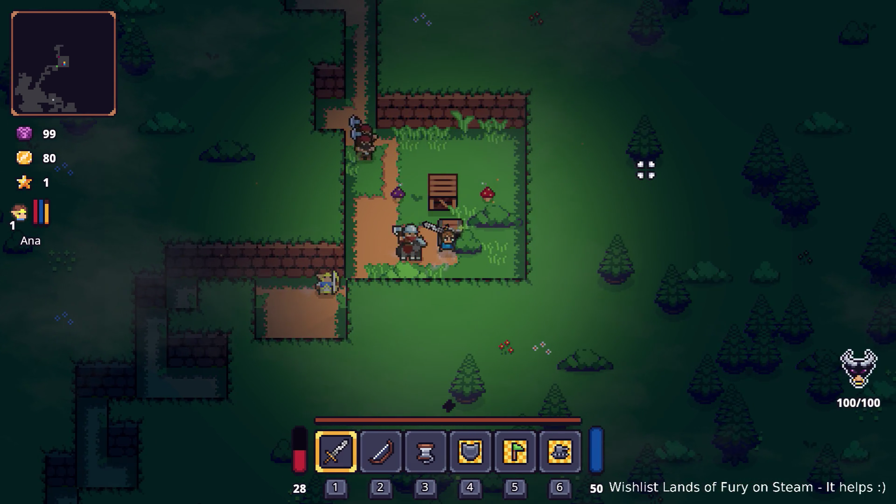
{"action": "key", "text": "i"}
{"action": "key", "text": "e"}
{"action": "left_click", "coordinate": [384, 260]}
{"action": "key", "text": "e"}
{"action": "key", "text": "i"}
{"action": "key", "text": "w"}
{"action": "key", "text": "d"}
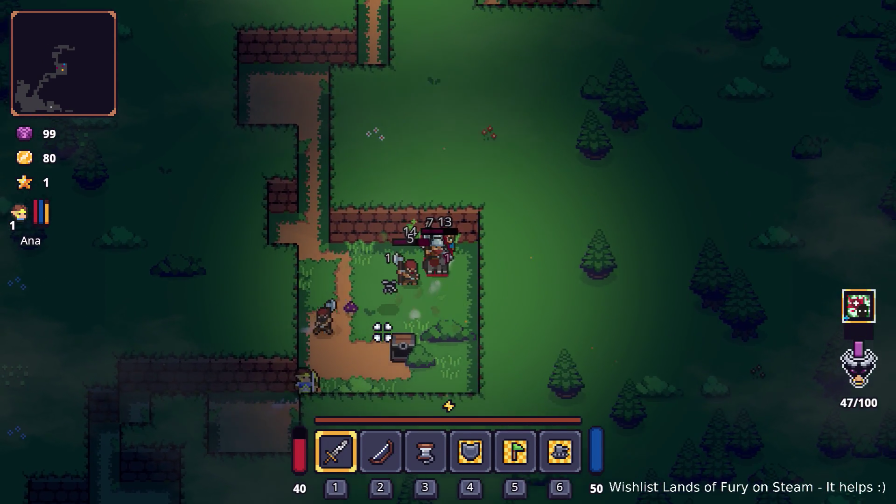
Walk south to defeat the knight, then attack the bandit
{"action": "key", "text": "s"}
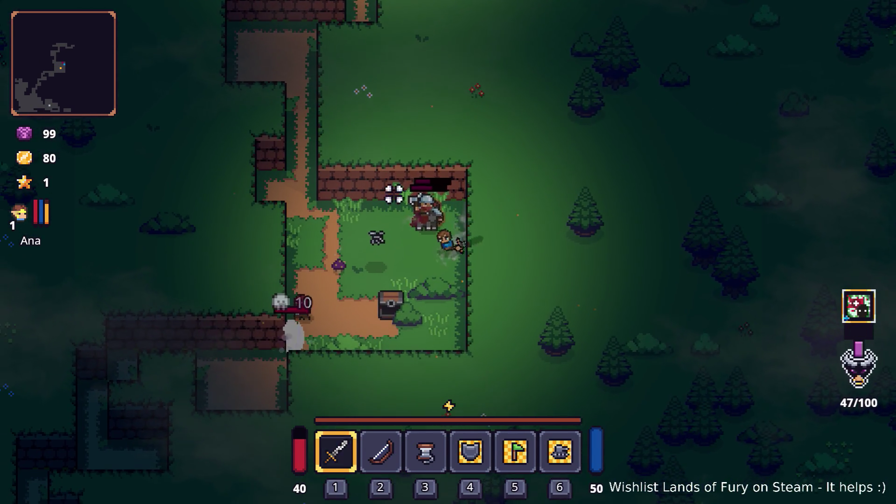
{"action": "left_click", "coordinate": [435, 139]}
{"action": "key", "text": "s"}
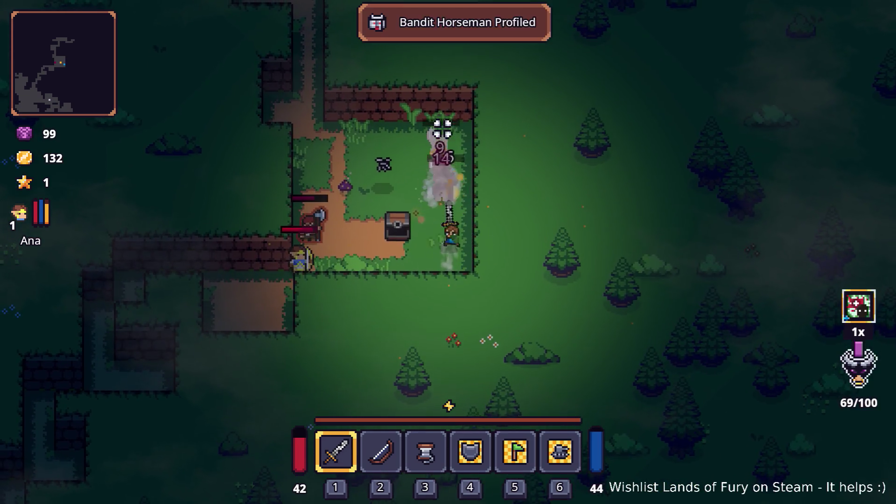
{"action": "left_click", "coordinate": [442, 129]}
{"action": "key", "text": "w"}
{"action": "key", "text": "a"}
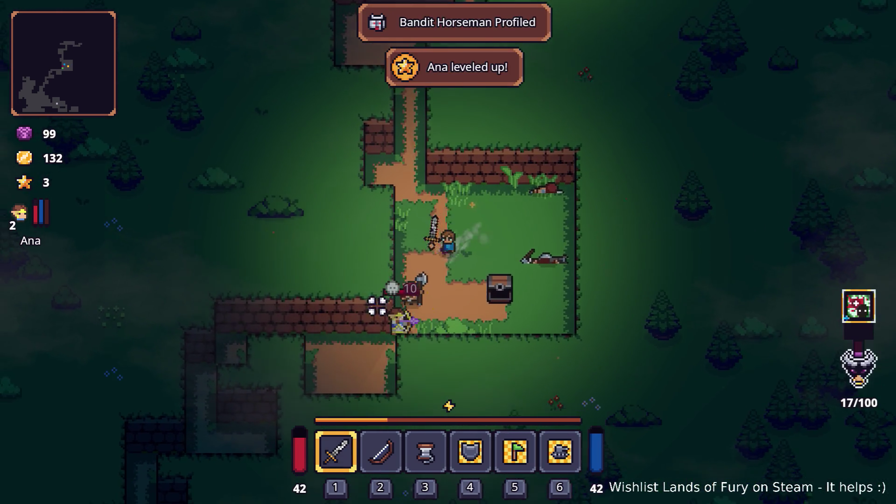
{"action": "left_click", "coordinate": [378, 306]}
Walk north-west up the path to the campfire clearing and run north-east past it
{"action": "key", "text": "w"}
{"action": "key", "text": "a"}
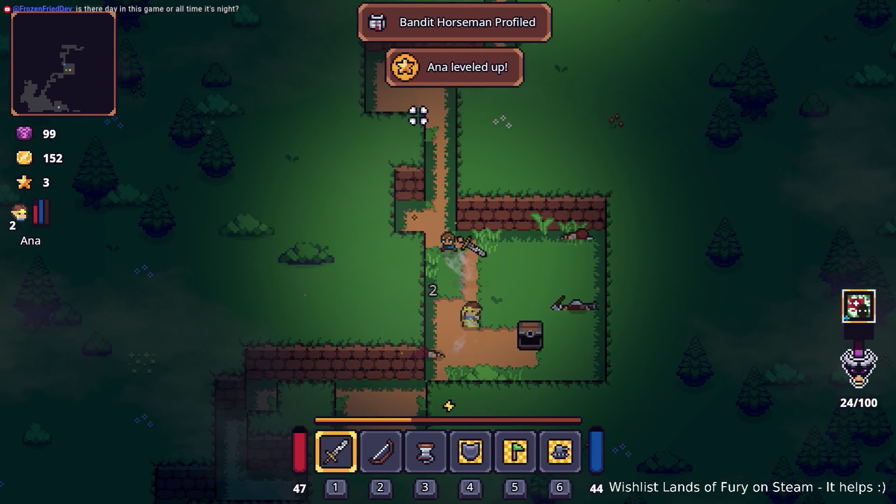
{"action": "key", "text": "w"}
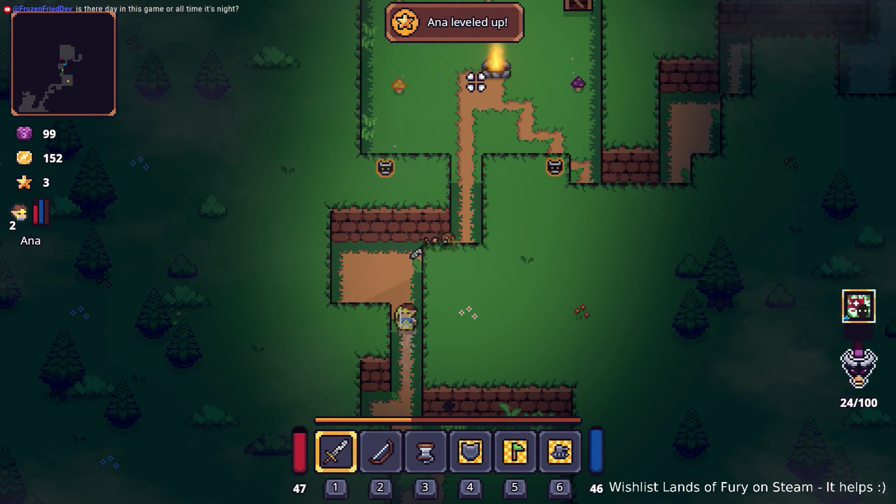
{"action": "key", "text": "w"}
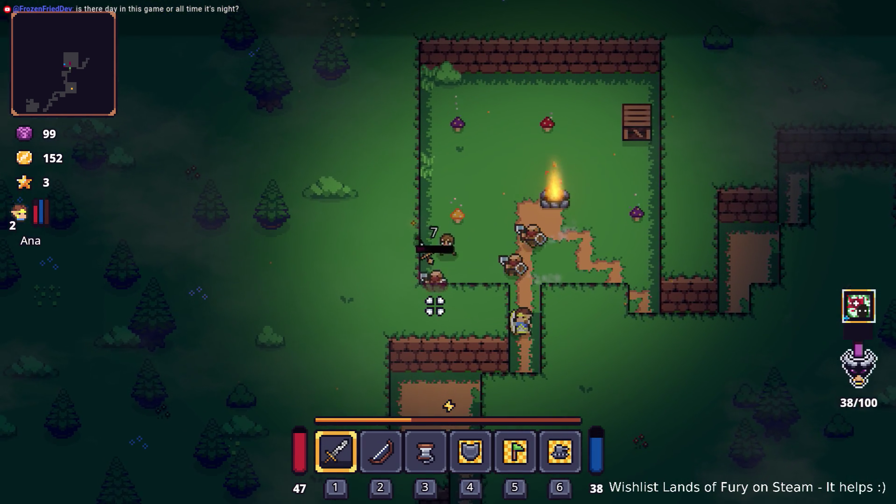
{"action": "key", "text": "w"}
{"action": "key", "text": "d"}
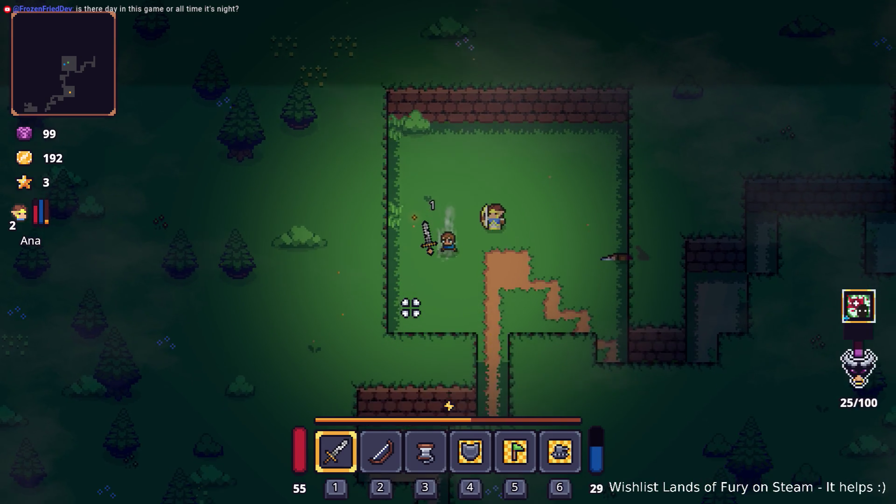
Walk south, then south-west down the dirt path into the altar clearing, and open the inventory
{"action": "key", "text": "s"}
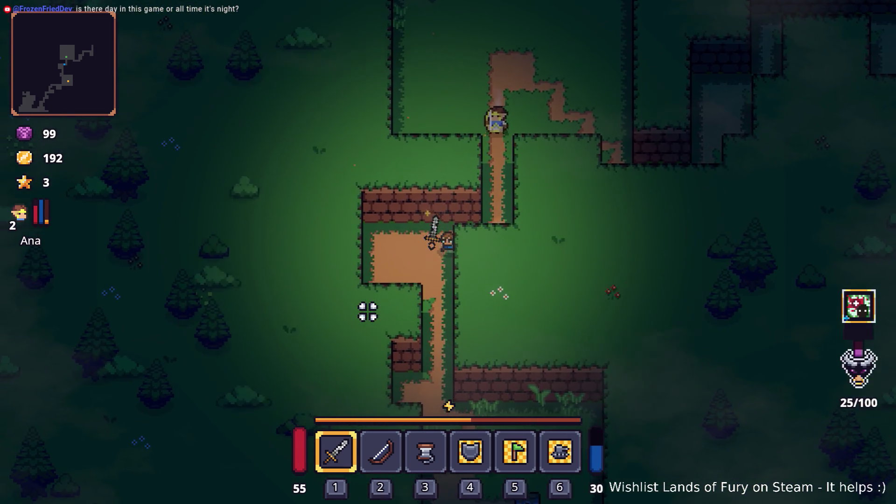
{"action": "key", "text": "s"}
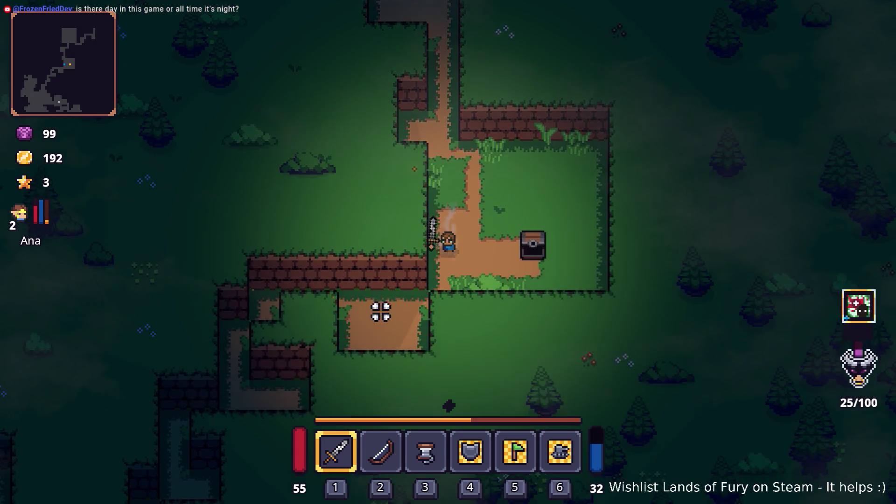
{"action": "key", "text": "a"}
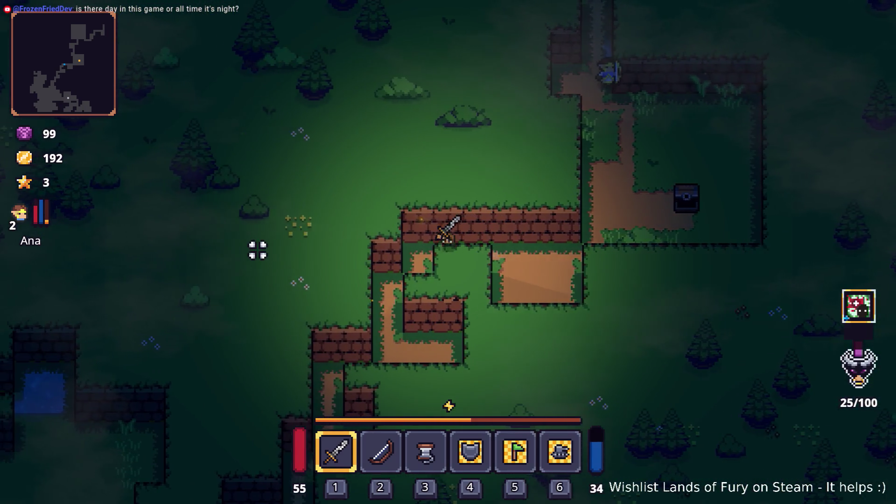
{"action": "key", "text": "s"}
{"action": "key", "text": "a"}
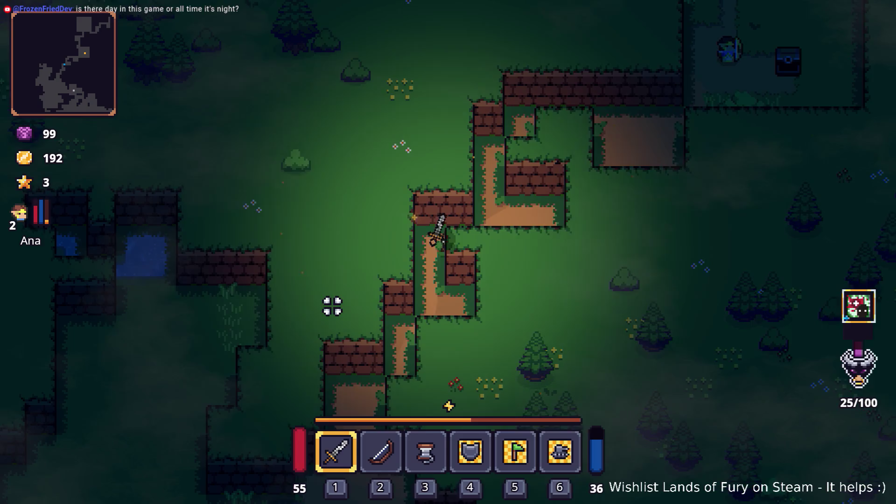
{"action": "key", "text": "s"}
{"action": "key", "text": "a"}
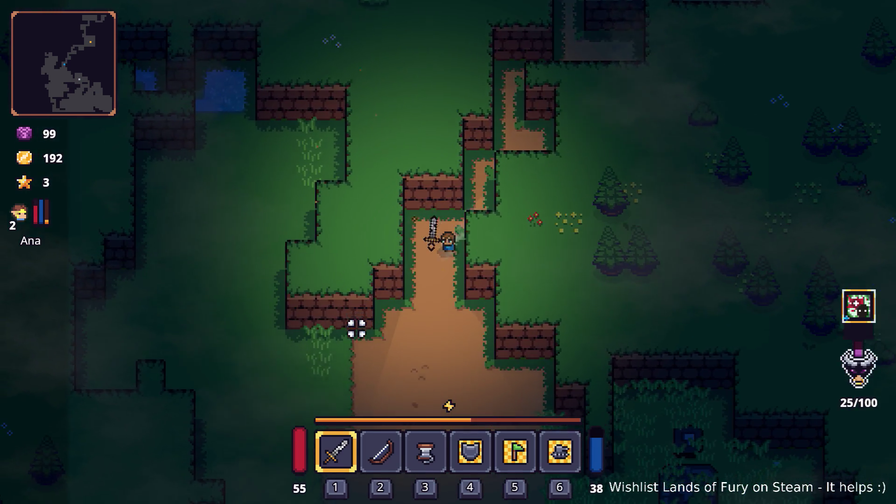
{"action": "key", "text": "s"}
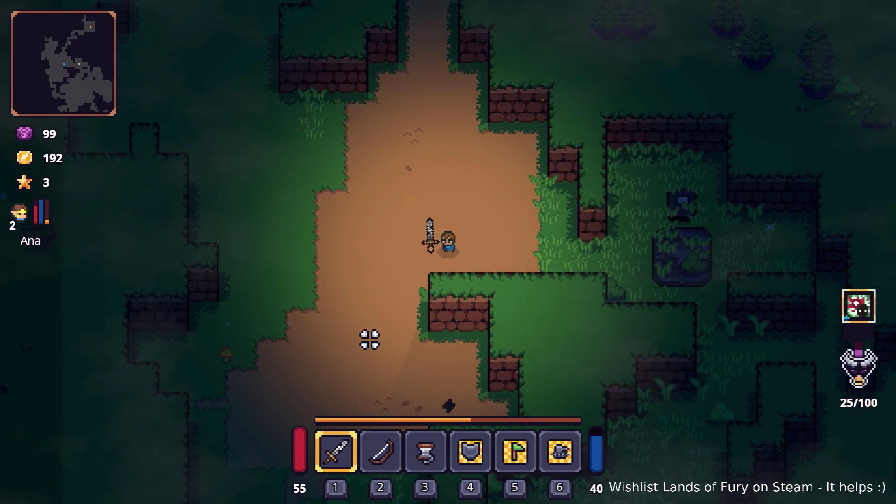
{"action": "key", "text": "d"}
{"action": "key", "text": "i"}
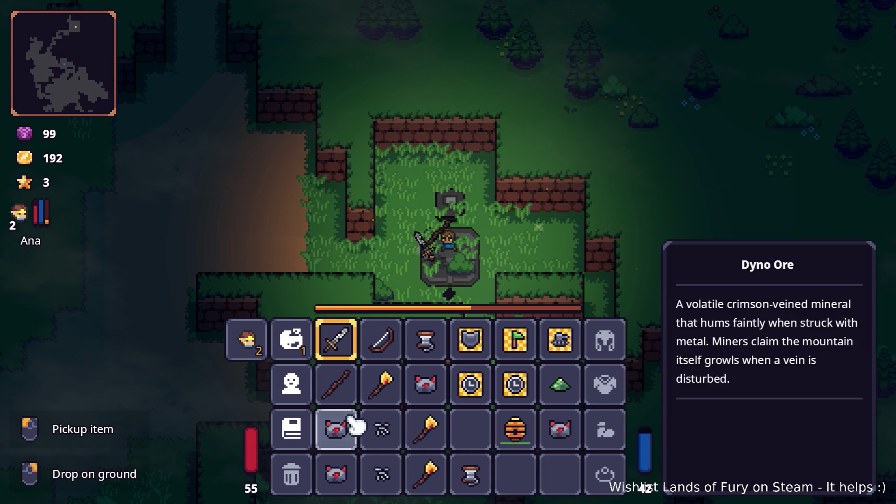
Offer the Wooden Stick and the rope at the stone altar to learn the Elven Rope recipe
{"action": "left_click", "coordinate": [344, 390]}
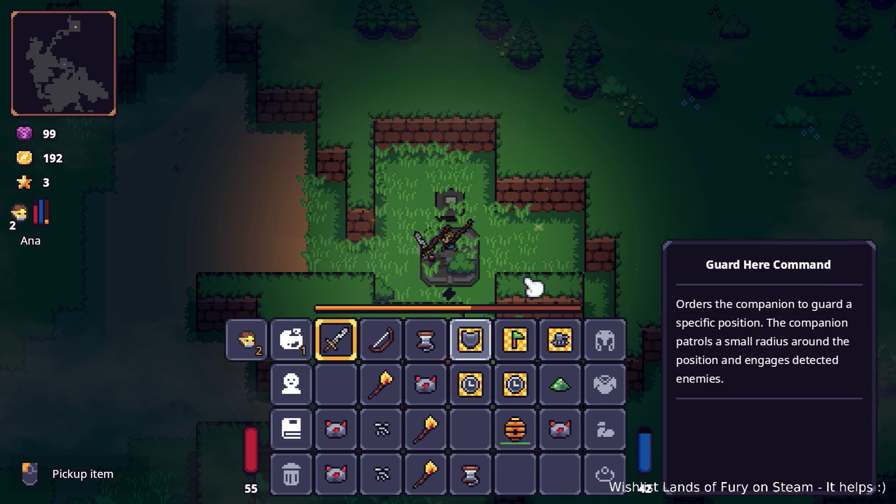
{"action": "key", "text": "Tab"}
{"action": "key", "text": "a"}
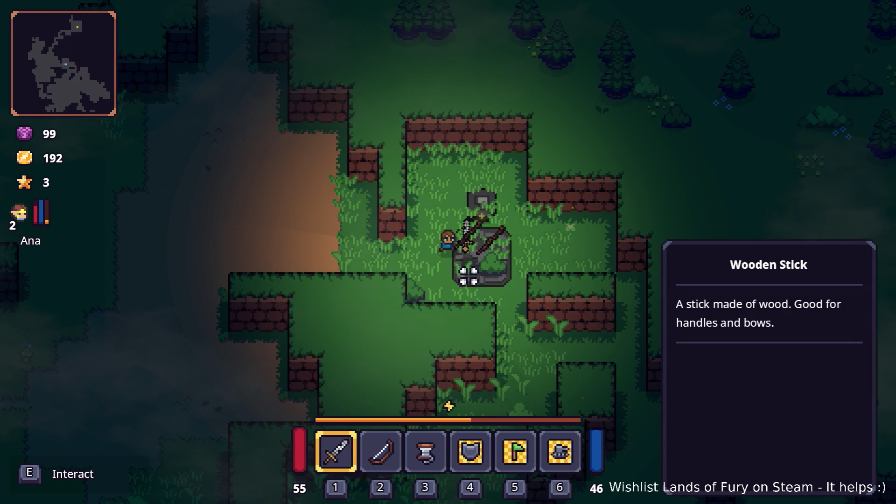
{"action": "key", "text": "d"}
{"action": "key", "text": "Tab"}
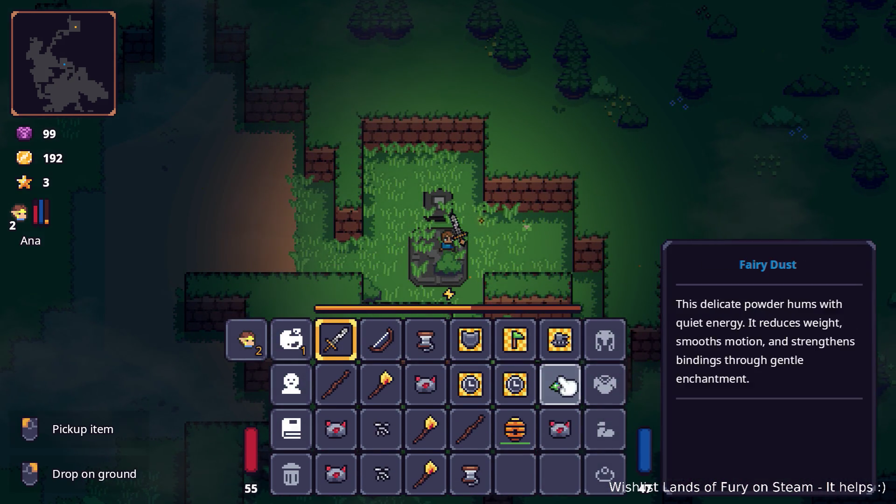
{"action": "left_click", "coordinate": [432, 344]}
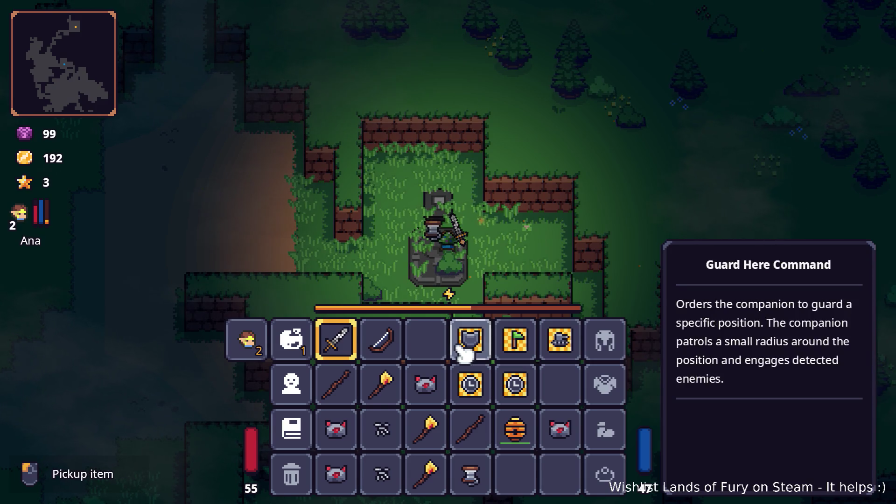
{"action": "key", "text": "Tab"}
{"action": "key", "text": "s"}
{"action": "key", "text": "a"}
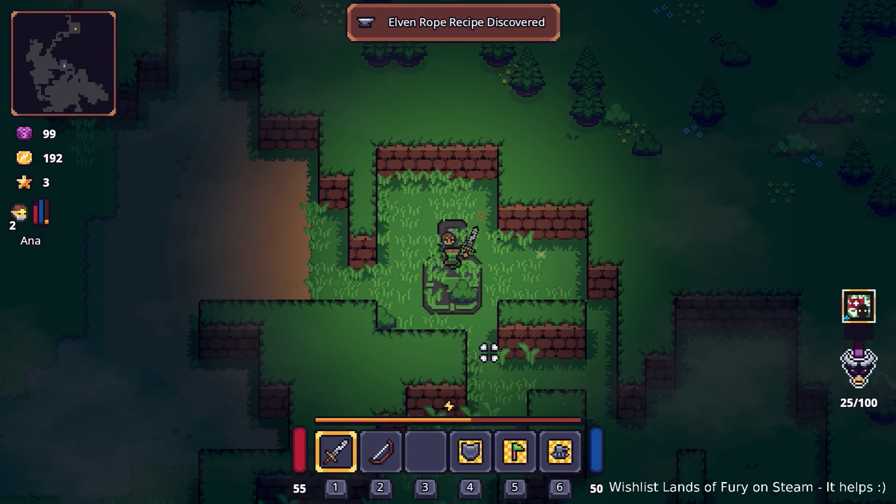
{"action": "key", "text": "Tab"}
{"action": "key", "text": "Tab"}
{"action": "key", "text": "w"}
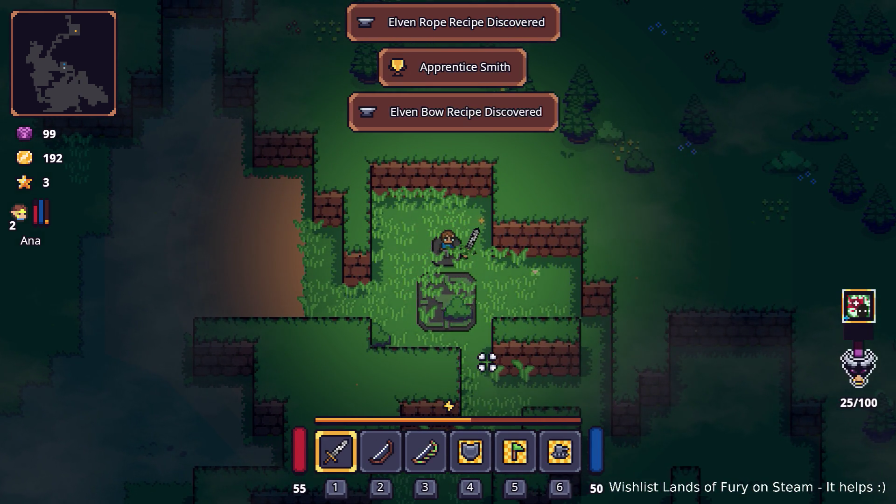
Equip the newly crafted Elven Bow on slot 2 and return to the altar slab
{"action": "key", "text": "Tab"}
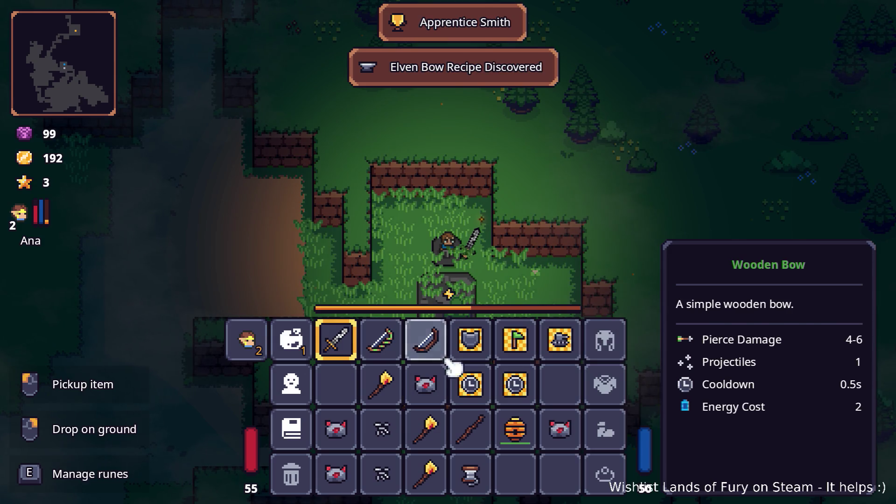
{"action": "key", "text": "Tab"}
{"action": "key", "text": "2"}
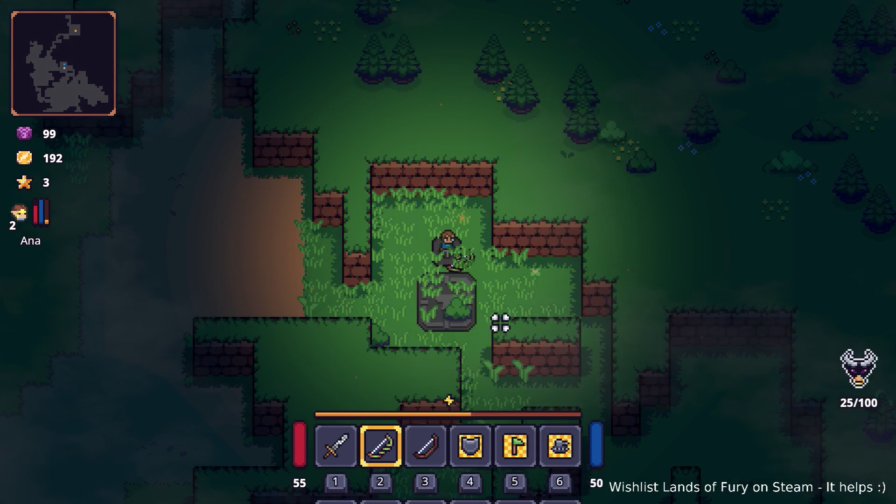
{"action": "key", "text": "s"}
{"action": "key", "text": "d"}
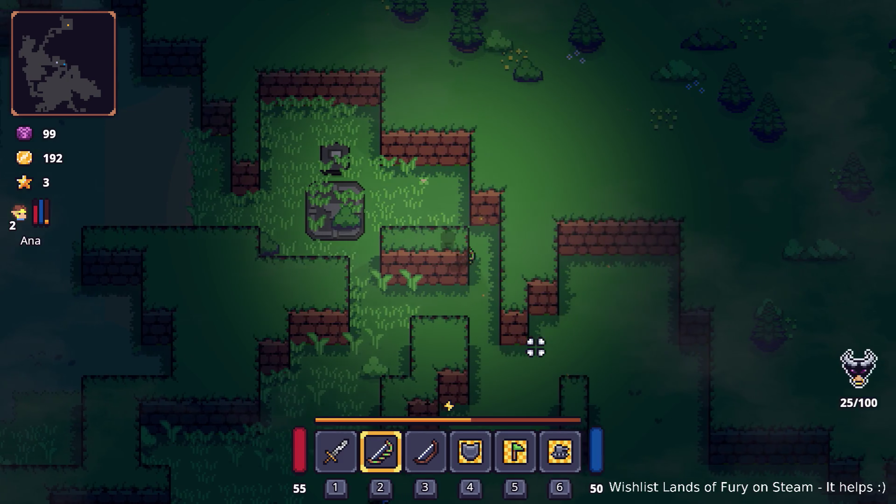
{"action": "key", "text": "Tab"}
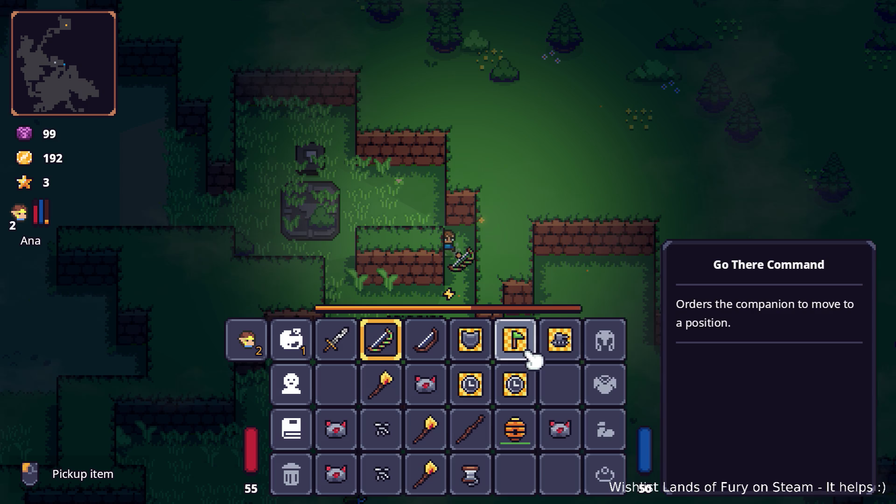
{"action": "key", "text": "Tab"}
{"action": "key", "text": "w"}
{"action": "key", "text": "a"}
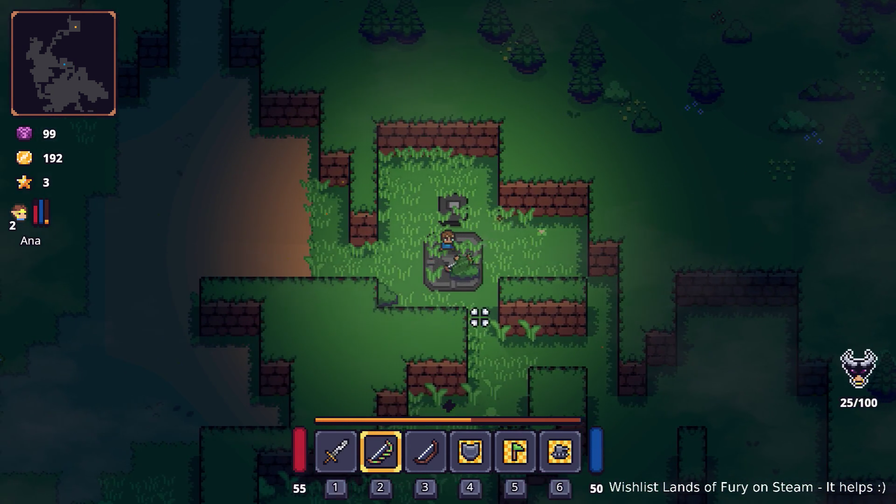
{"action": "key", "text": "Tab"}
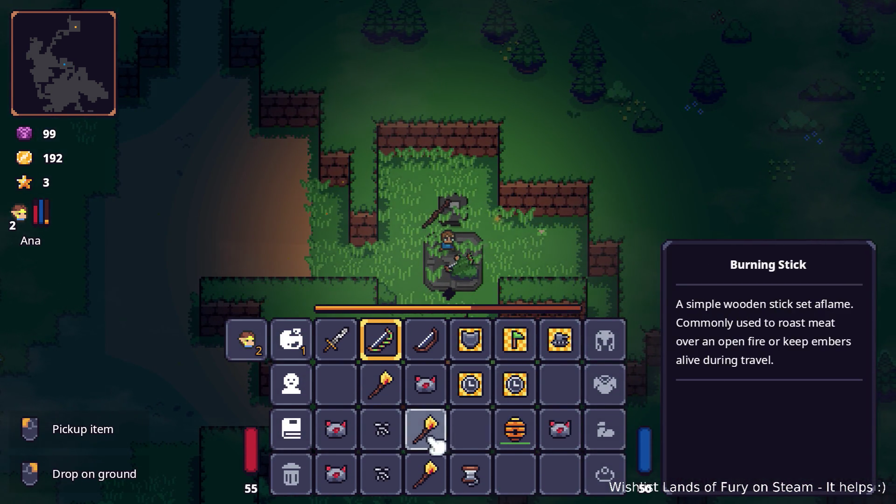
{"action": "key", "text": "Tab"}
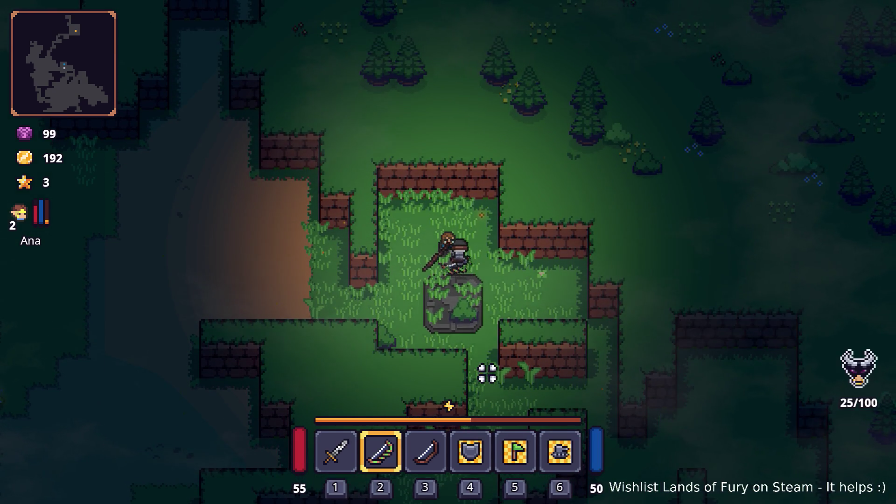
Offer the Wooden Bow at the altar, equip the resulting longbow on slot 3, and test-fire it
{"action": "key", "text": "Tab"}
{"action": "left_click", "coordinate": [425, 306]}
{"action": "key", "text": "Tab"}
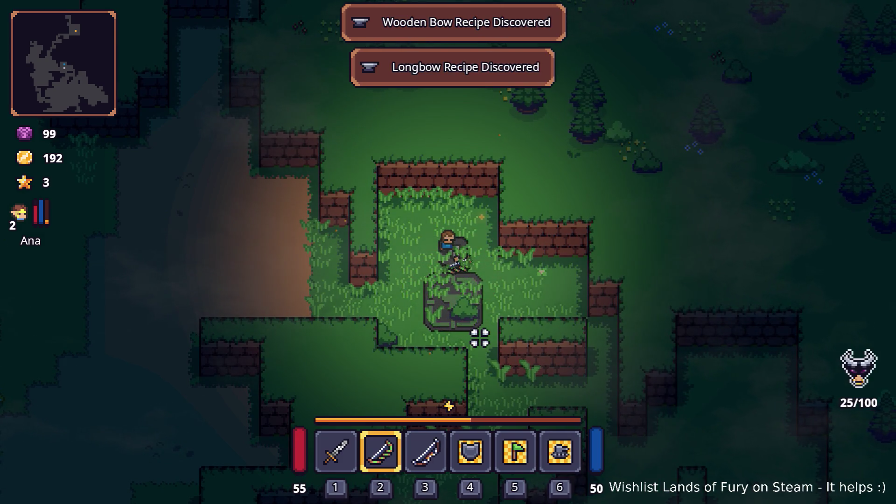
{"action": "key", "text": "3"}
{"action": "key", "text": "a"}
{"action": "key", "text": "s"}
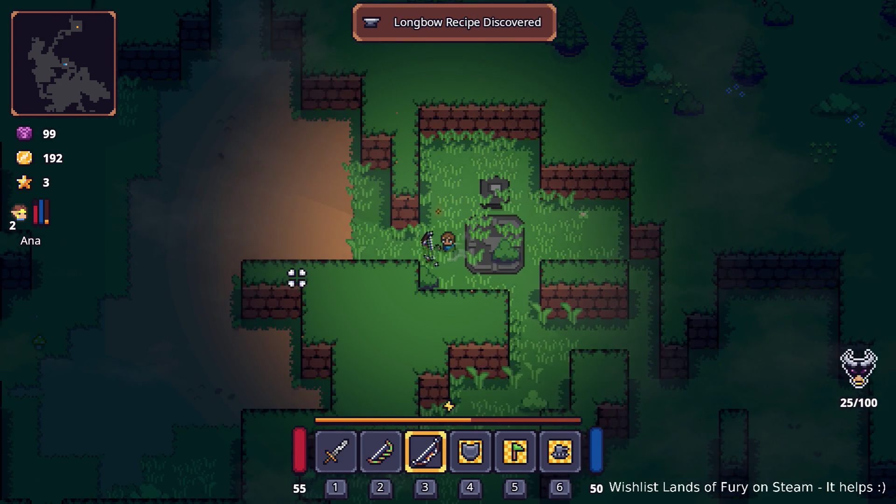
{"action": "left_click", "coordinate": [263, 250]}
{"action": "key", "text": "d"}
{"action": "key", "text": "s"}
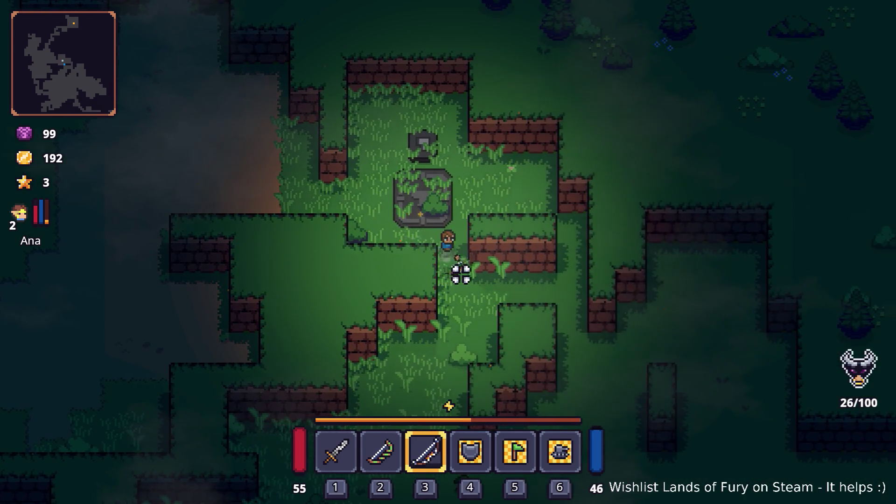
Walk up the dirt path, then back south-east past the altar clearing
{"action": "key", "text": "a"}
{"action": "key", "text": "w"}
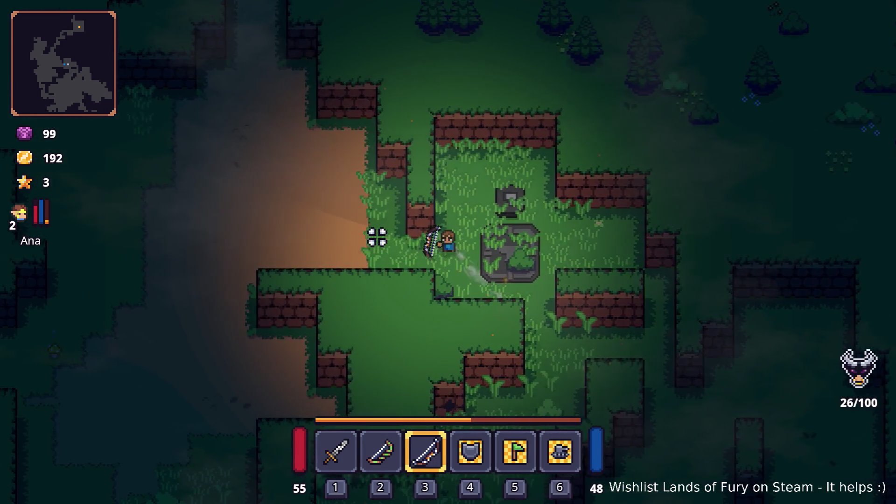
{"action": "key", "text": "a"}
{"action": "key", "text": "w"}
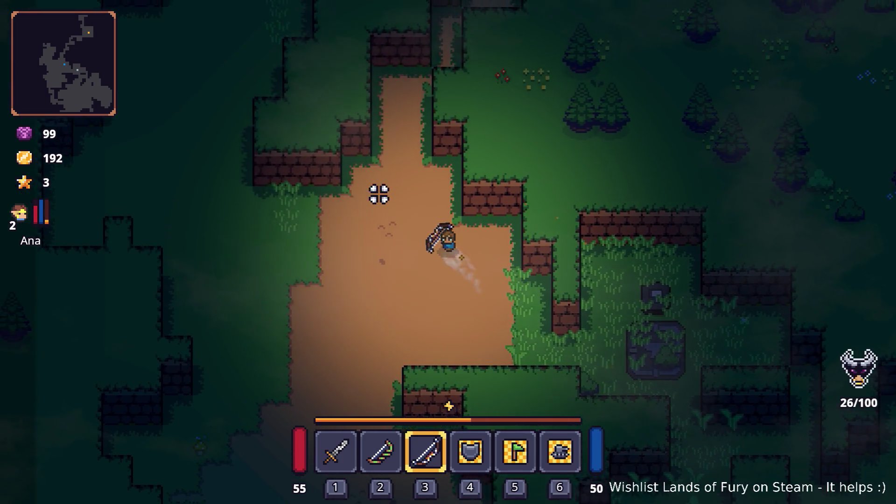
{"action": "key", "text": "w"}
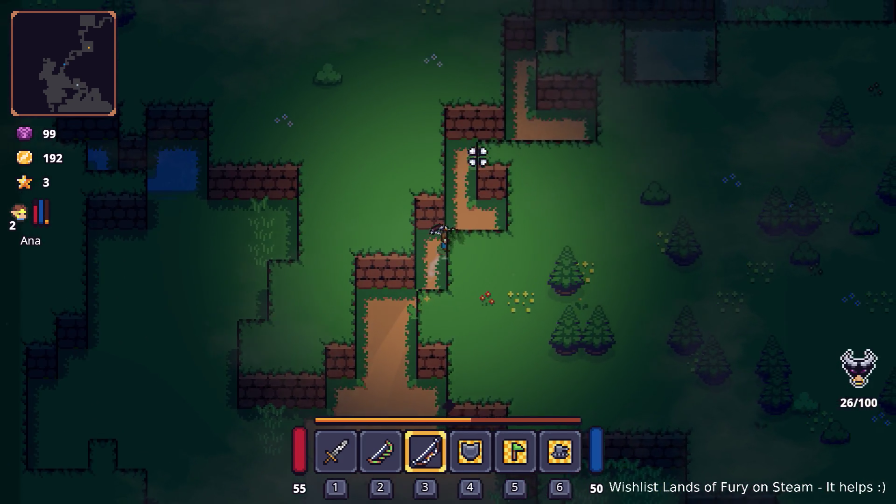
{"action": "key", "text": "w"}
{"action": "key", "text": "d"}
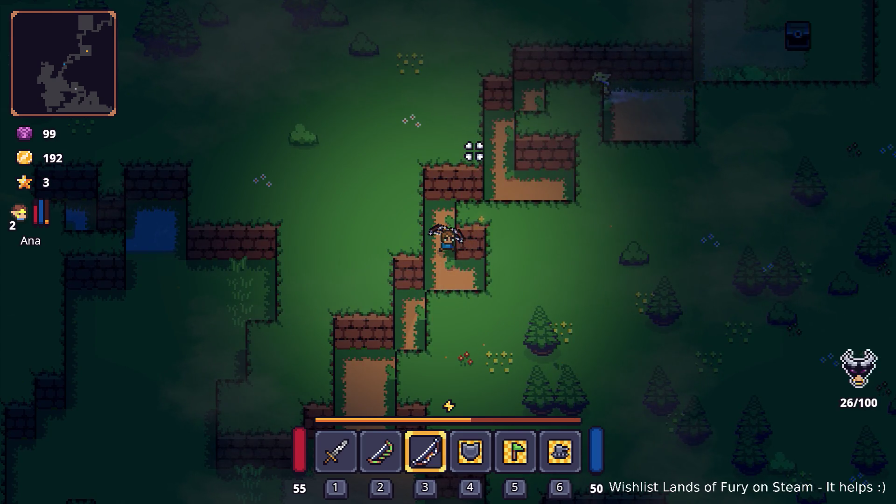
{"action": "key", "text": "a"}
{"action": "key", "text": "s"}
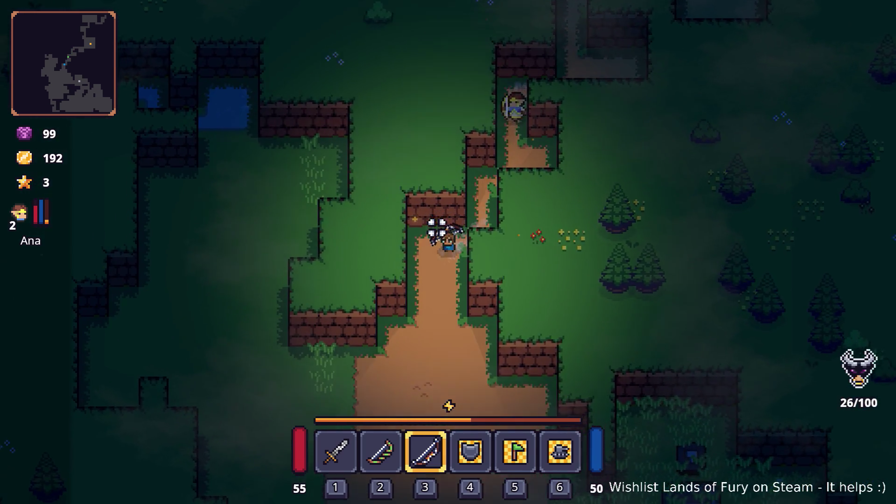
{"action": "key", "text": "a"}
{"action": "key", "text": "s"}
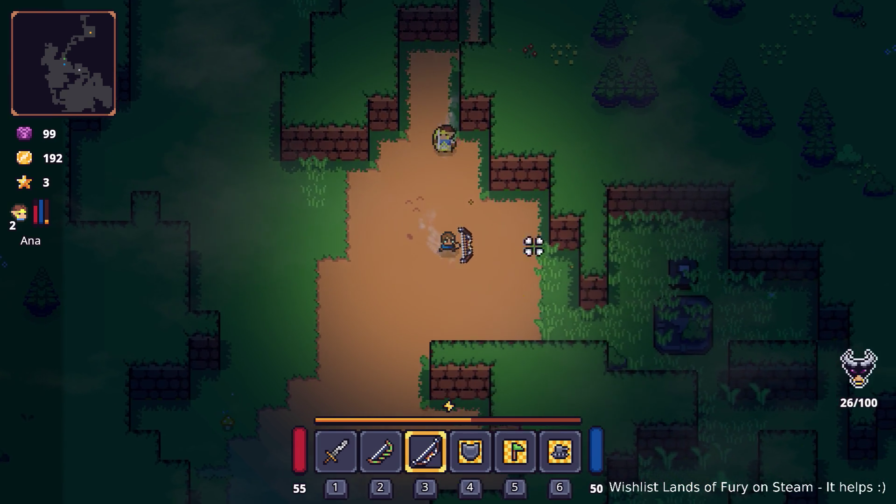
{"action": "key", "text": "s"}
{"action": "key", "text": "d"}
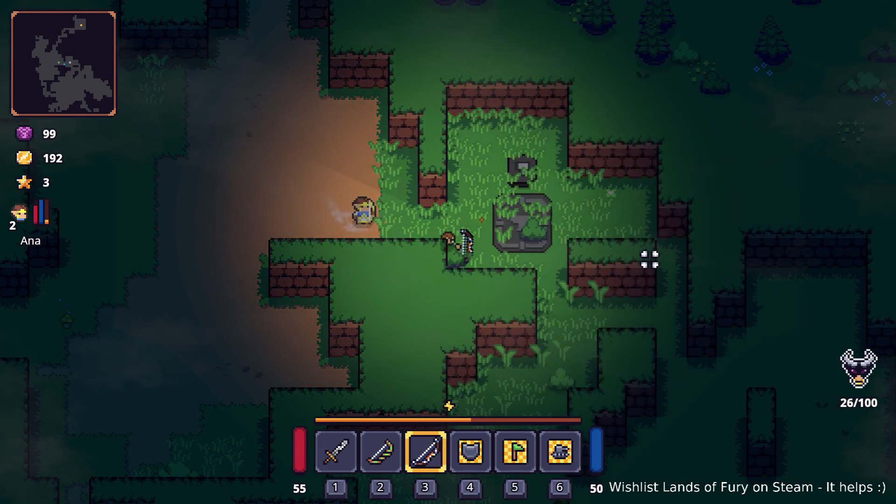
{"action": "key", "text": "s"}
{"action": "key", "text": "d"}
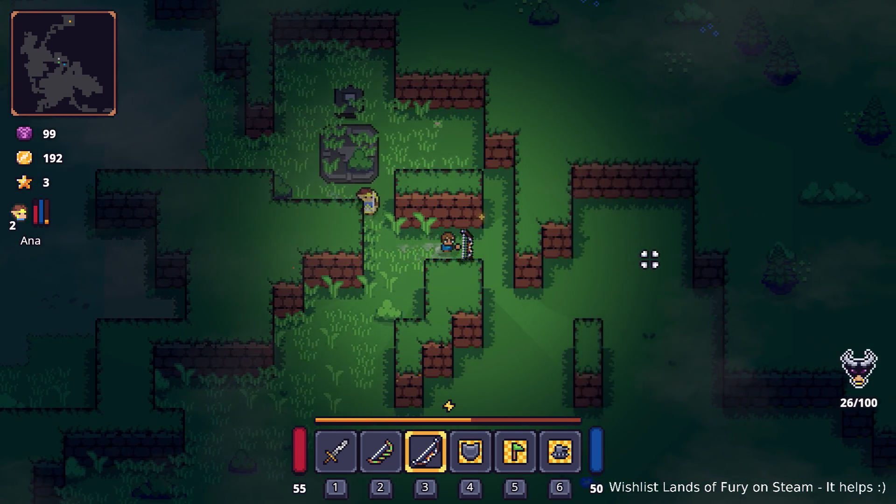
Switch to the Elven Bow and head east through the walled grass enclosures
{"action": "key", "text": "s"}
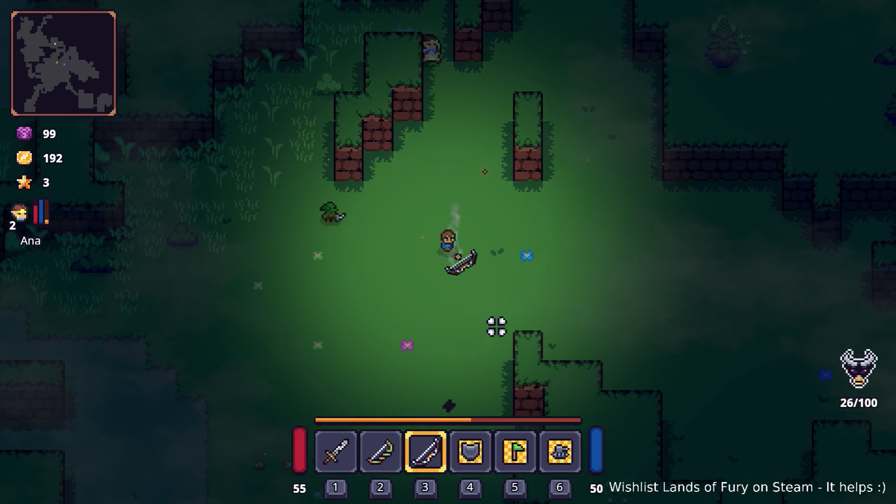
{"action": "key", "text": "s"}
{"action": "key", "text": "a"}
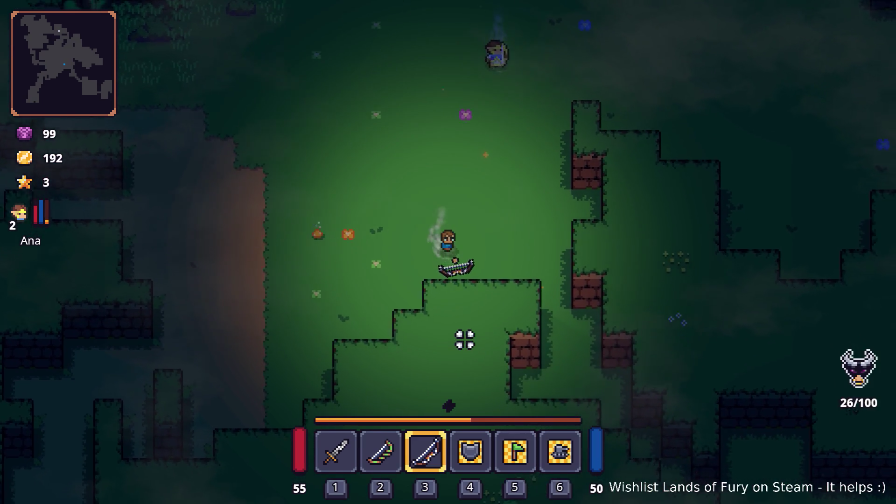
{"action": "key", "text": "s"}
{"action": "key", "text": "d"}
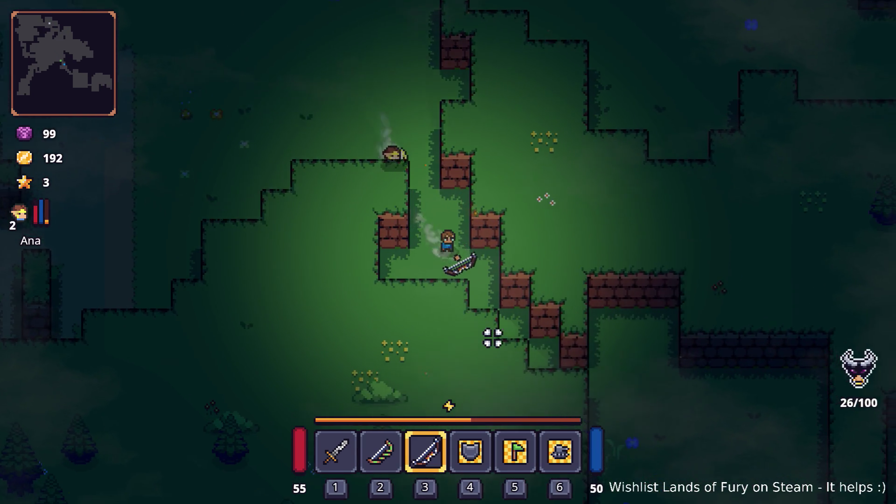
{"action": "key", "text": "s"}
{"action": "key", "text": "d"}
{"action": "key", "text": "2"}
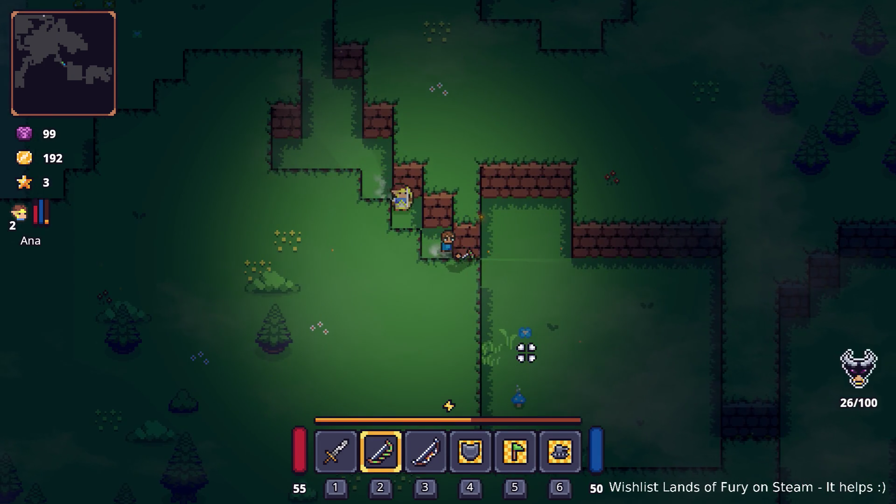
{"action": "key", "text": "s"}
{"action": "key", "text": "d"}
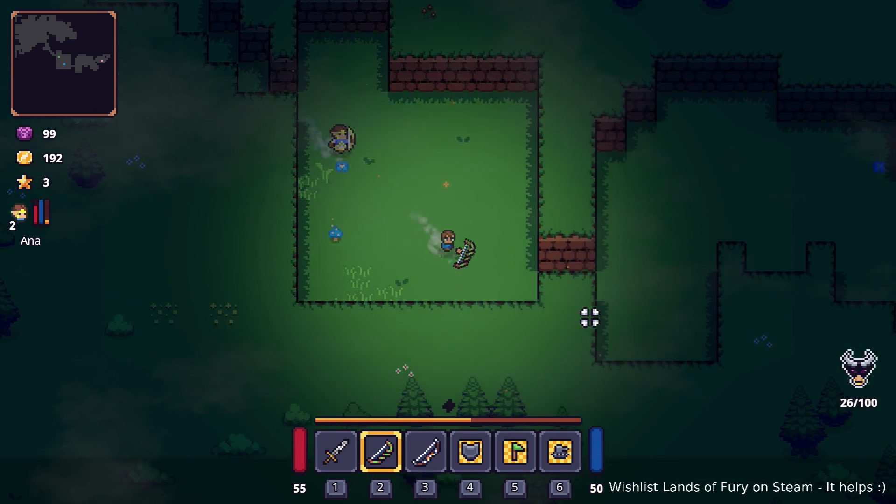
{"action": "key", "text": "d"}
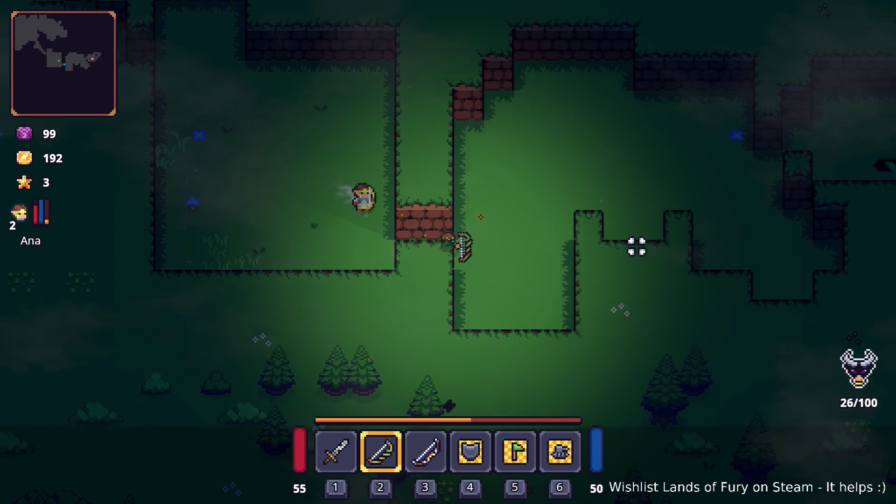
{"action": "key", "text": "w"}
{"action": "key", "text": "d"}
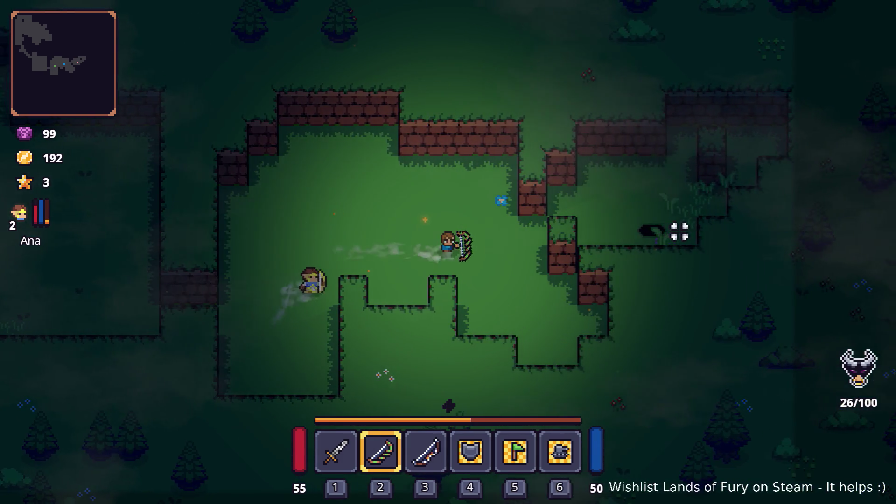
{"action": "key", "text": "d"}
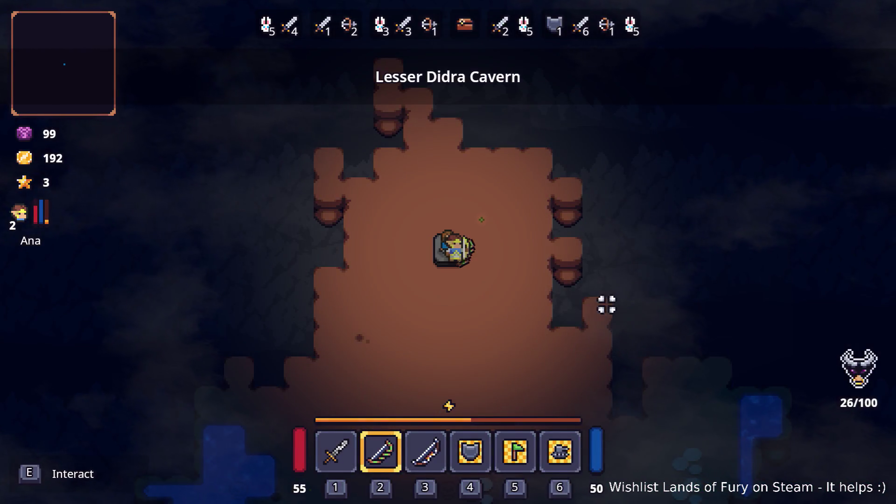
Walk past the stone statue in the Lesser Didra Cavern and head east toward Ana
{"action": "key", "text": "s"}
{"action": "key", "text": "w"}
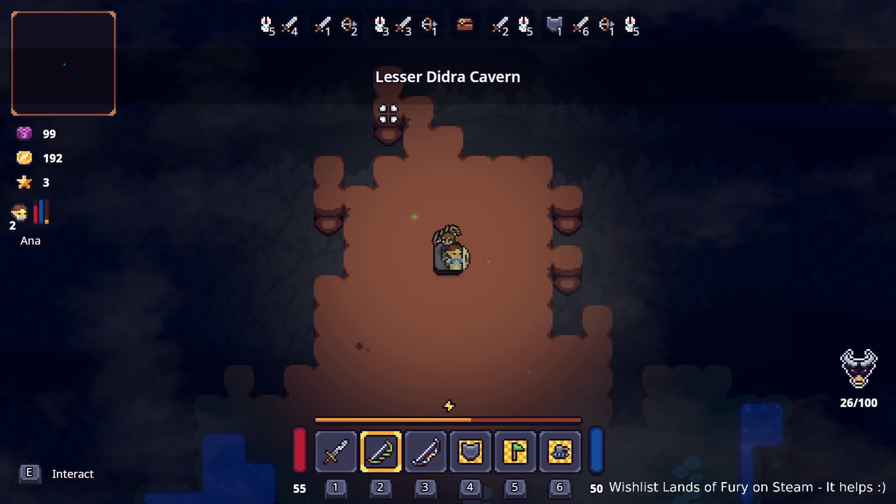
{"action": "key", "text": "w"}
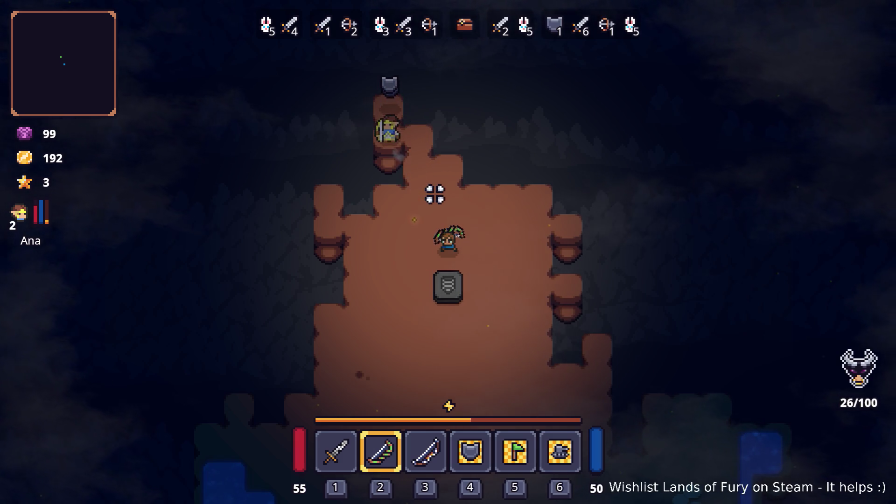
{"action": "key", "text": "s"}
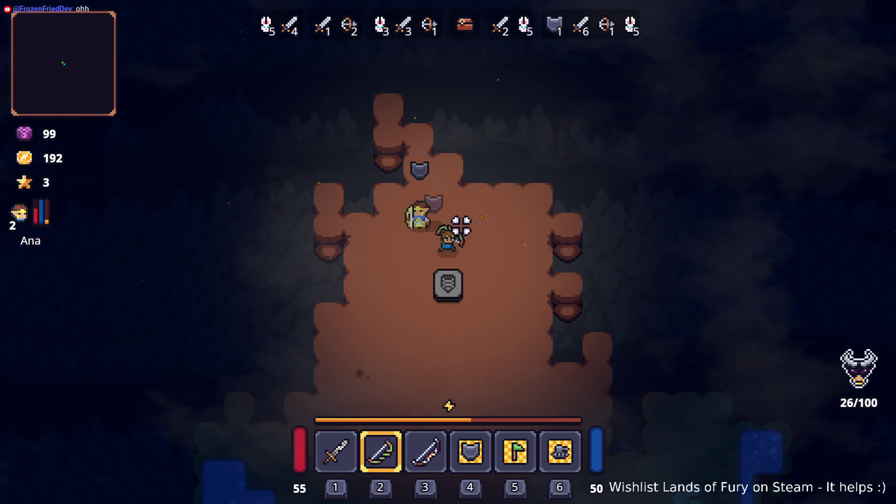
{"action": "key", "text": "d"}
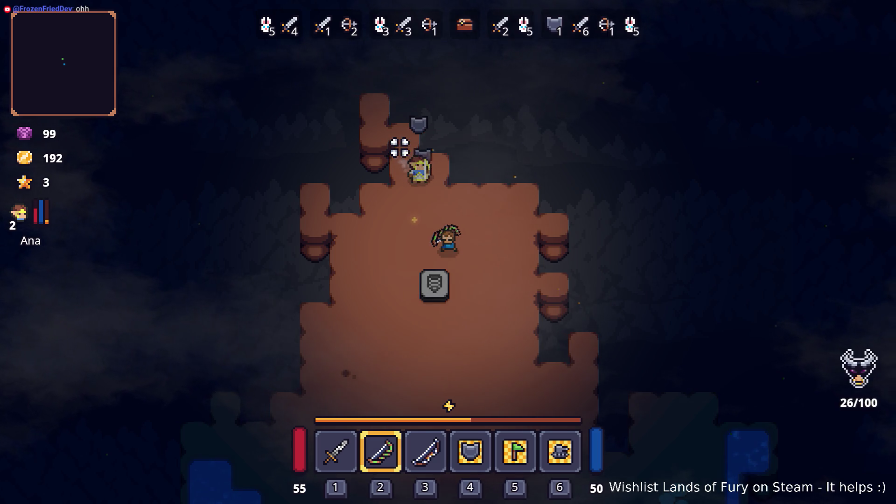
Roam the cavern arena around the stone totem and check the inventory
{"action": "key", "text": "s"}
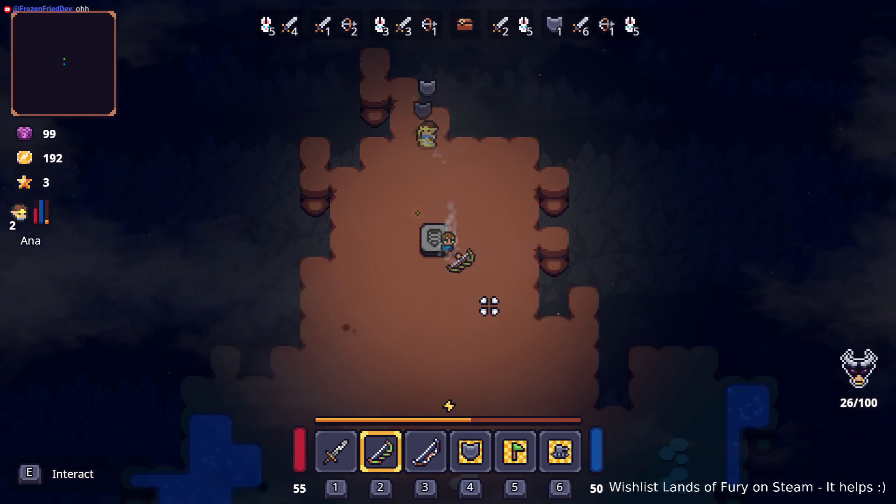
{"action": "key", "text": "w"}
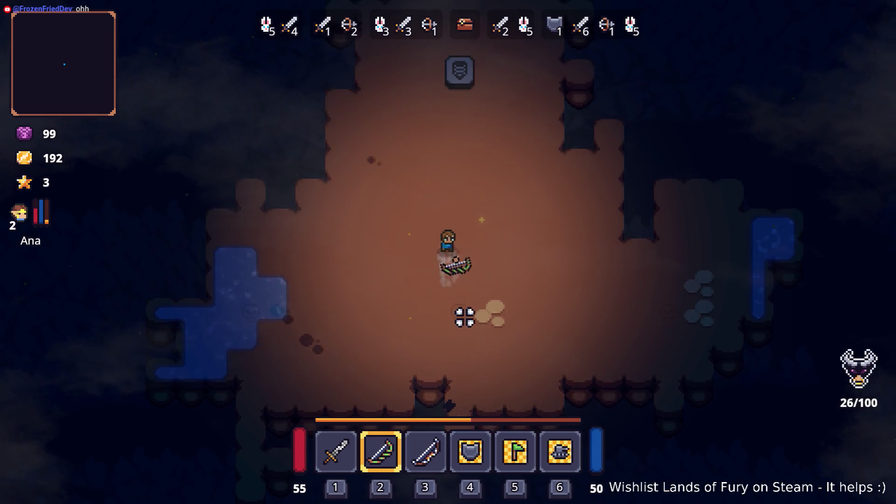
{"action": "key", "text": "a"}
{"action": "key", "text": "d"}
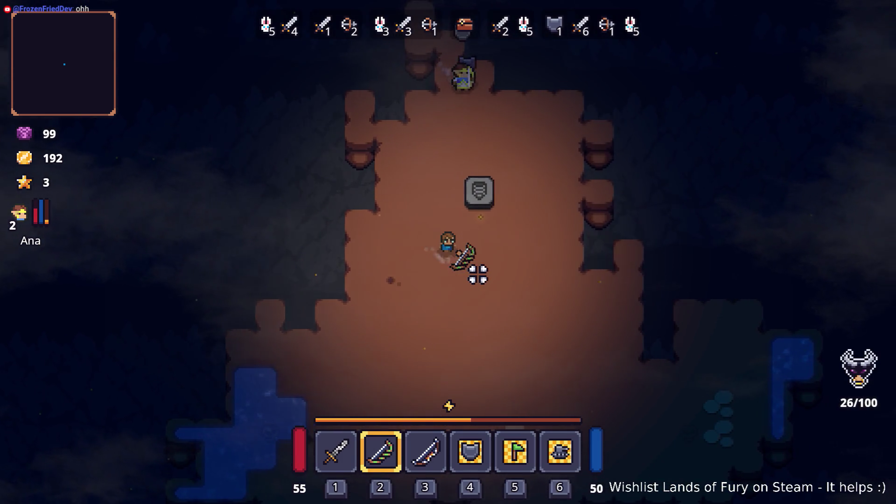
{"action": "key", "text": "s"}
{"action": "key", "text": "a"}
{"action": "key", "text": "w"}
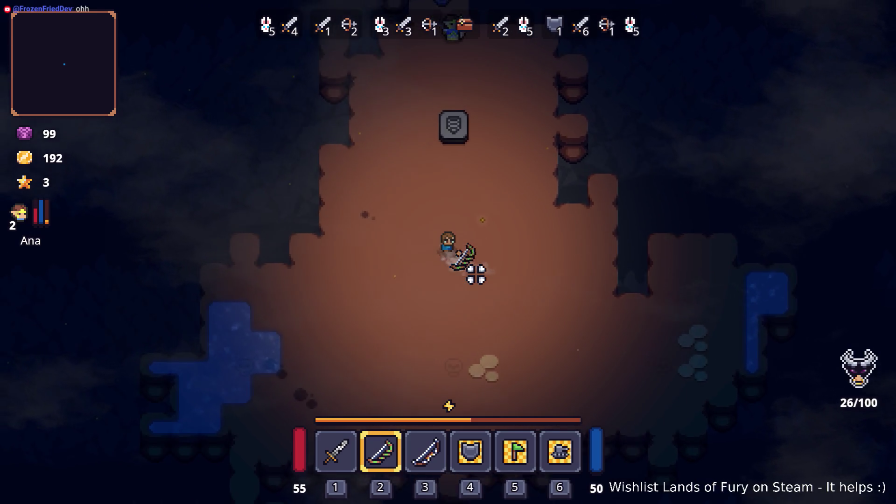
{"action": "key", "text": "Tab"}
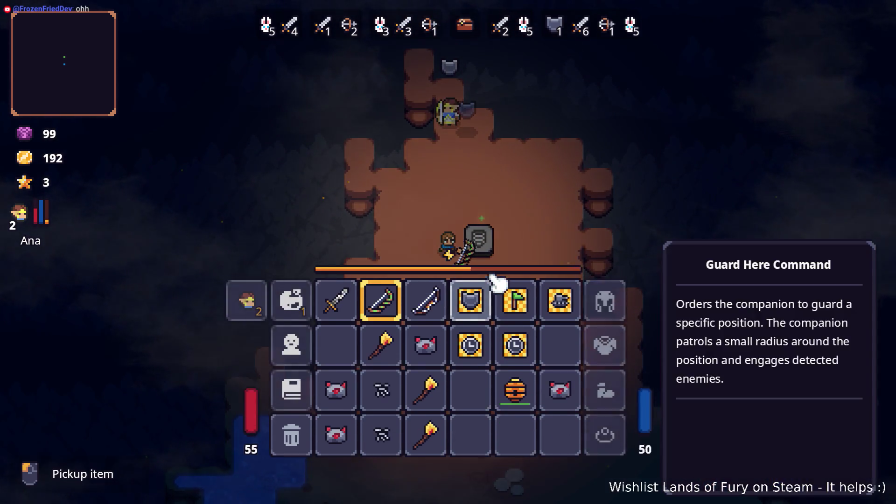
{"action": "key", "text": "Tab"}
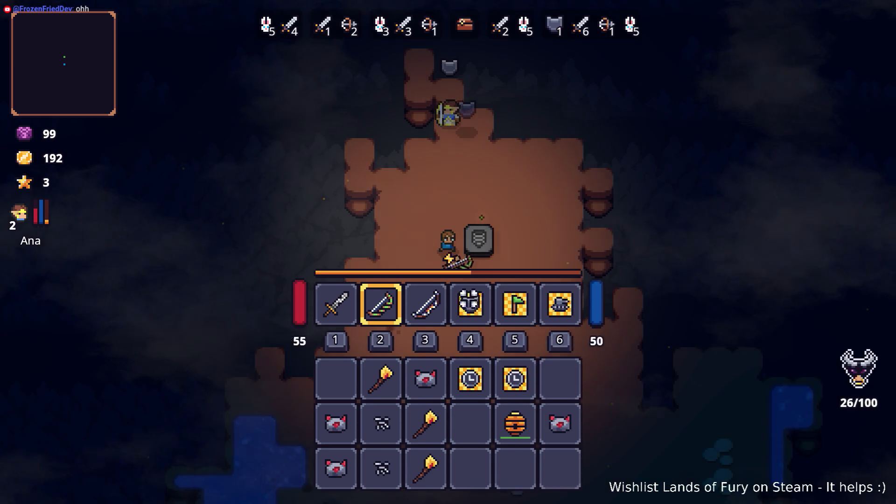
{"action": "key", "text": "s"}
Put the hive on hotbar slot 4 over Guard Here, use it, then switch to the longbow
{"action": "key", "text": "Tab"}
{"action": "left_click_drag", "start_coordinate": [523, 426], "coordinate": [469, 343]}
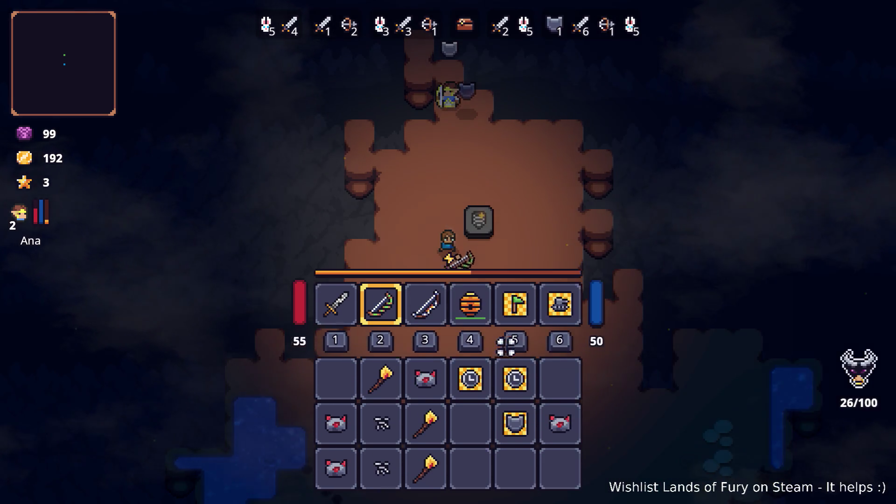
{"action": "key", "text": "Tab"}
{"action": "key", "text": "s"}
{"action": "key", "text": "s"}
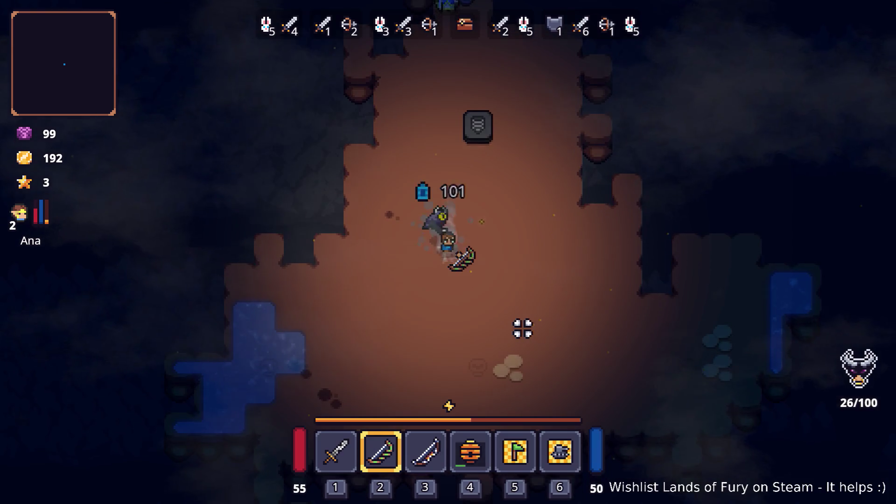
{"action": "key", "text": "s"}
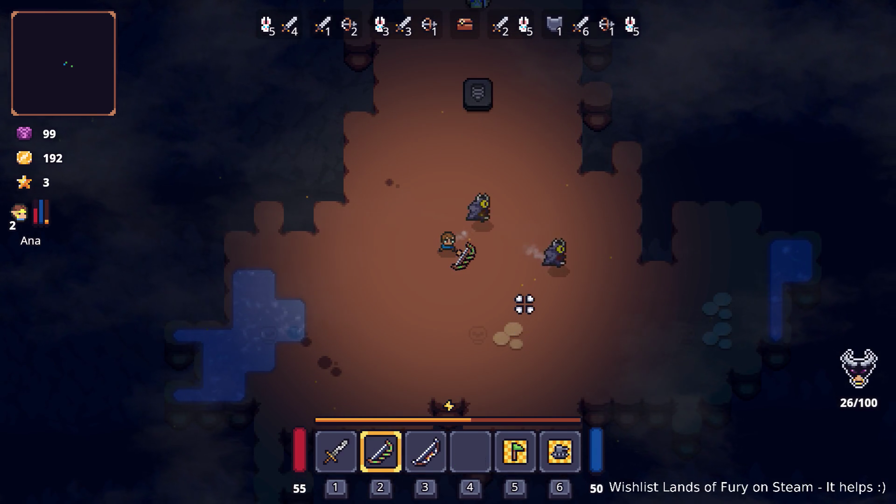
{"action": "key", "text": "d"}
{"action": "key", "text": "4"}
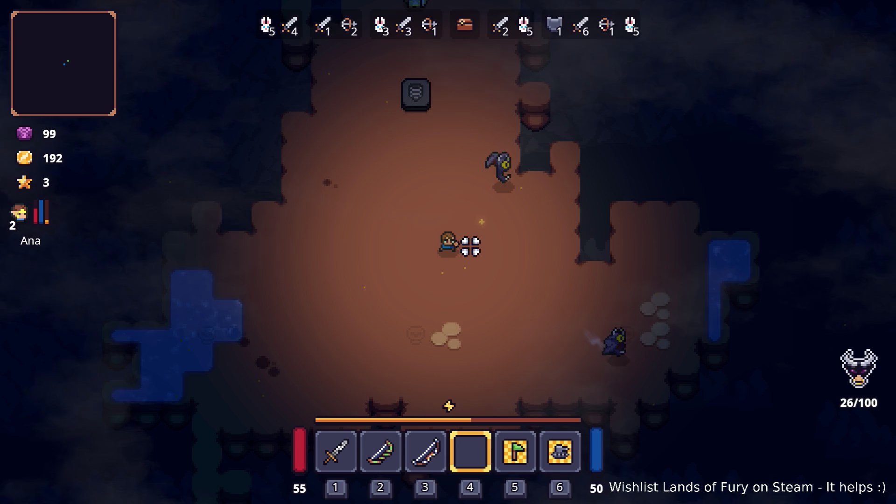
{"action": "key", "text": "3"}
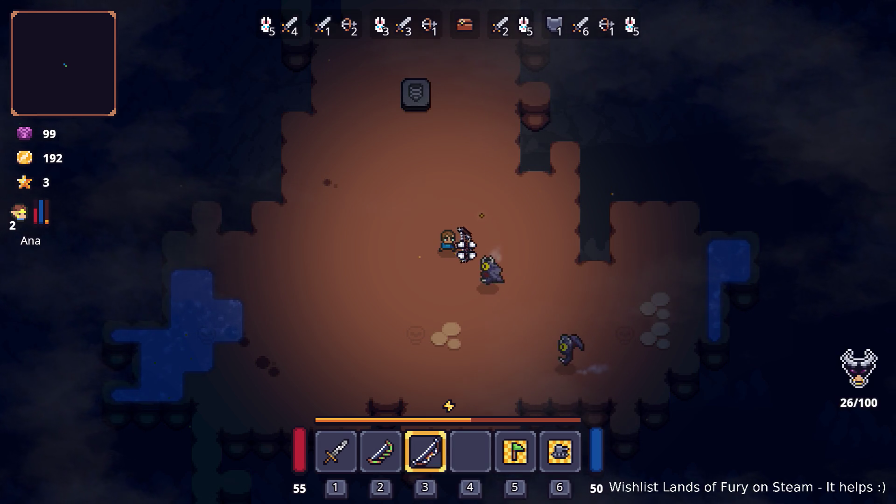
Check the 181 errors in Godot's Debugger, then return to the game window
{"action": "key", "text": "alt+Tab"}
{"action": "key", "text": "alt+Tab"}
{"action": "key", "text": "alt+Tab"}
{"action": "key", "text": "alt+shift+Tab"}
{"action": "key", "text": "alt+shift+Tab"}
{"action": "key", "text": "alt+shift+Tab"}
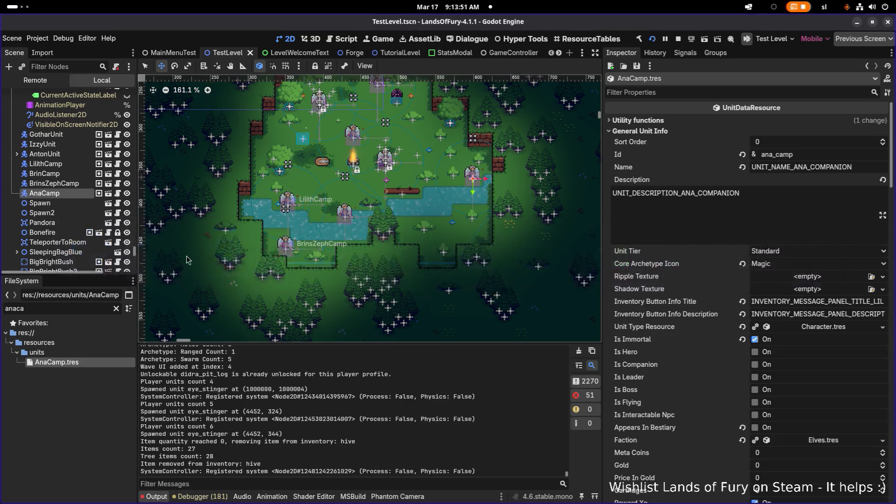
{"action": "left_click", "coordinate": [223, 498]}
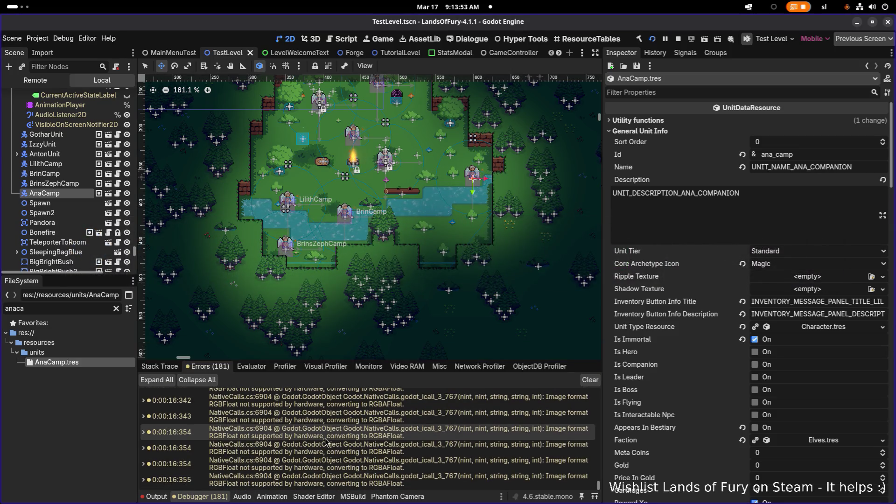
{"action": "key", "text": "alt+Tab"}
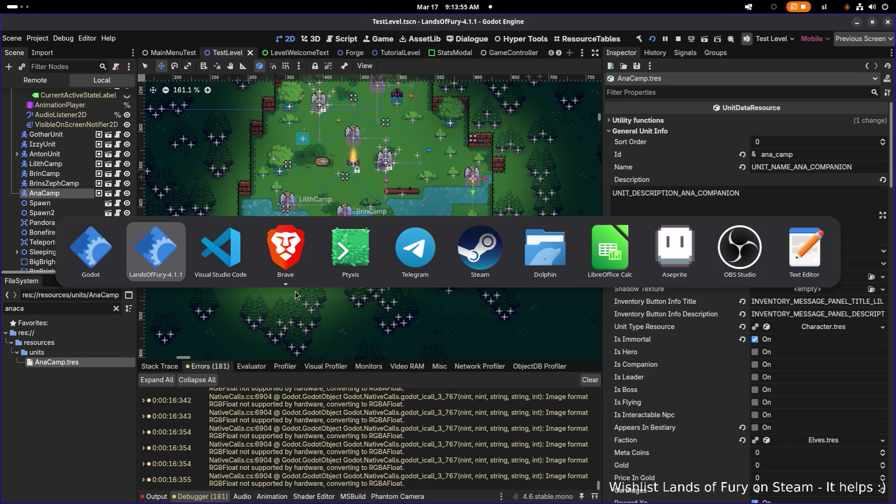
{"action": "key", "text": "alt+Tab"}
{"action": "key", "text": "alt+Tab"}
{"action": "key", "text": "alt+shift+Tab"}
{"action": "key", "text": "alt+shift+Tab"}
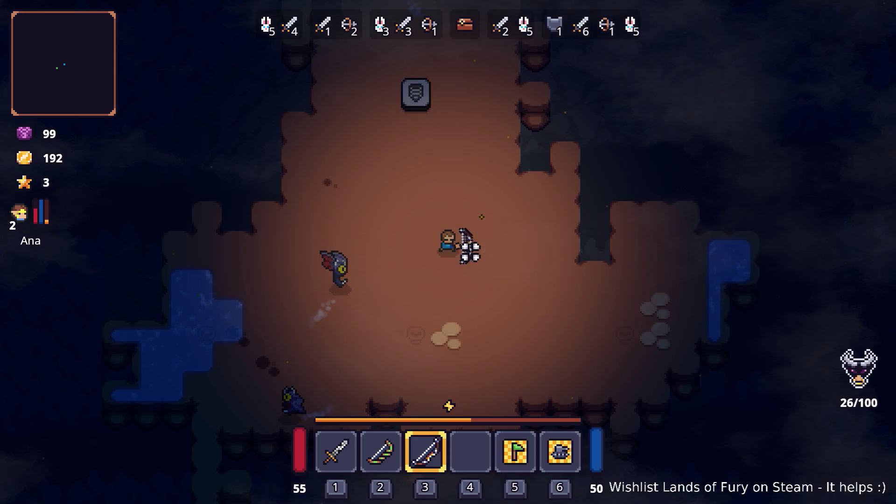
Start the cavern waves at the stone marker and ready the Elven Bow
{"action": "key", "text": "w"}
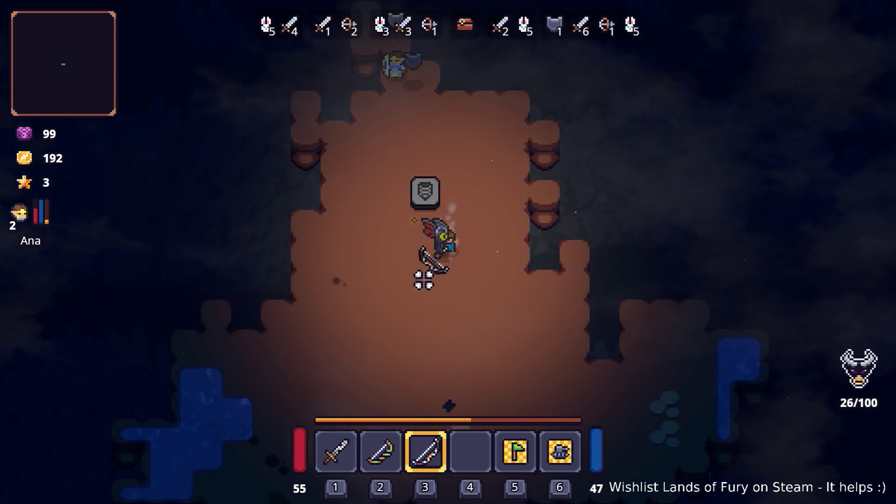
{"action": "key", "text": "s"}
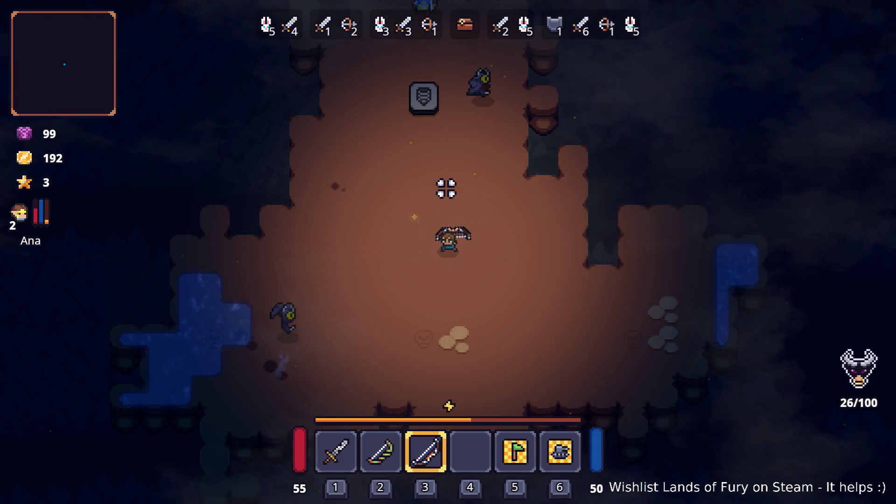
{"action": "key", "text": "w"}
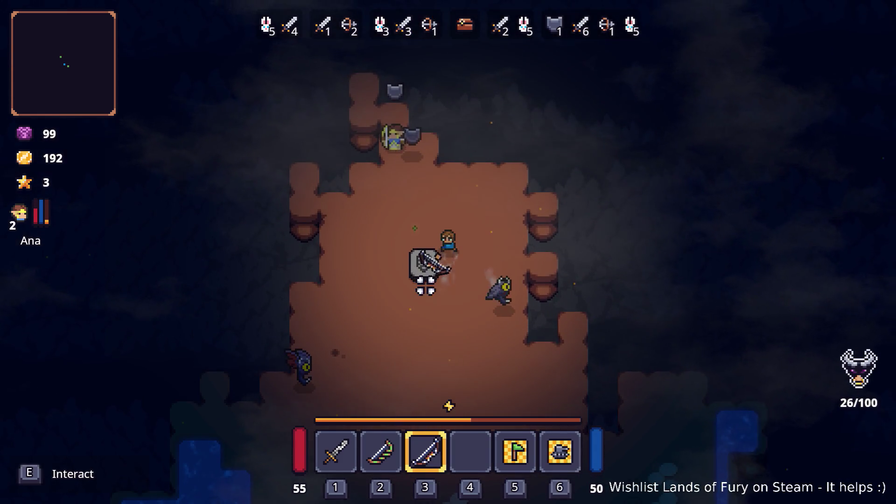
{"action": "key", "text": "a"}
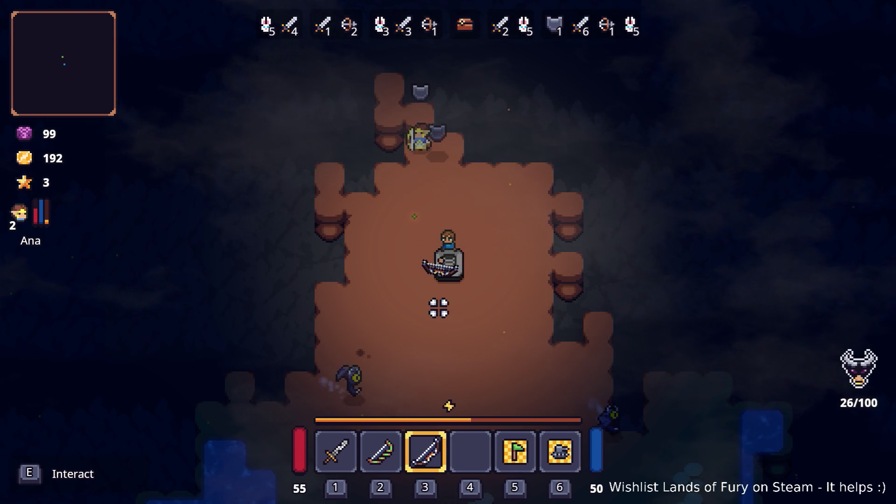
{"action": "key", "text": "e"}
{"action": "key", "text": "d"}
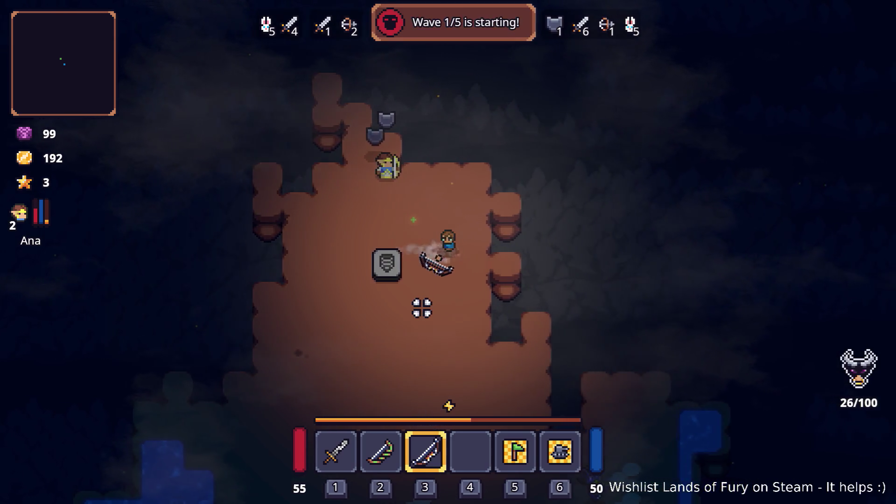
{"action": "key", "text": "a"}
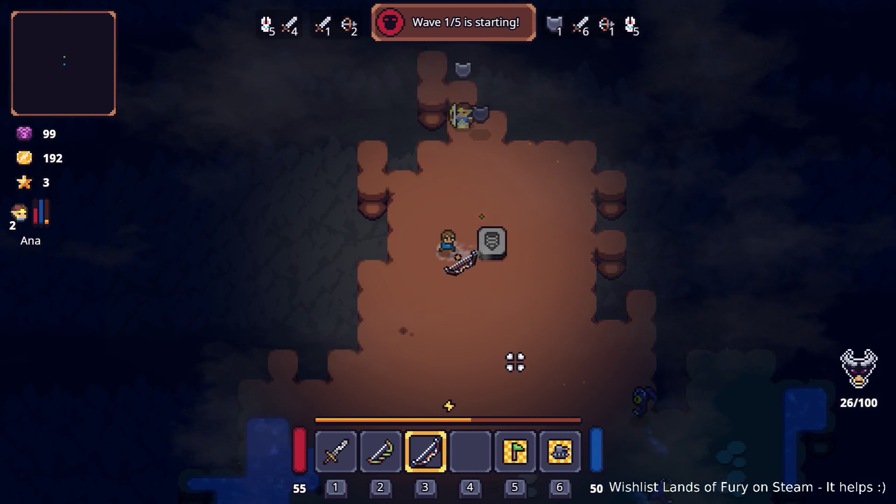
{"action": "key", "text": "2"}
{"action": "key", "text": "w"}
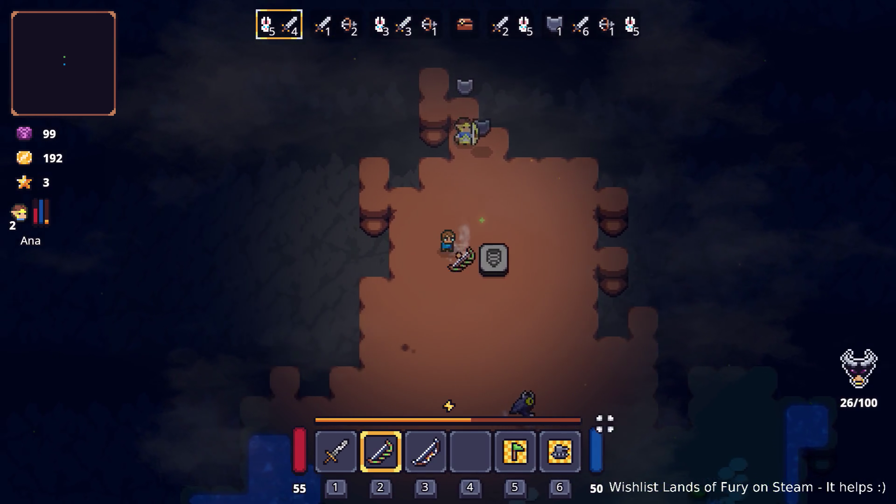
{"action": "key", "text": "s"}
Shoot the approaching enemies, switch to the longbow, and dash out of danger
{"action": "left_click", "coordinate": [286, 441]}
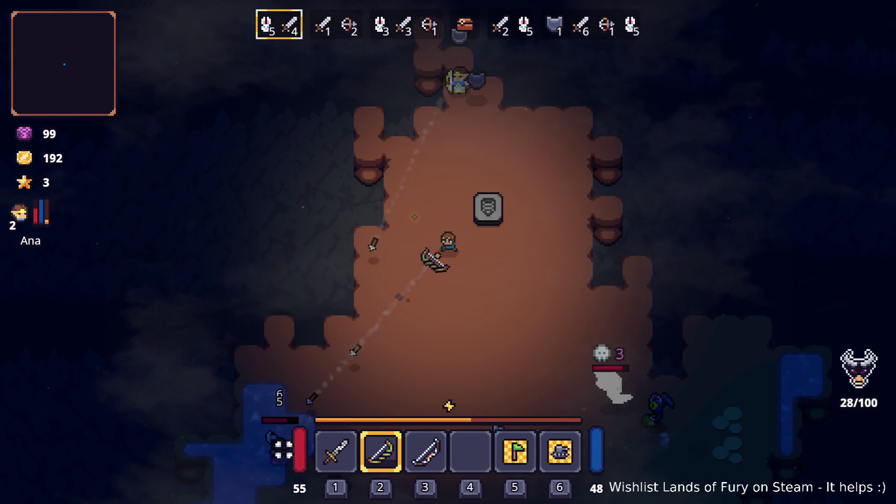
{"action": "left_click", "coordinate": [573, 442]}
{"action": "key", "text": "w"}
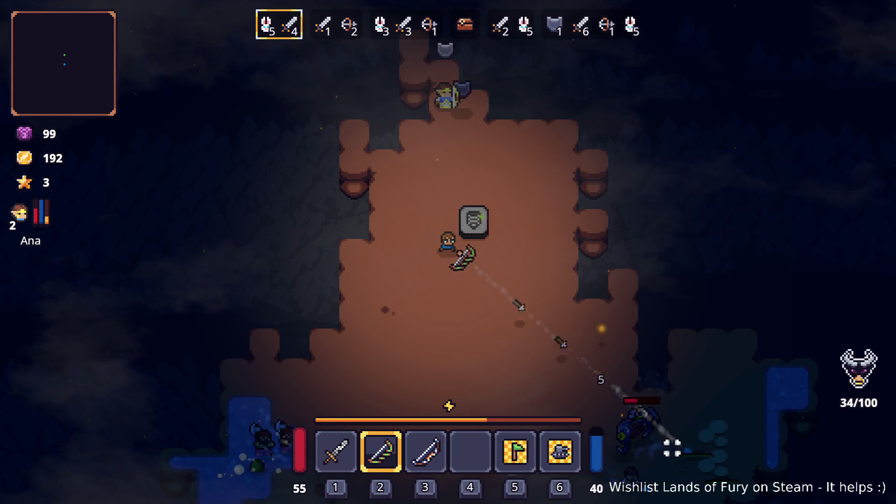
{"action": "left_click", "coordinate": [510, 406]}
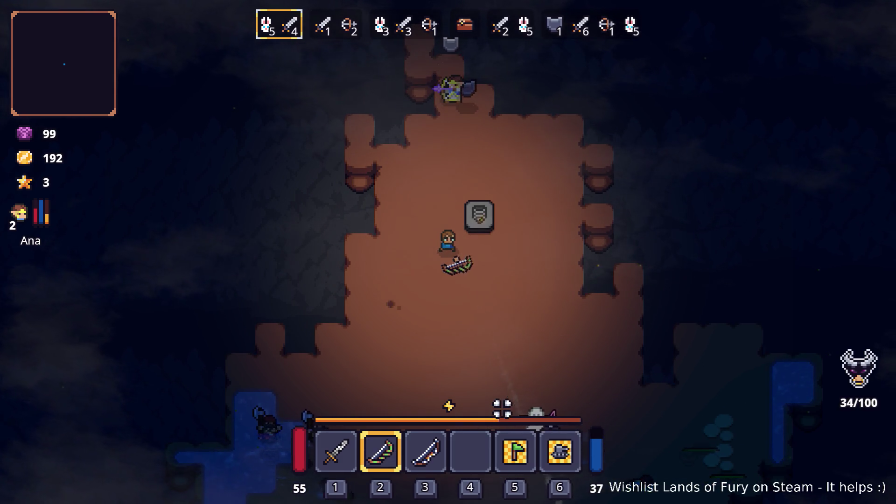
{"action": "key", "text": "d"}
{"action": "key", "text": "3"}
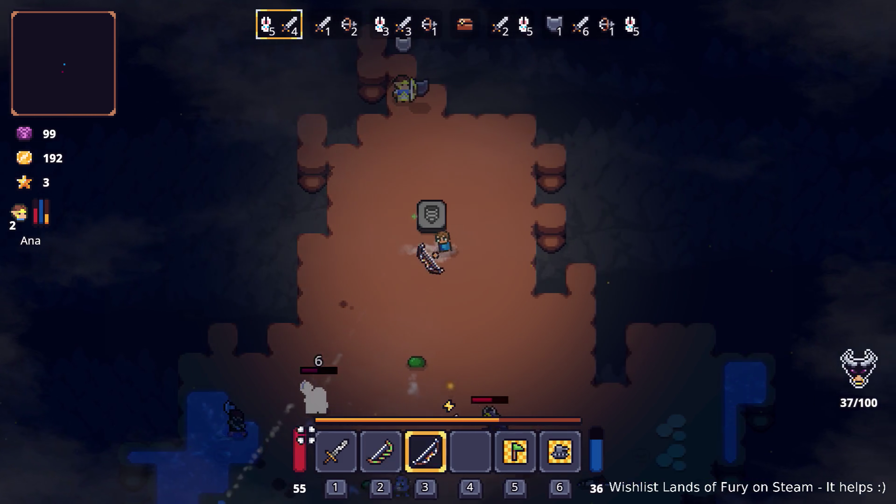
{"action": "left_click", "coordinate": [449, 406]}
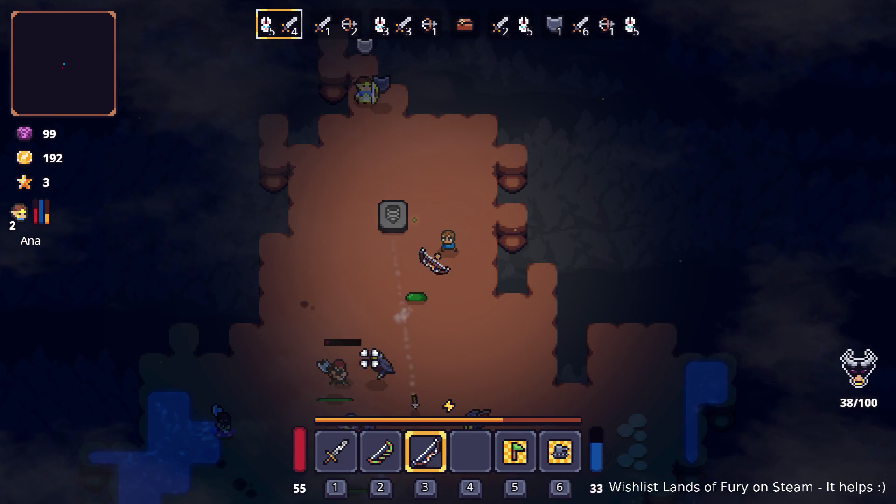
{"action": "key", "text": "s"}
{"action": "key", "text": "space"}
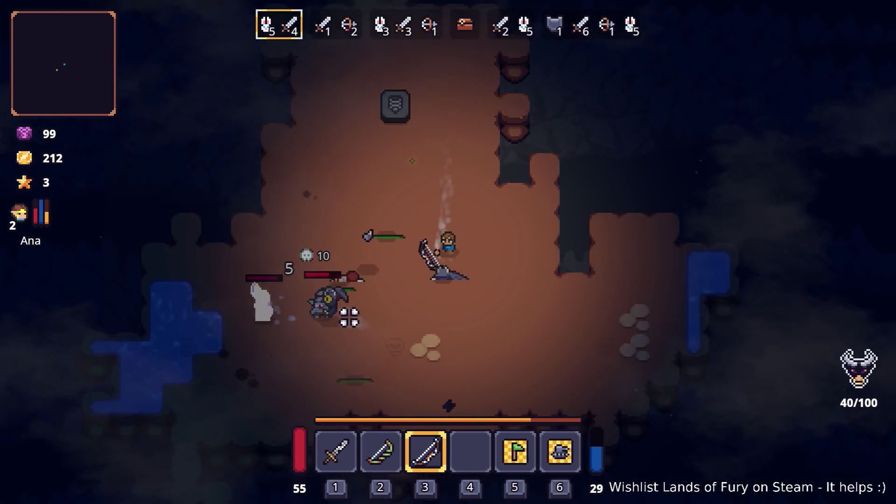
{"action": "left_click", "coordinate": [200, 280]}
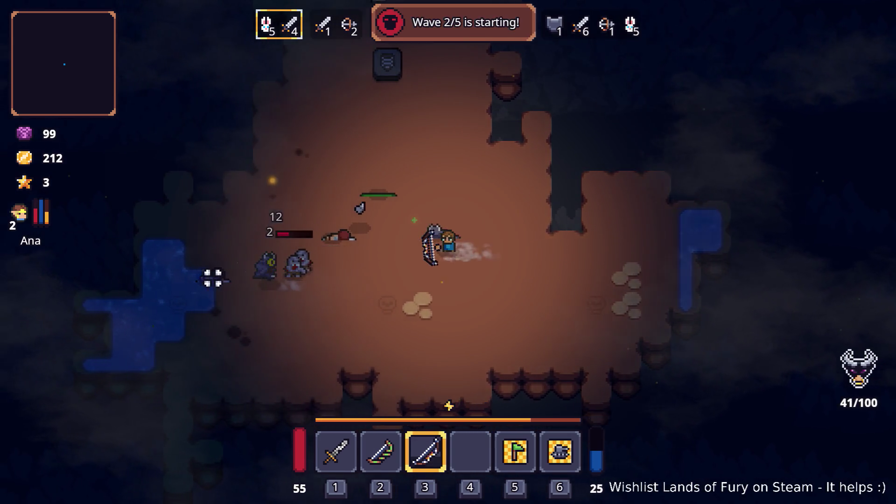
{"action": "key", "text": "w"}
{"action": "key", "text": "d"}
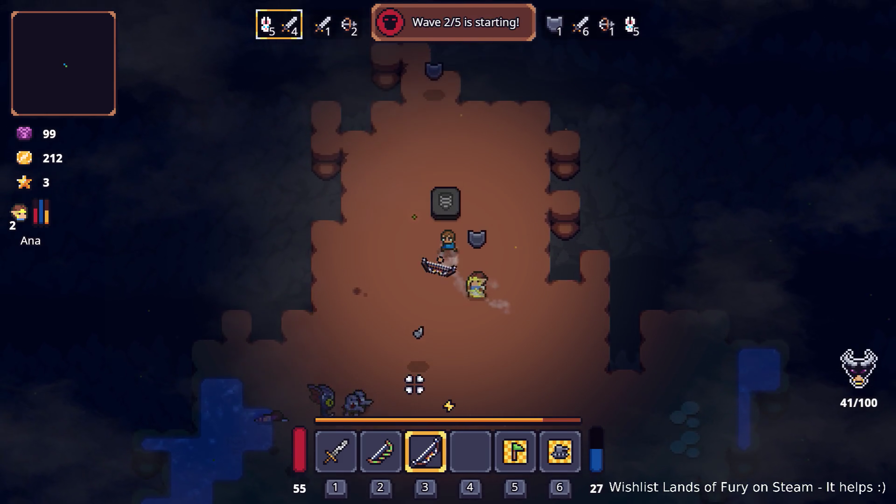
{"action": "key", "text": "w"}
{"action": "key", "text": "a"}
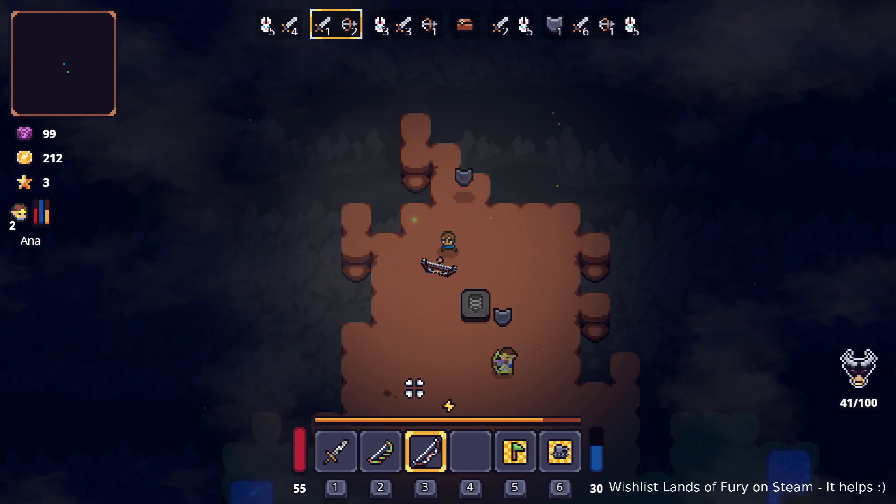
Clear the remaining enemies of wave 2 and collect the Poison Gland
{"action": "key", "text": "s"}
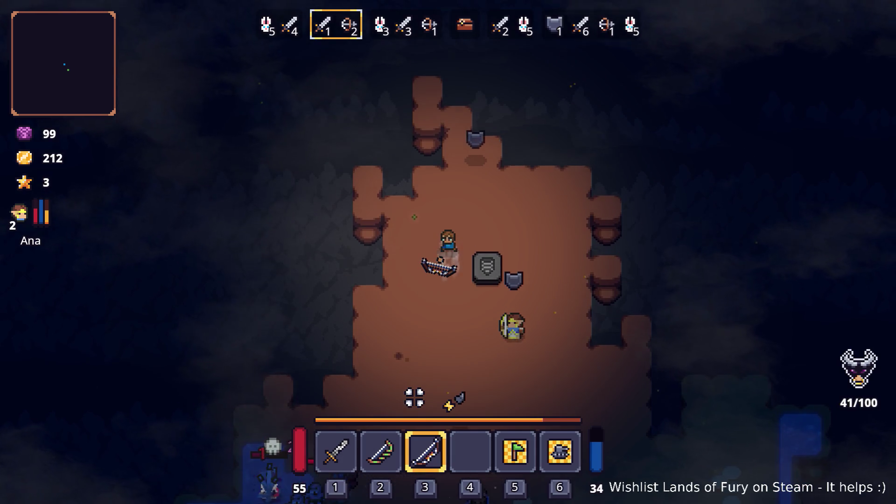
{"action": "key", "text": "s"}
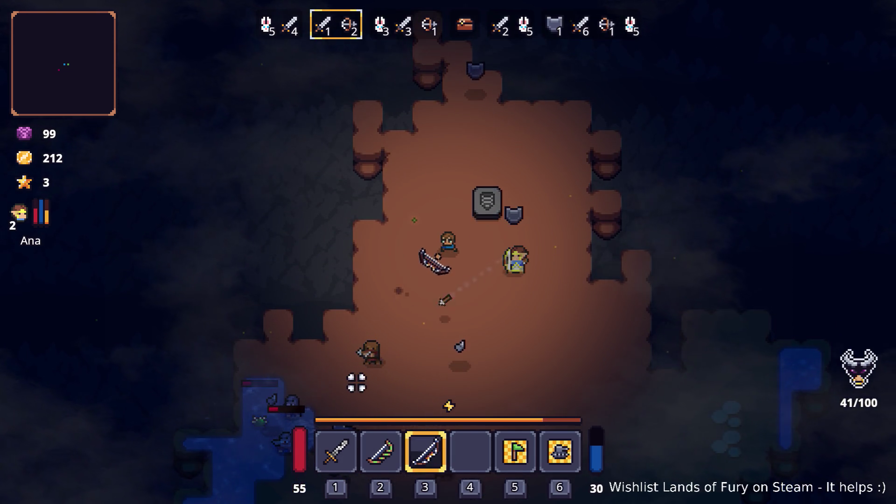
{"action": "key", "text": "s"}
{"action": "key", "text": "d"}
{"action": "left_click_drag", "start_coordinate": [304, 372], "coordinate": [293, 393]}
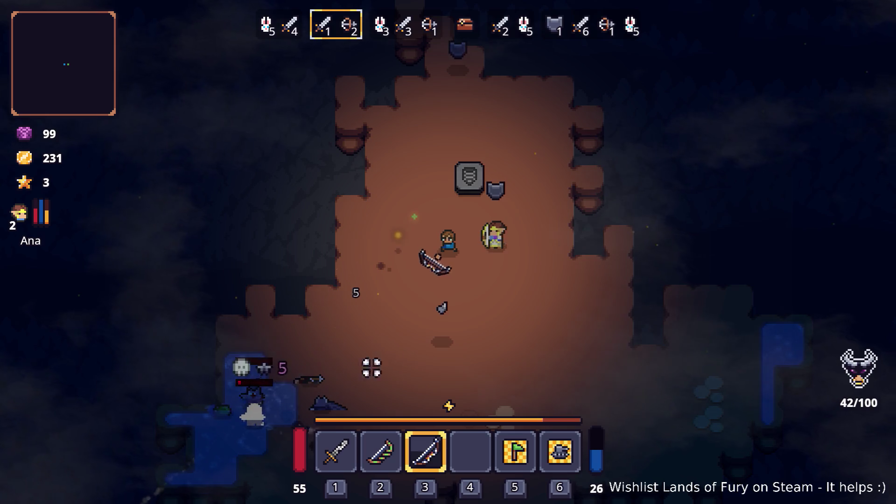
{"action": "key", "text": "a"}
{"action": "key", "text": "w"}
{"action": "key", "text": "s"}
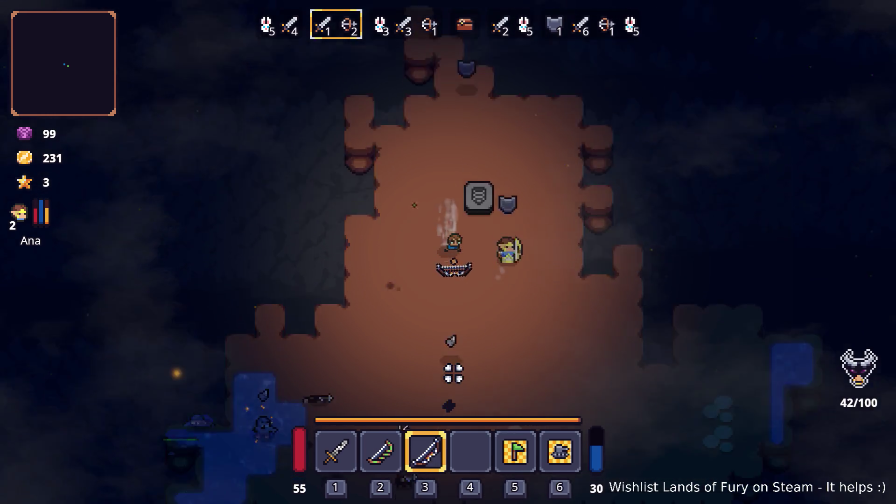
{"action": "key", "text": "s"}
{"action": "key", "text": "d"}
{"action": "left_click_drag", "start_coordinate": [332, 390], "coordinate": [399, 349]}
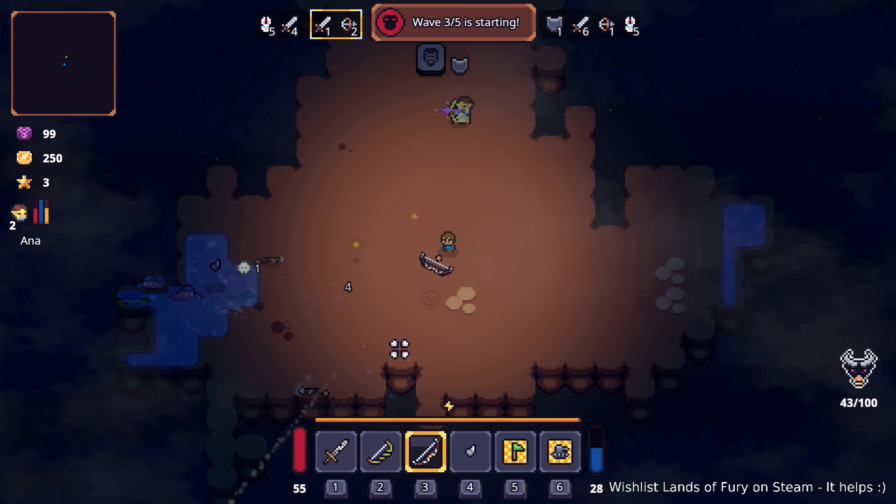
{"action": "key", "text": "w"}
{"action": "key", "text": "a"}
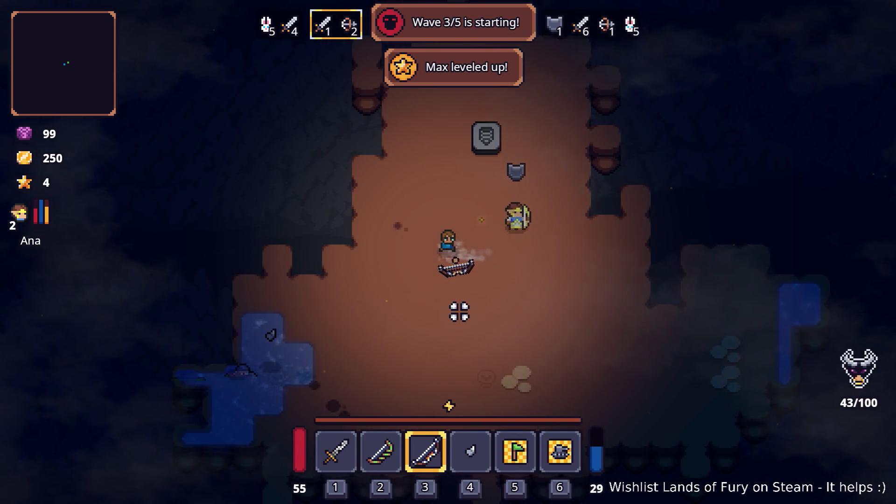
{"action": "key", "text": "Tab"}
{"action": "left_click", "coordinate": [304, 350]}
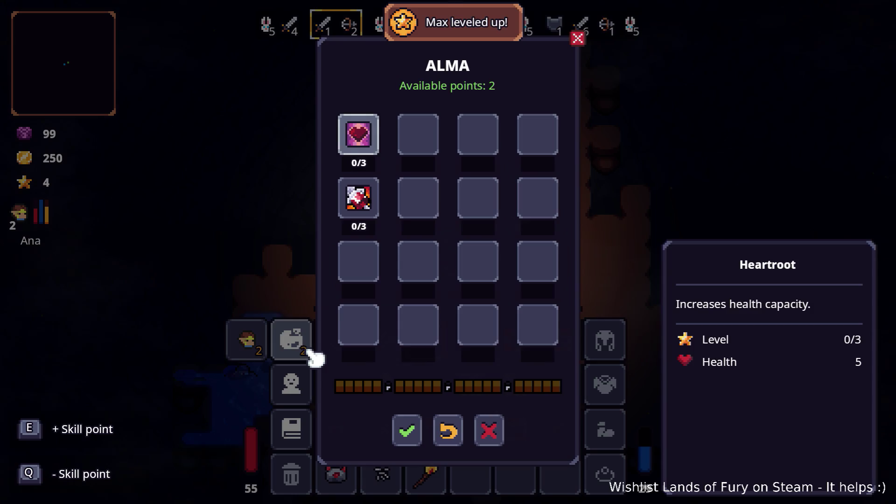
Put one point each into Heartroot and ALMA's second skill, then confirm
{"action": "left_click", "coordinate": [367, 149]}
{"action": "left_click", "coordinate": [359, 199]}
{"action": "left_click", "coordinate": [407, 430]}
Rebalance Ana's stats to Combat 2 with no points left, save, and resume play
{"action": "left_click", "coordinate": [247, 339]}
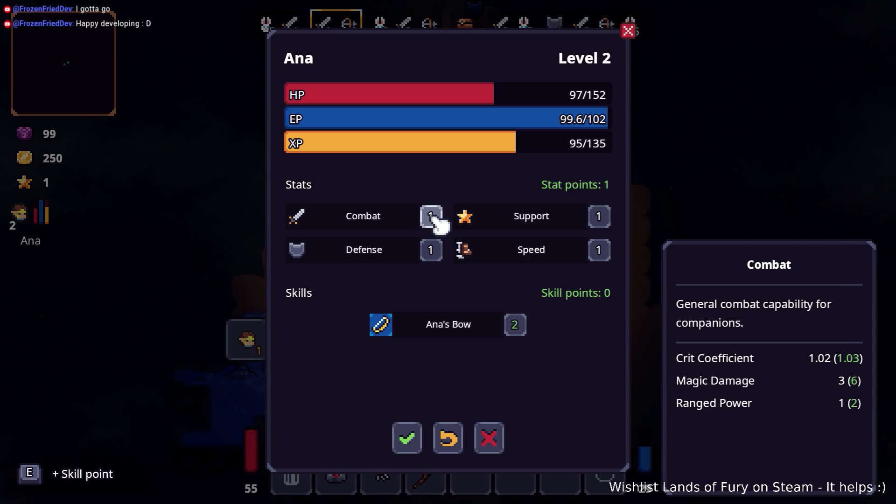
{"action": "key", "text": "q"}
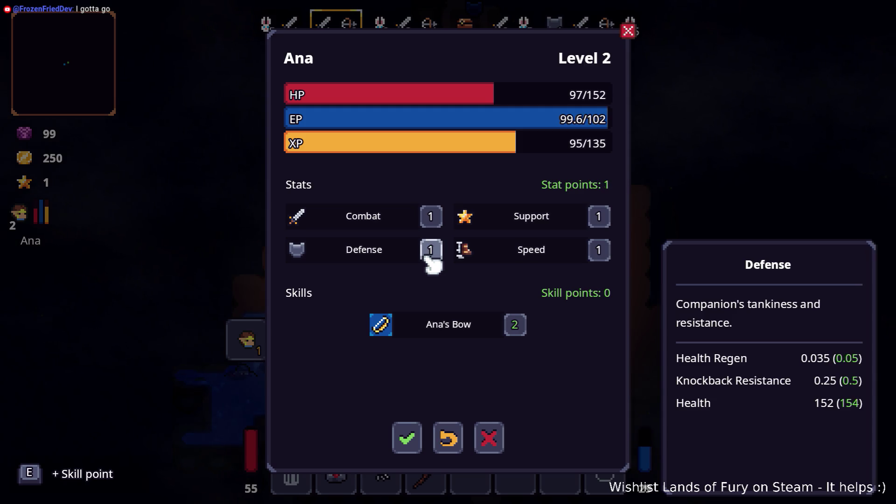
{"action": "key", "text": "q"}
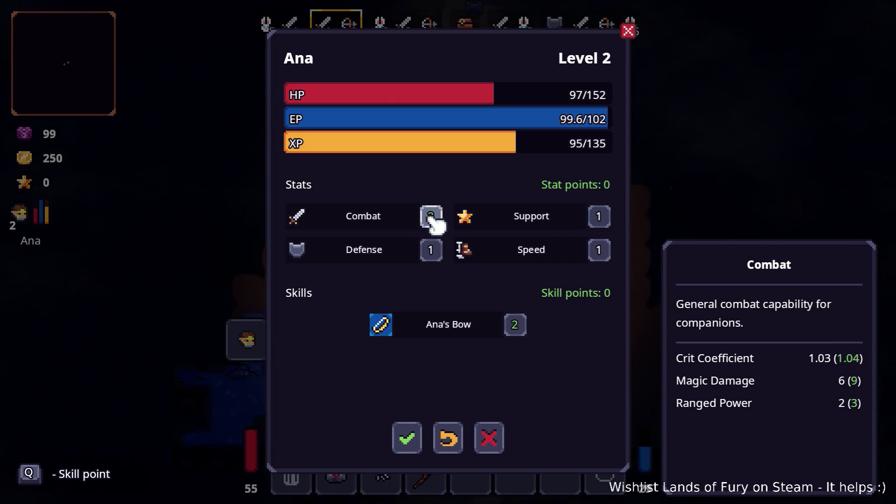
{"action": "left_click", "coordinate": [418, 452]}
{"action": "key", "text": "Escape"}
Shoot arrows at the cave enemies to the left and upper left while moving around
{"action": "key", "text": "w"}
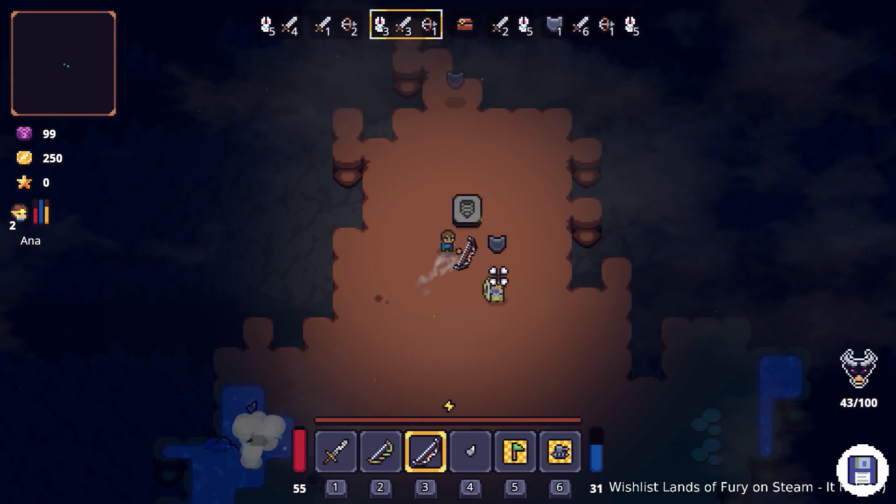
{"action": "left_click", "coordinate": [478, 351]}
{"action": "key", "text": "a"}
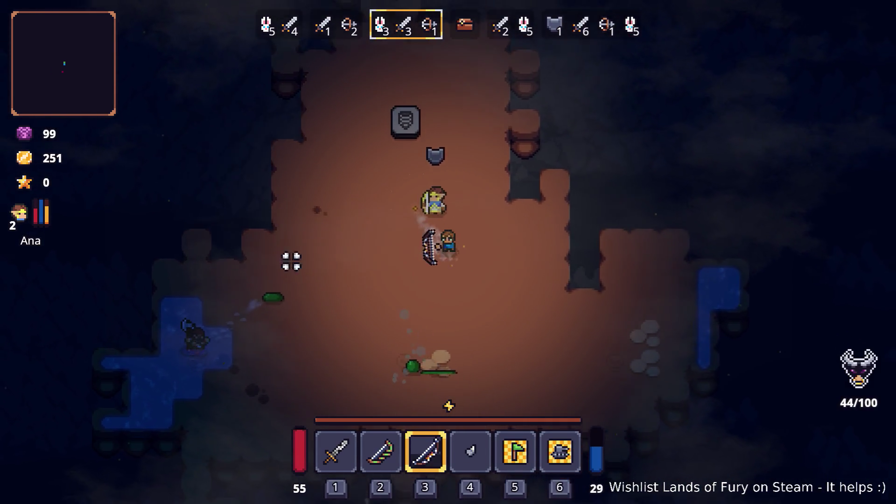
{"action": "left_click", "coordinate": [241, 335]}
{"action": "left_click", "coordinate": [239, 335]}
{"action": "key", "text": "a"}
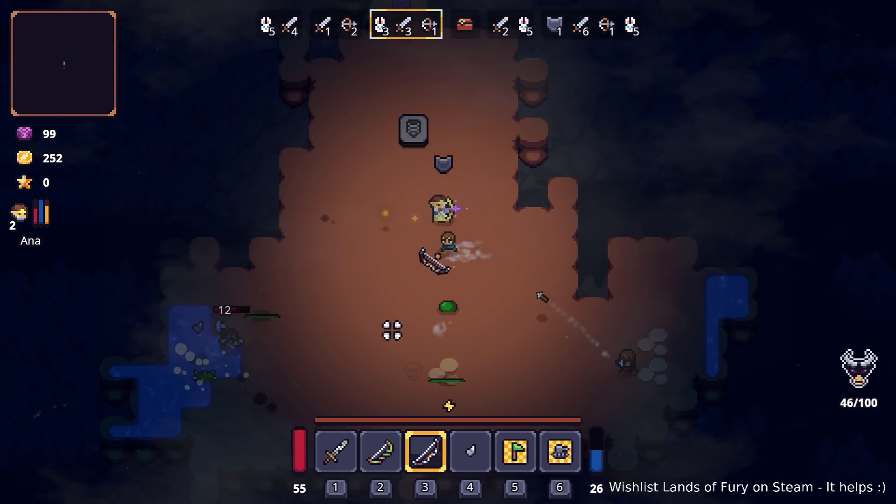
{"action": "key", "text": "s"}
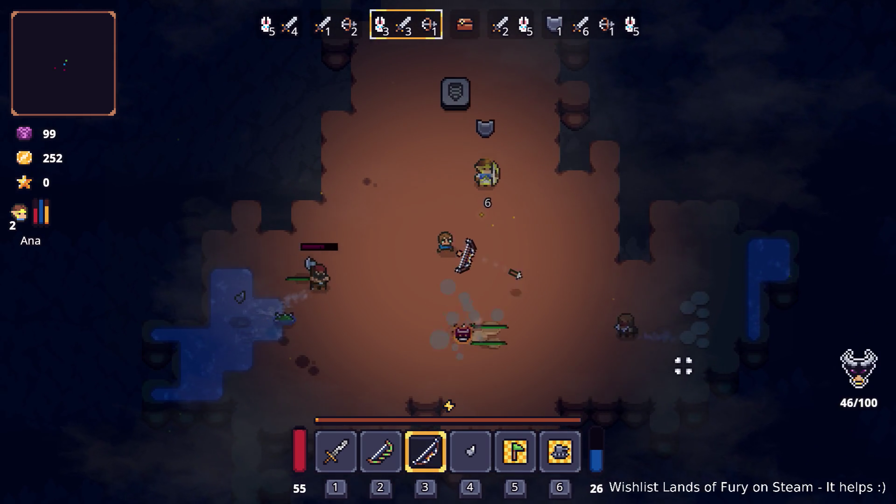
{"action": "key", "text": "d"}
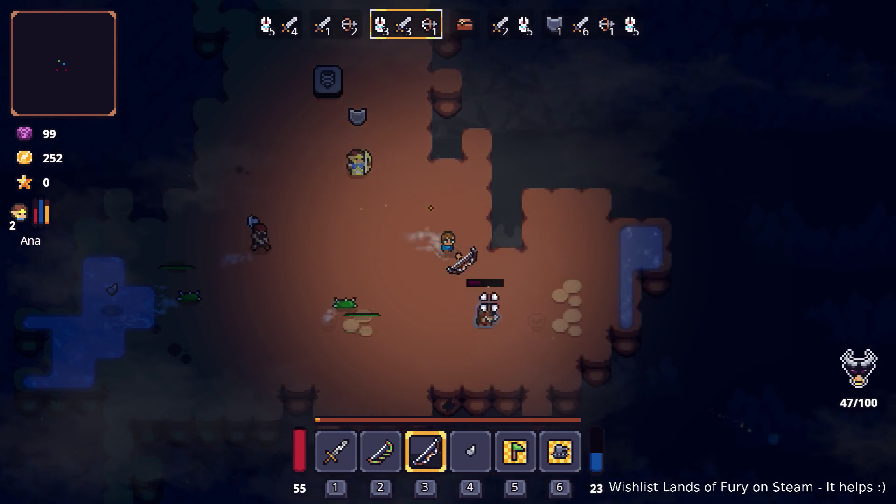
{"action": "left_click", "coordinate": [213, 165]}
{"action": "key", "text": "d"}
{"action": "left_click", "coordinate": [272, 162]}
{"action": "key", "text": "s"}
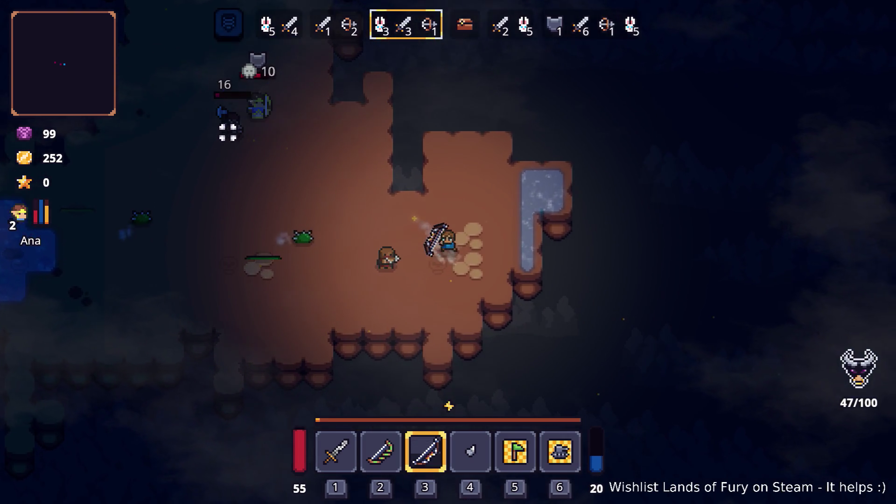
{"action": "left_click", "coordinate": [227, 124]}
{"action": "key", "text": "a"}
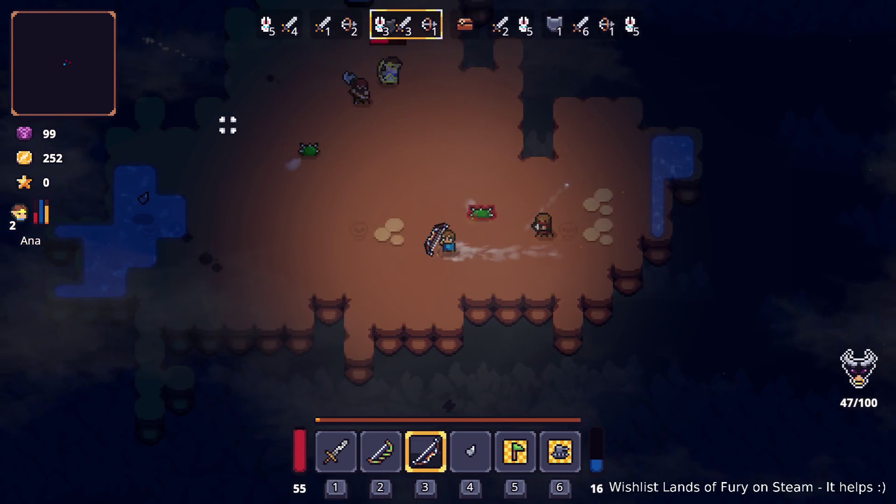
Kill the last enemies, collect the ammo and gold (309 gold, 50 arrows), and walk to Snap
{"action": "left_click", "coordinate": [516, 226]}
{"action": "key", "text": "w"}
{"action": "key", "text": "a"}
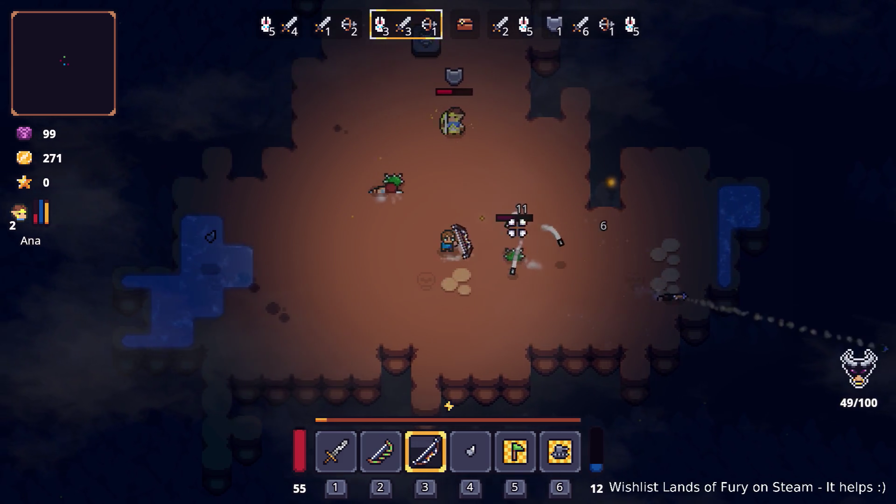
{"action": "key", "text": "a"}
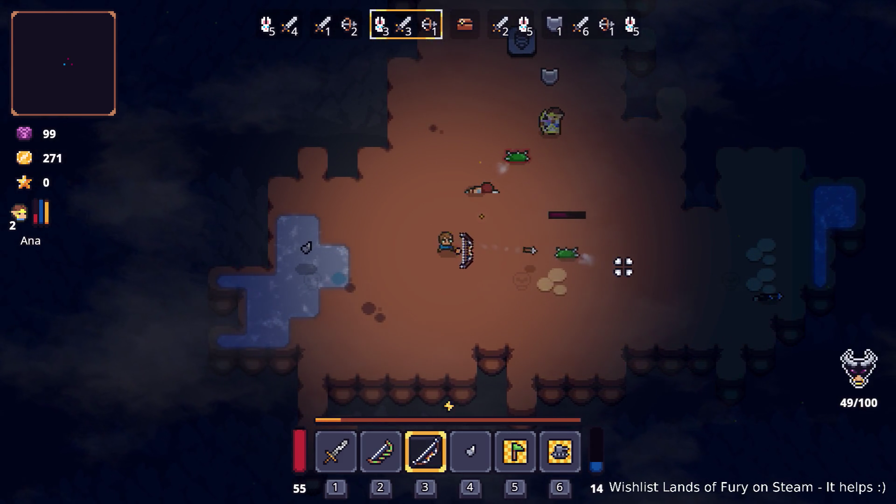
{"action": "left_click", "coordinate": [623, 267]}
{"action": "key", "text": "d"}
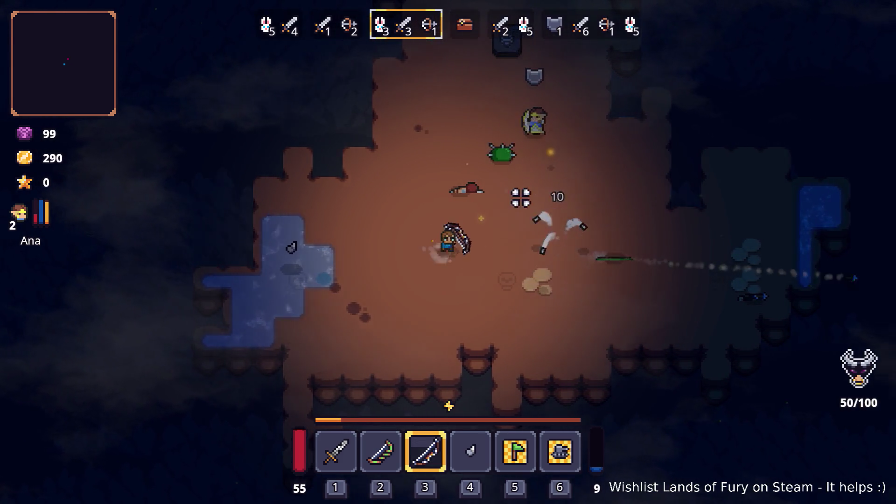
{"action": "key", "text": "w"}
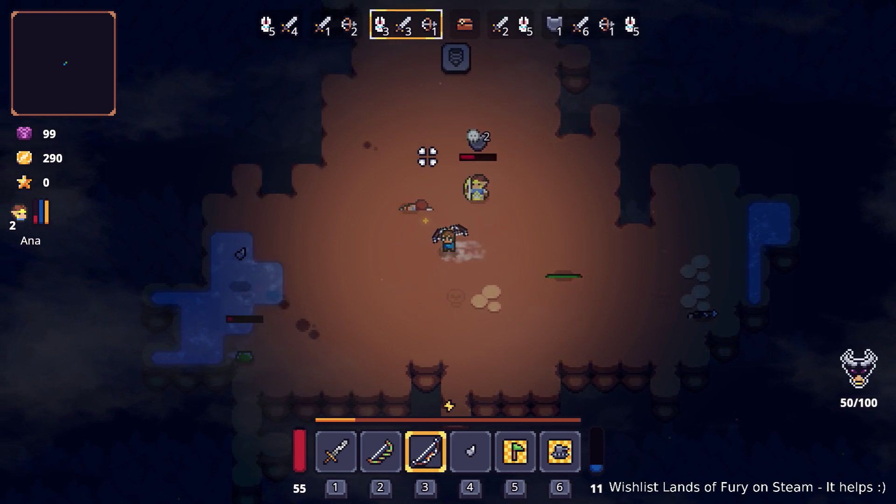
{"action": "key", "text": "a"}
{"action": "left_click", "coordinate": [276, 363]}
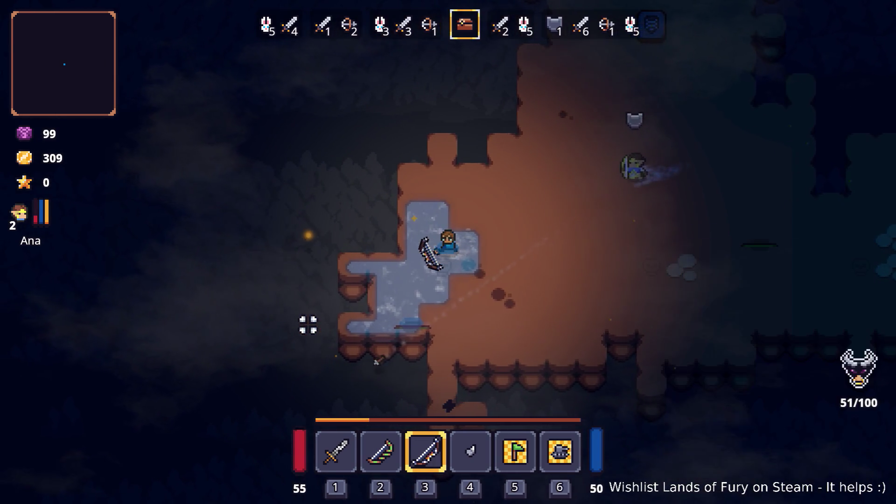
{"action": "key", "text": "d"}
{"action": "key", "text": "w"}
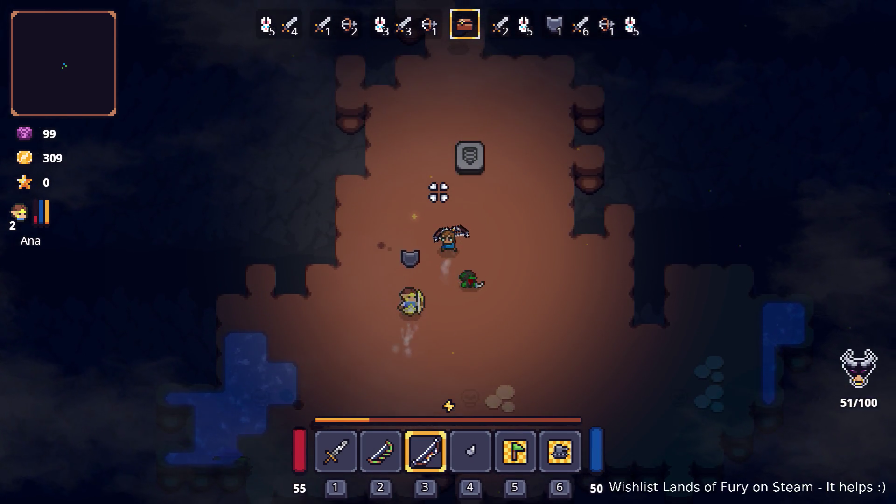
{"action": "key", "text": "w"}
{"action": "key", "text": "d"}
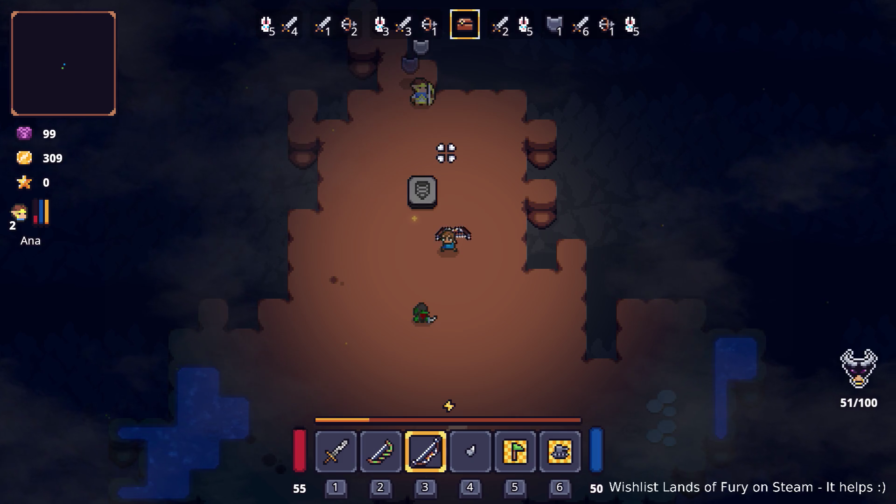
Buy the Red Bandana and a small health potion from Snap's shop
{"action": "key", "text": "e"}
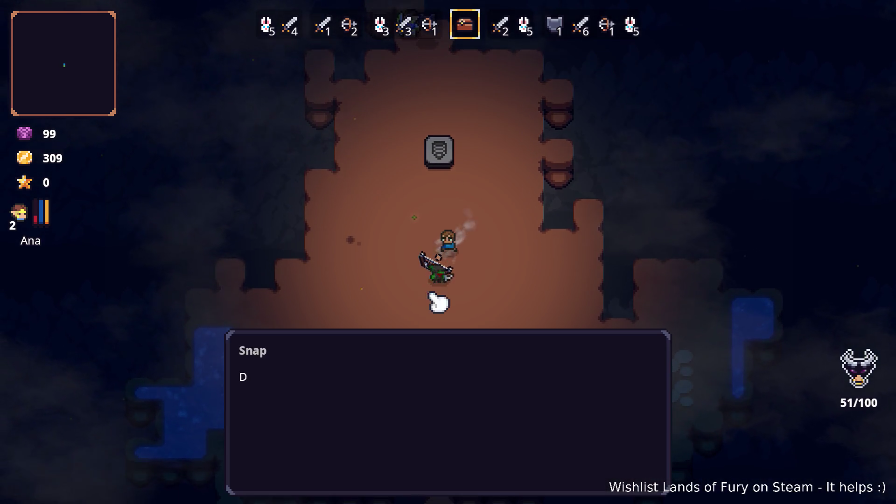
{"action": "key", "text": "e"}
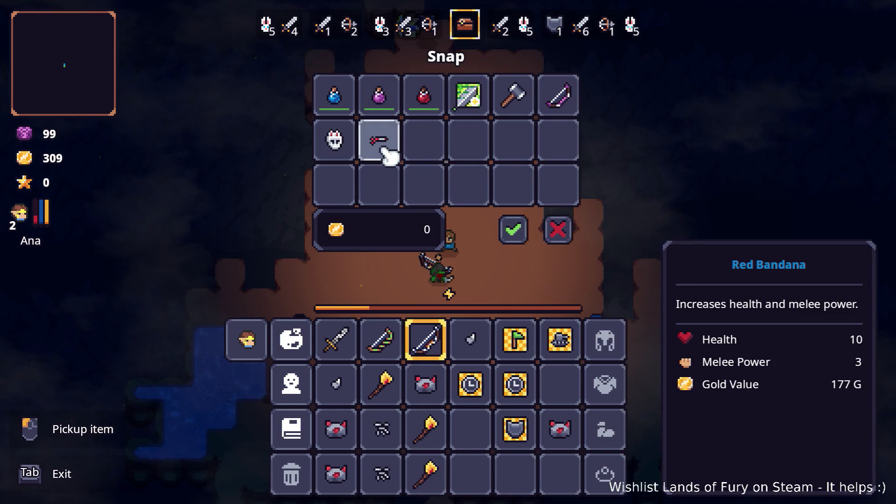
{"action": "left_click", "coordinate": [379, 141]}
{"action": "left_click", "coordinate": [605, 341]}
{"action": "left_click", "coordinate": [426, 109]}
{"action": "left_click", "coordinate": [562, 380]}
{"action": "left_click", "coordinate": [513, 229]}
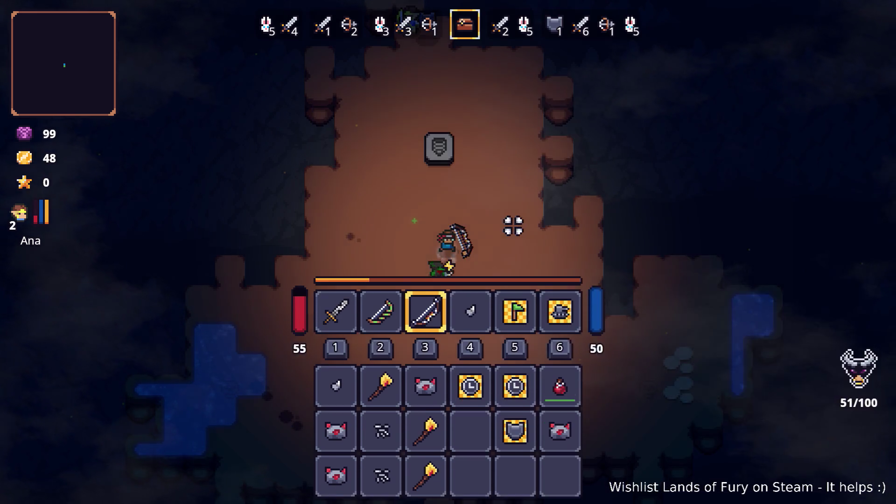
Move the health potion into hotbar slot 4 for quick use
{"action": "key", "text": "w"}
{"action": "key", "text": "Tab"}
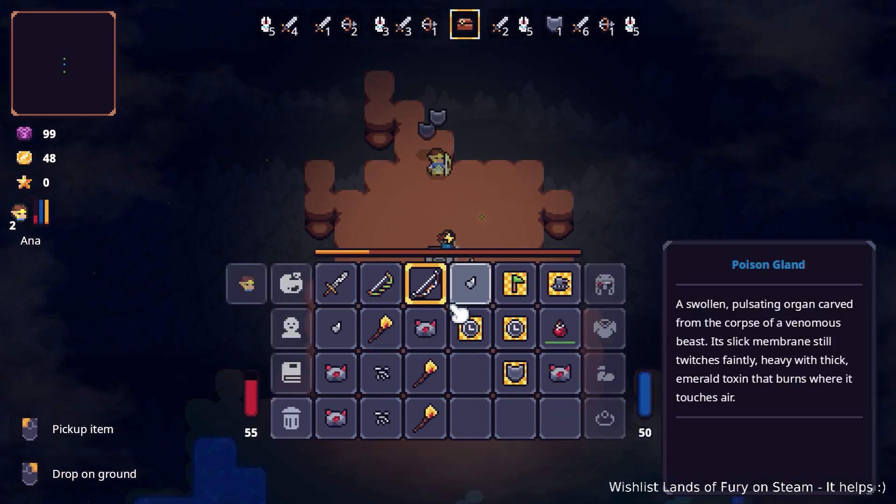
{"action": "left_click", "coordinate": [470, 340]}
{"action": "key", "text": "Tab"}
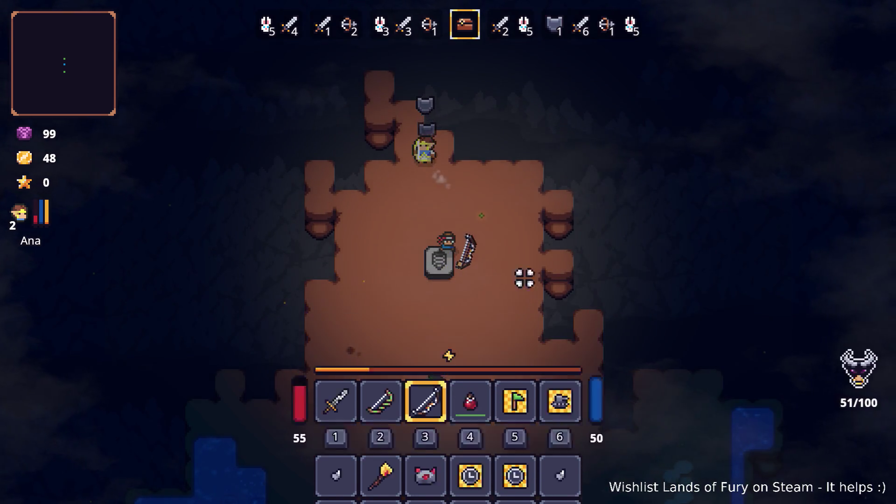
Drink the health potion to raise HP to 70 and equip the second bow
{"action": "key", "text": "w"}
{"action": "key", "text": "4"}
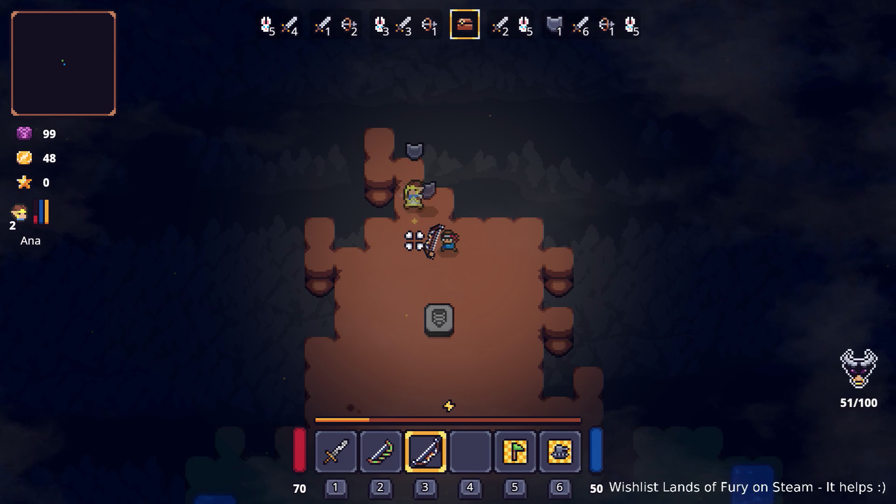
{"action": "key", "text": "s"}
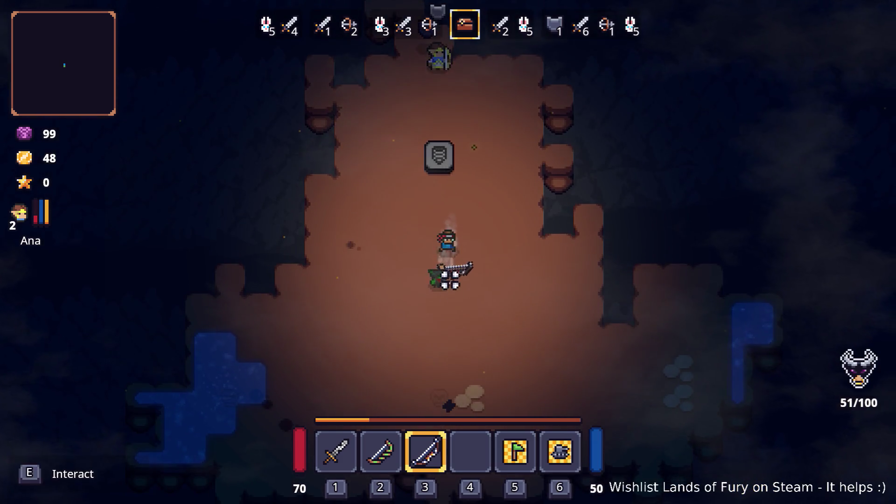
{"action": "key", "text": "w"}
{"action": "key", "text": "w"}
{"action": "key", "text": "2"}
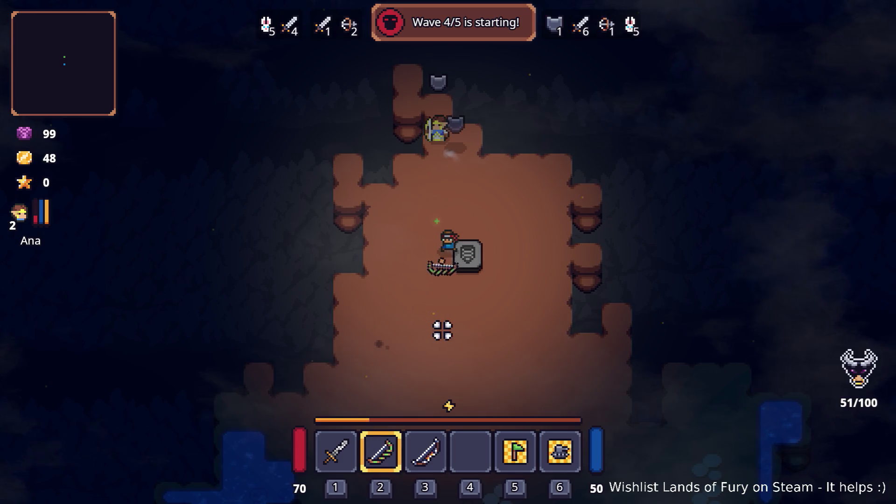
{"action": "key", "text": "s"}
{"action": "key", "text": "d"}
{"action": "key", "text": "w"}
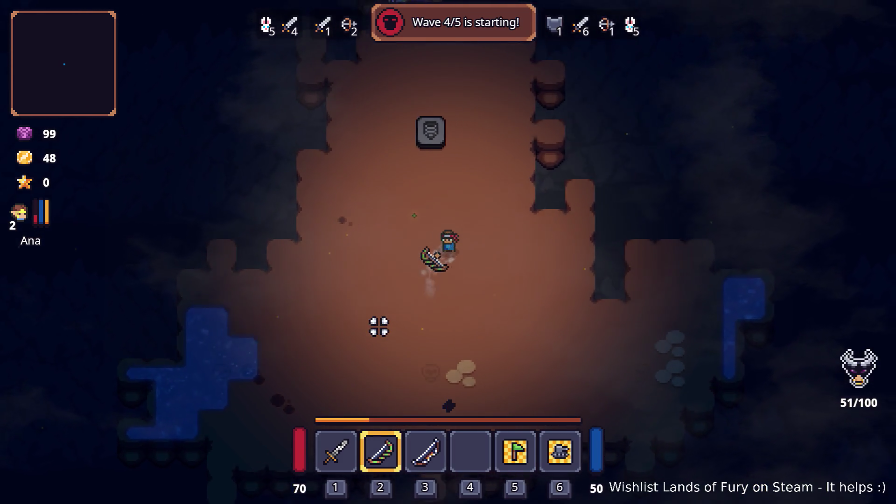
{"action": "key", "text": "a"}
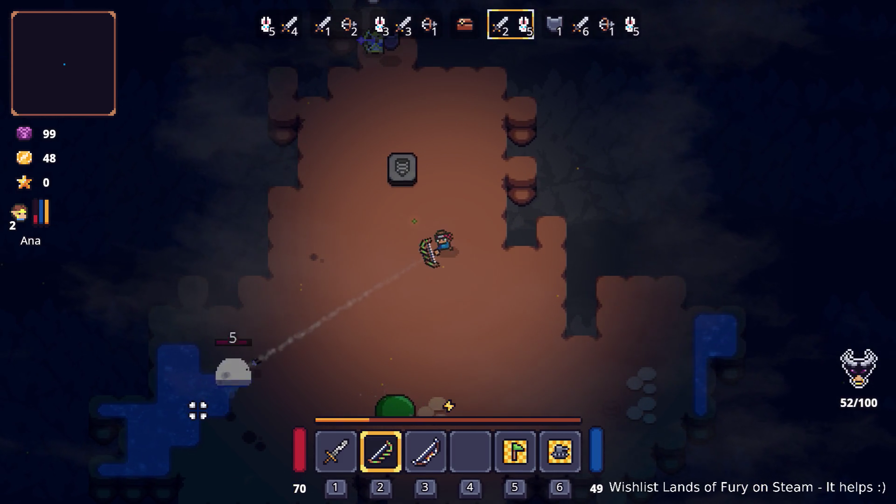
Shoot down the slimes below and the next wave 4 enemy so Ana levels up
{"action": "left_click", "coordinate": [406, 401]}
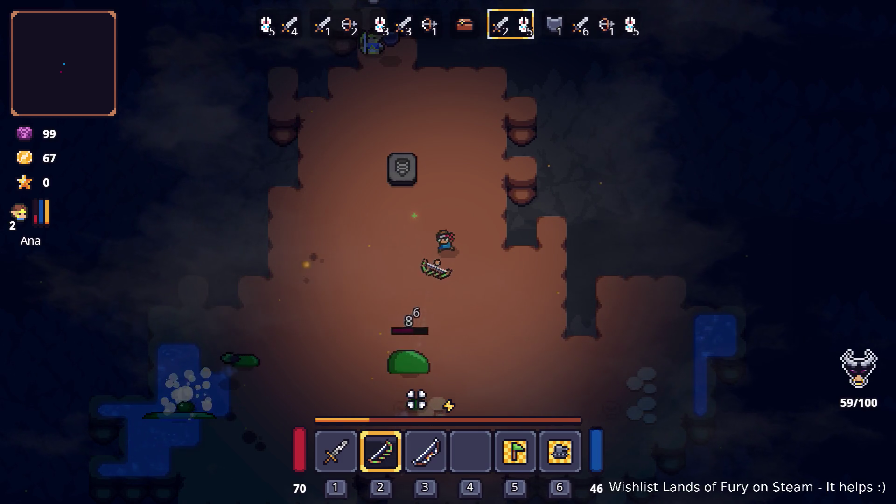
{"action": "left_click", "coordinate": [404, 404]}
{"action": "left_click", "coordinate": [404, 398]}
{"action": "left_click", "coordinate": [528, 366]}
{"action": "left_click", "coordinate": [512, 355]}
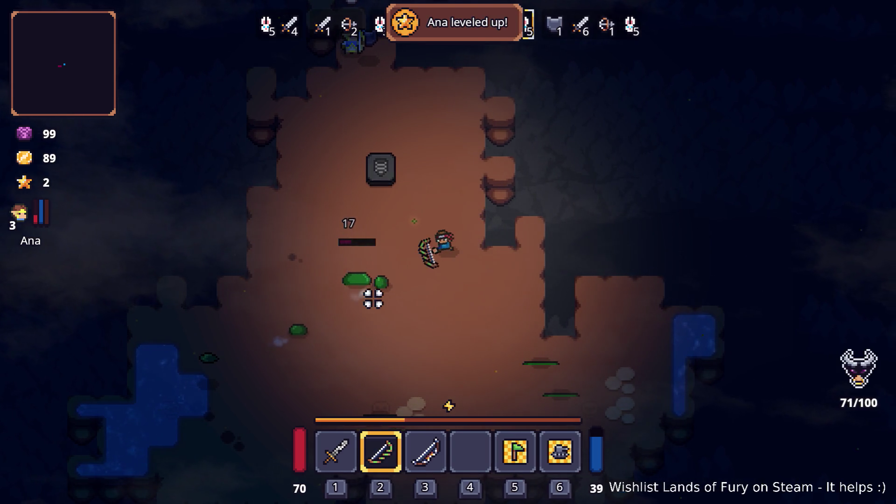
{"action": "left_click", "coordinate": [348, 301]}
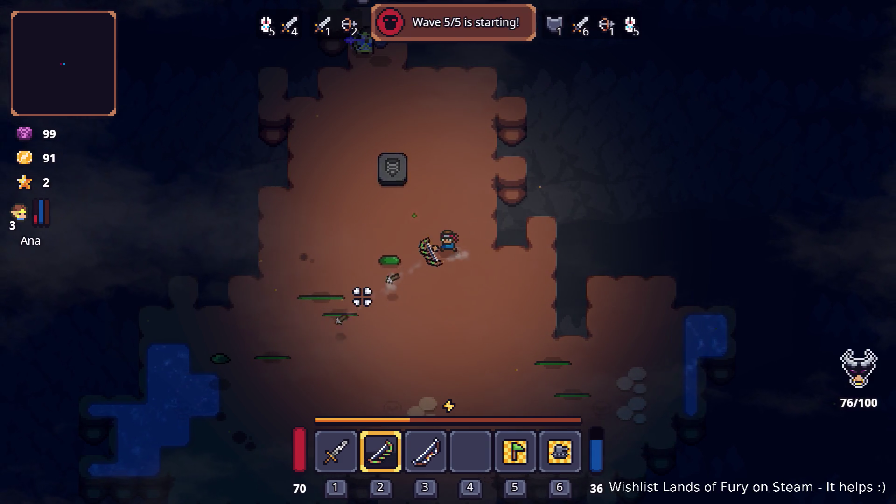
On Ana's character sheet, raise Combat to 3 and upgrade Ana's Bow to 2
{"action": "key", "text": "Tab"}
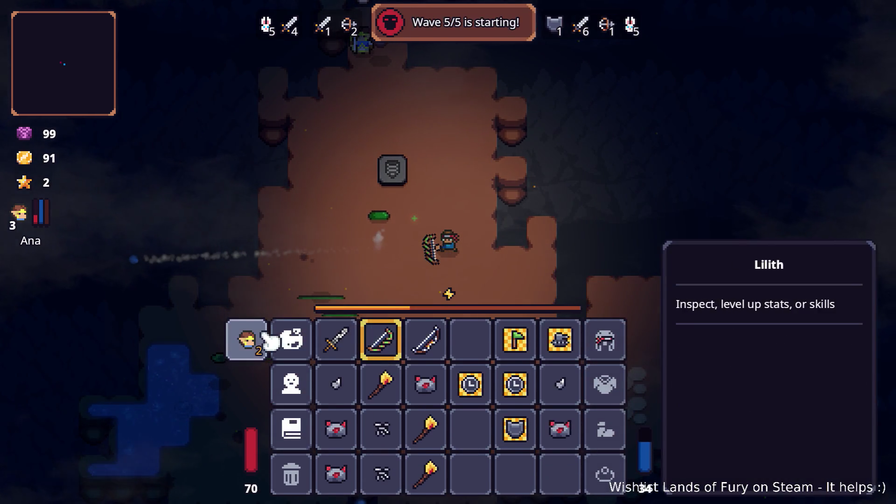
{"action": "left_click", "coordinate": [248, 340]}
{"action": "key", "text": "e"}
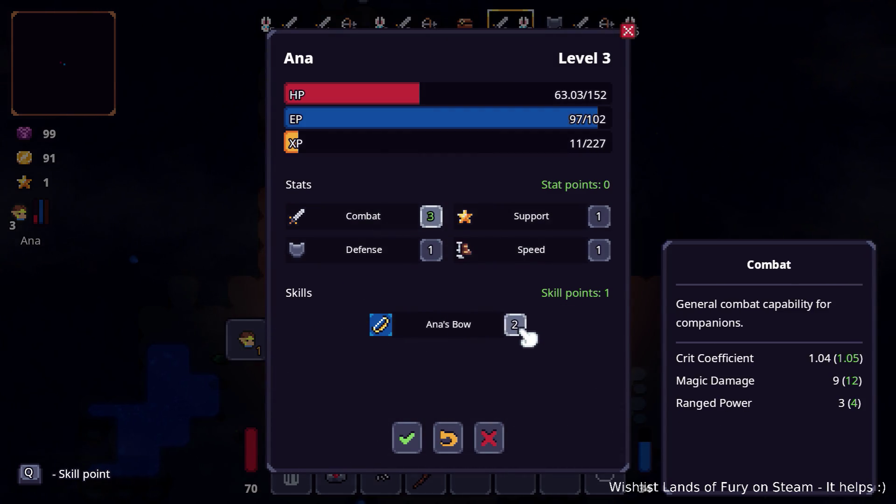
{"action": "key", "text": "q"}
{"action": "left_click", "coordinate": [407, 441]}
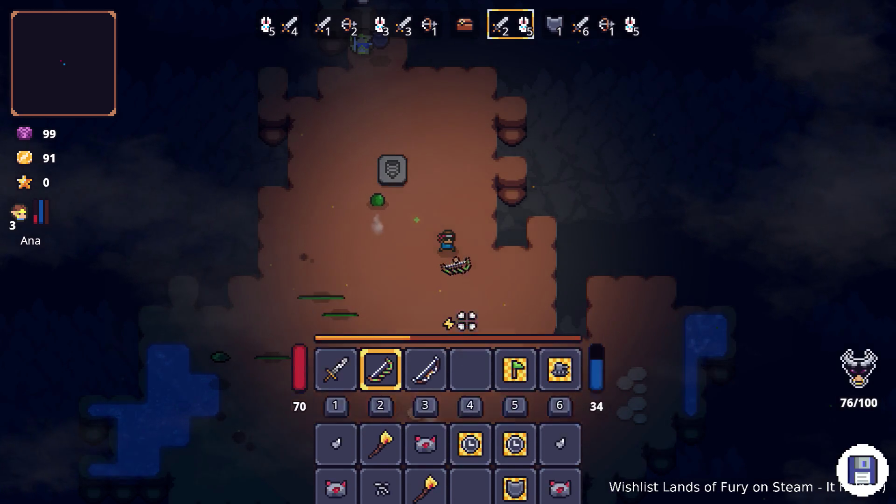
Fight the first wave 5 goblins and slimes coming from below with arrows
{"action": "key", "text": "Tab"}
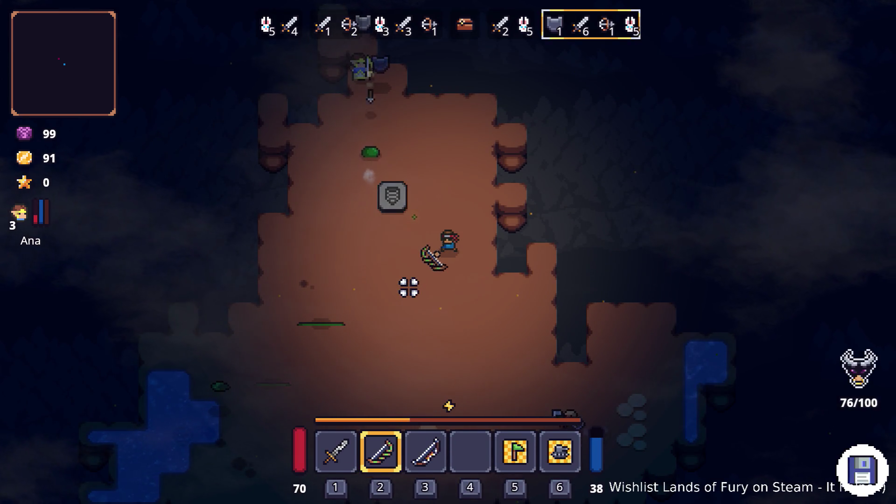
{"action": "key", "text": "a"}
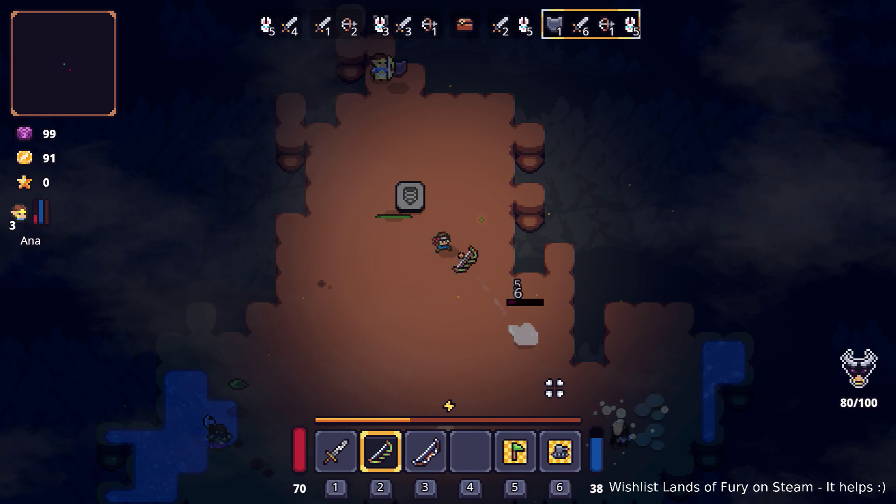
{"action": "key", "text": "s"}
{"action": "left_click", "coordinate": [540, 414]}
{"action": "key", "text": "a"}
{"action": "left_click", "coordinate": [565, 396]}
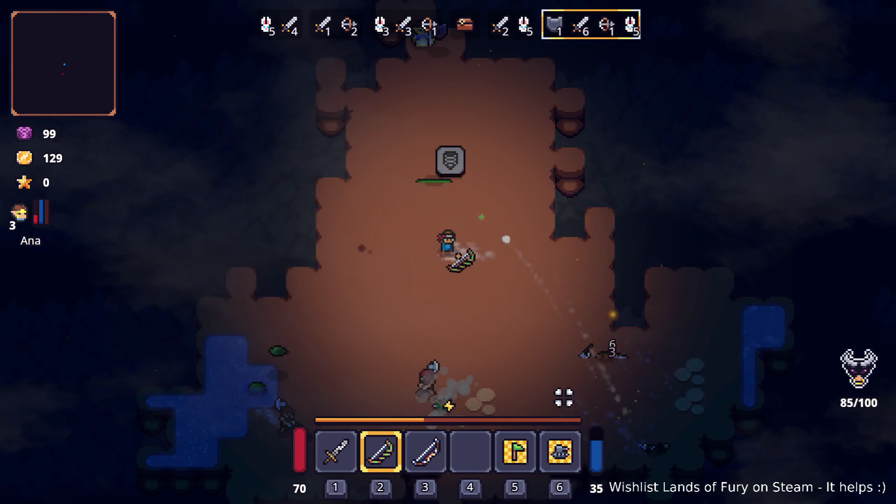
{"action": "left_click", "coordinate": [432, 403]}
{"action": "key", "text": "d"}
{"action": "left_click", "coordinate": [388, 375]}
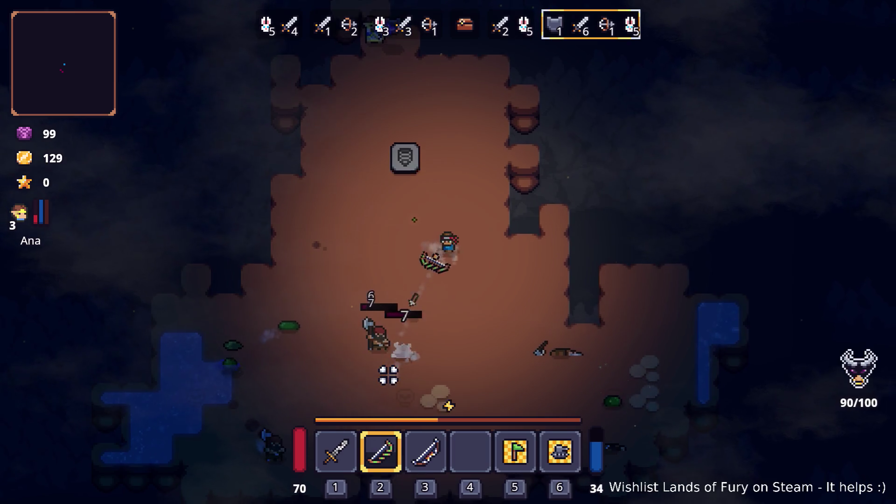
{"action": "key", "text": "s"}
{"action": "left_click", "coordinate": [370, 335]}
{"action": "key", "text": "d"}
{"action": "key", "text": "s"}
{"action": "left_click", "coordinate": [388, 346]}
{"action": "left_click", "coordinate": [360, 344]}
{"action": "left_click", "coordinate": [331, 299]}
{"action": "left_click", "coordinate": [321, 311]}
Shoot the remaining goblins to clear wave 5, reaching 229 gold and 100/100 kills
{"action": "key", "text": "s"}
{"action": "left_click", "coordinate": [410, 357]}
{"action": "left_click", "coordinate": [514, 386]}
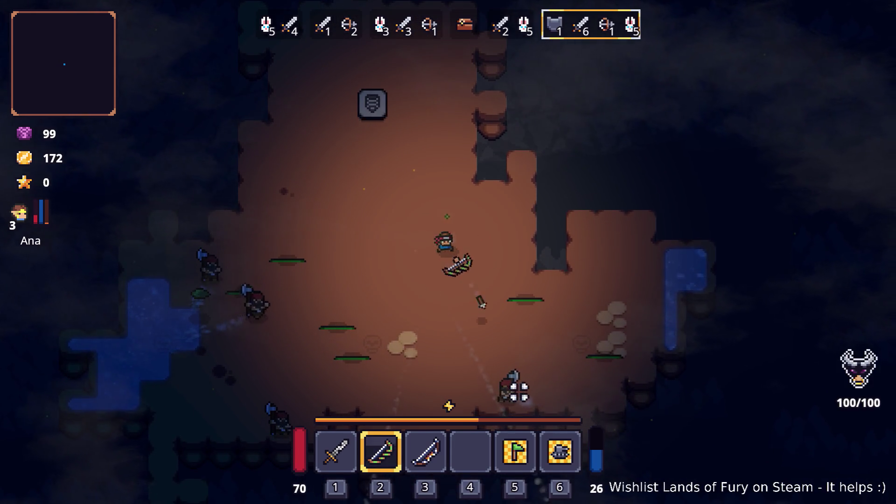
{"action": "left_click", "coordinate": [502, 384]}
{"action": "left_click", "coordinate": [313, 232]}
{"action": "left_click", "coordinate": [307, 273]}
{"action": "key", "text": "a"}
{"action": "left_click", "coordinate": [308, 263]}
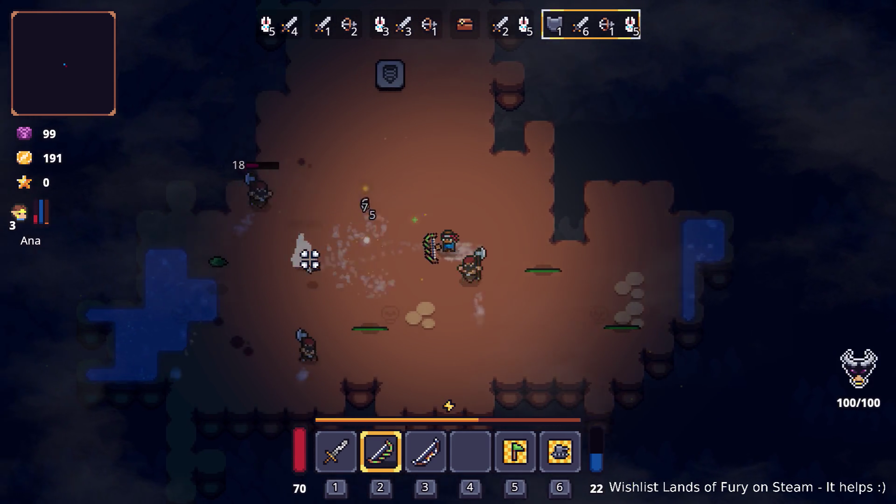
{"action": "key", "text": "w"}
{"action": "left_click", "coordinate": [295, 196]}
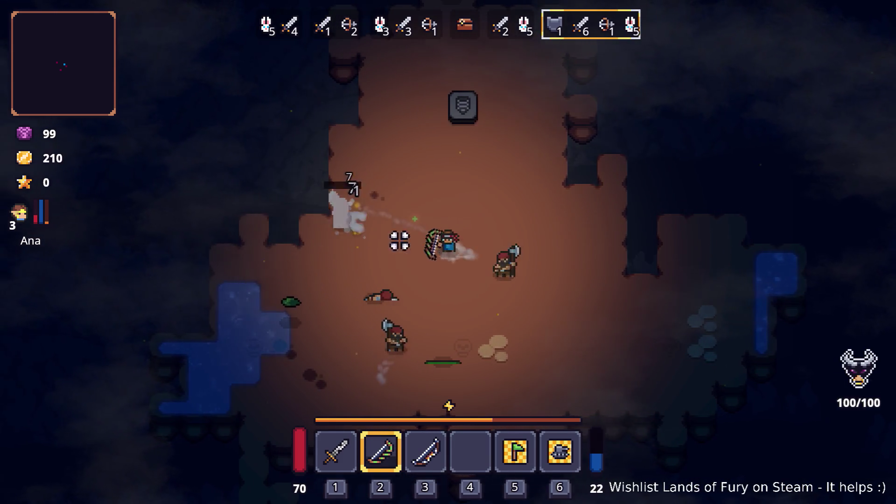
{"action": "left_click", "coordinate": [564, 290]}
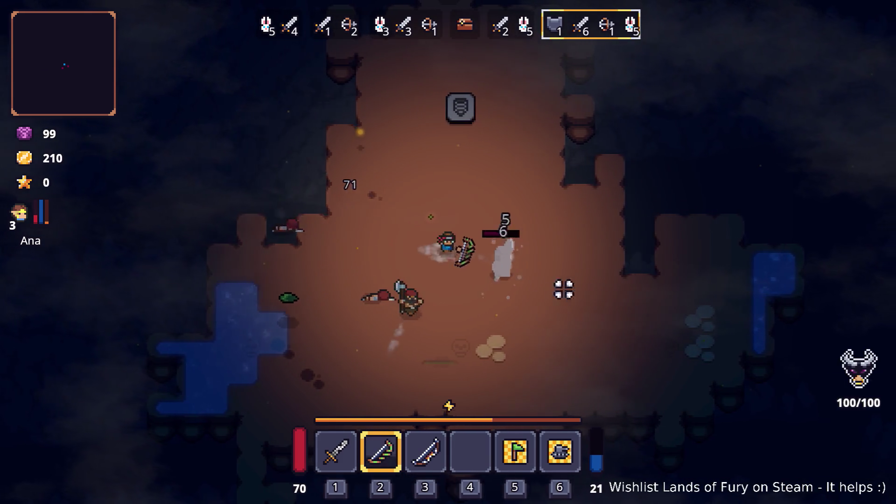
{"action": "key", "text": "d"}
{"action": "left_click", "coordinate": [498, 292]}
{"action": "key", "text": "w"}
{"action": "left_click", "coordinate": [408, 348]}
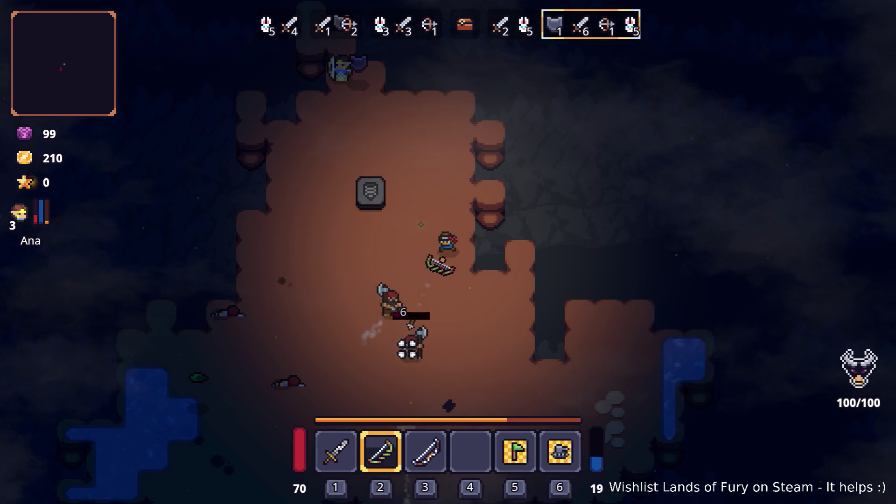
{"action": "left_click", "coordinate": [408, 327]}
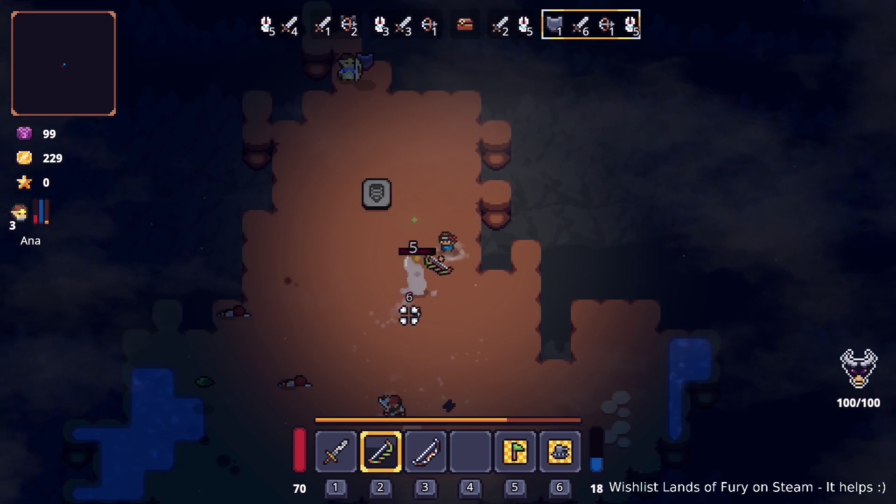
{"action": "key", "text": "a"}
{"action": "left_click", "coordinate": [435, 303]}
Pick up the Berserk Blast Rune from the pedestal and check it in the inventory
{"action": "key", "text": "s"}
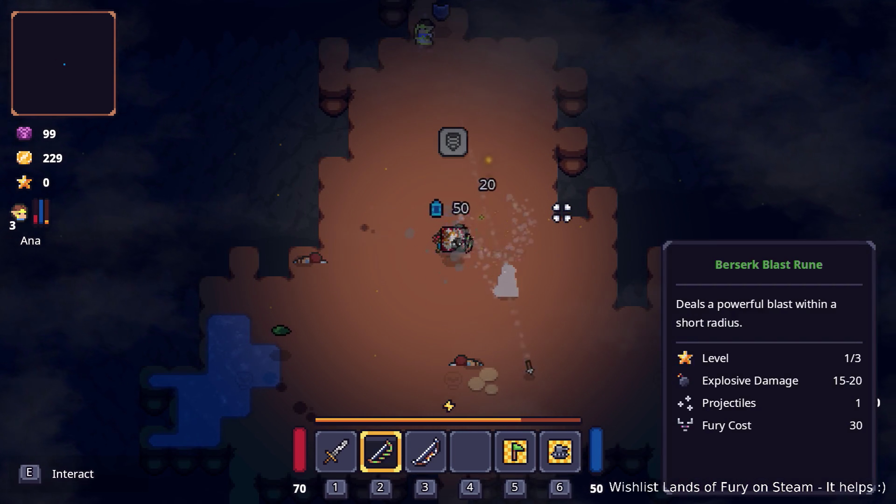
{"action": "key", "text": "a"}
{"action": "key", "text": "e"}
{"action": "key", "text": "w"}
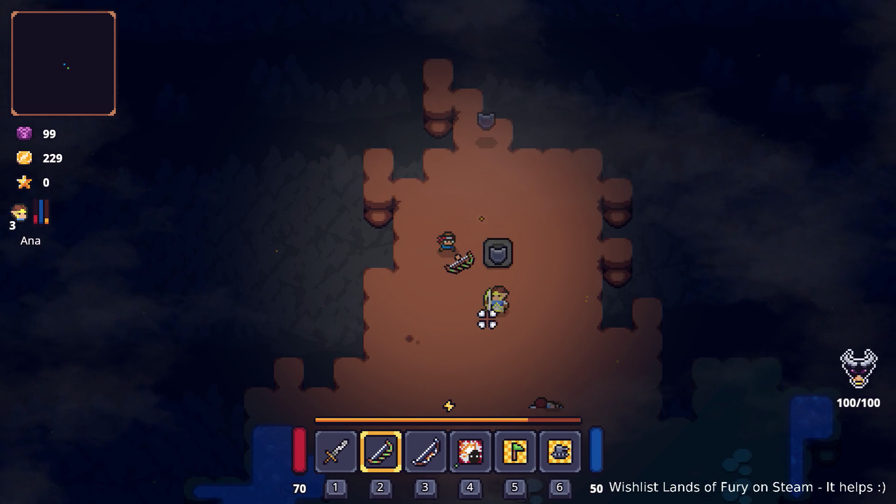
{"action": "key", "text": "i"}
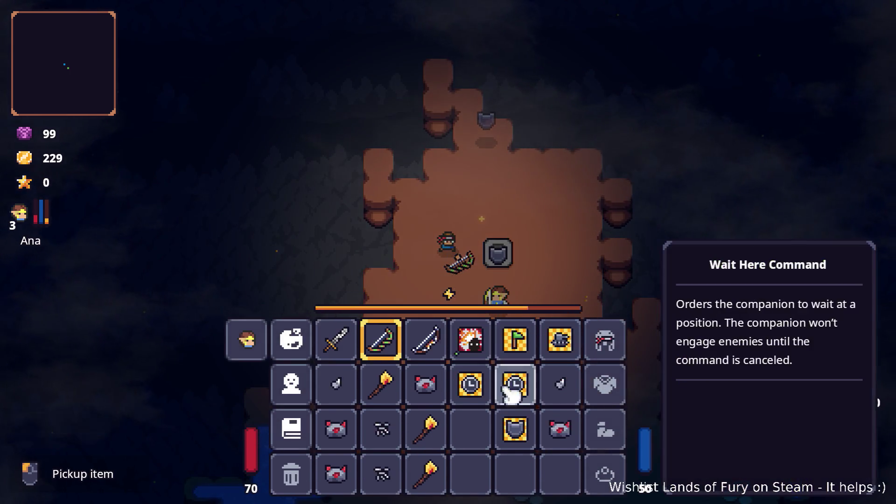
{"action": "key", "text": "i"}
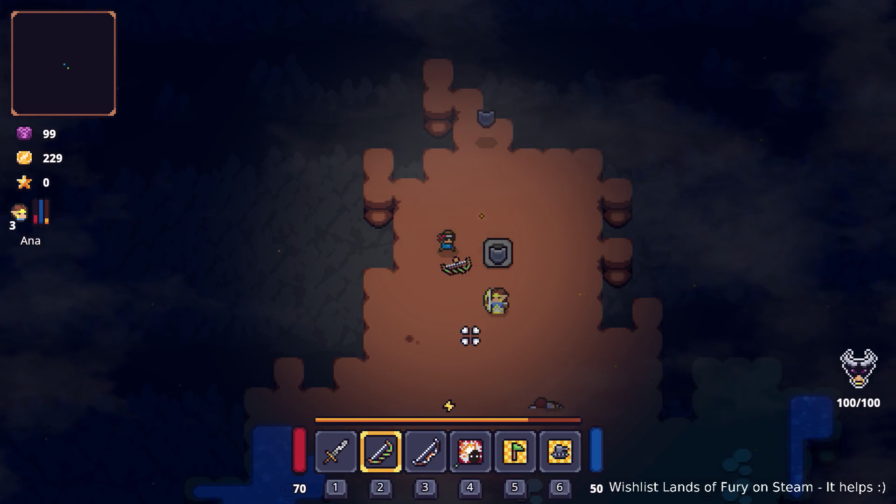
Travel out through the exit stone to Elderglade Forest, equip the third bow, and explore
{"action": "key", "text": "w"}
{"action": "key", "text": "e"}
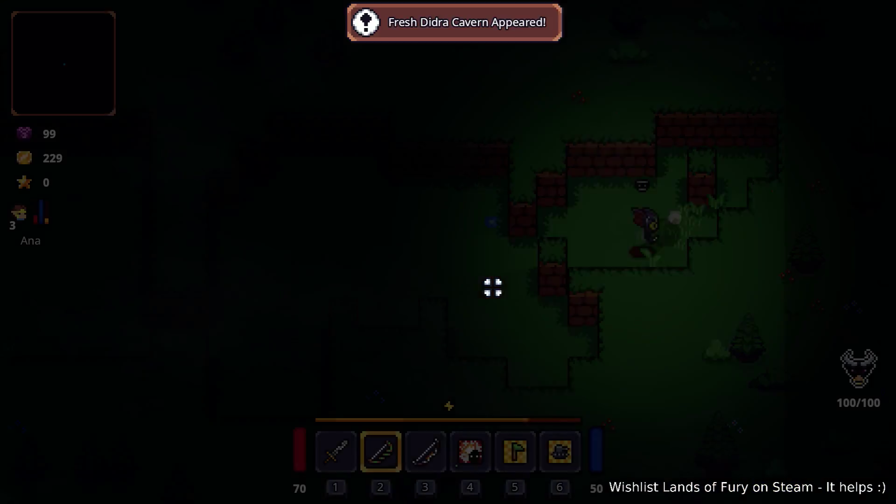
{"action": "key", "text": "3"}
{"action": "key", "text": "a"}
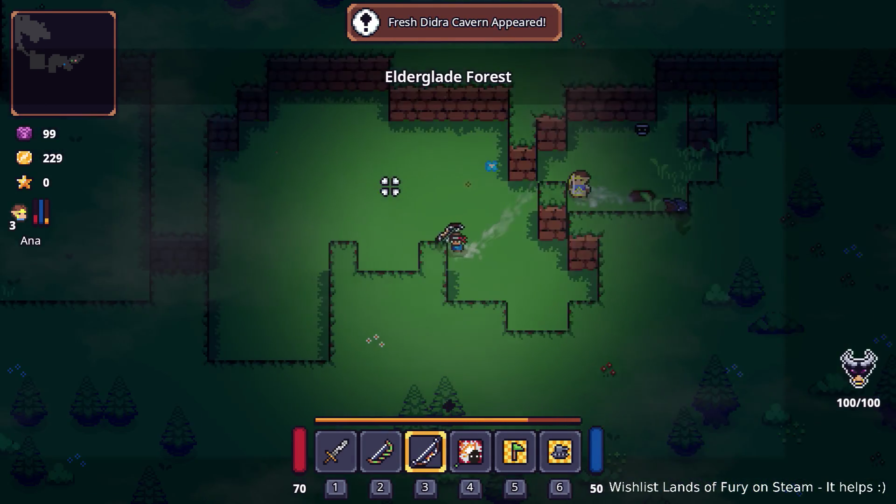
{"action": "key", "text": "d"}
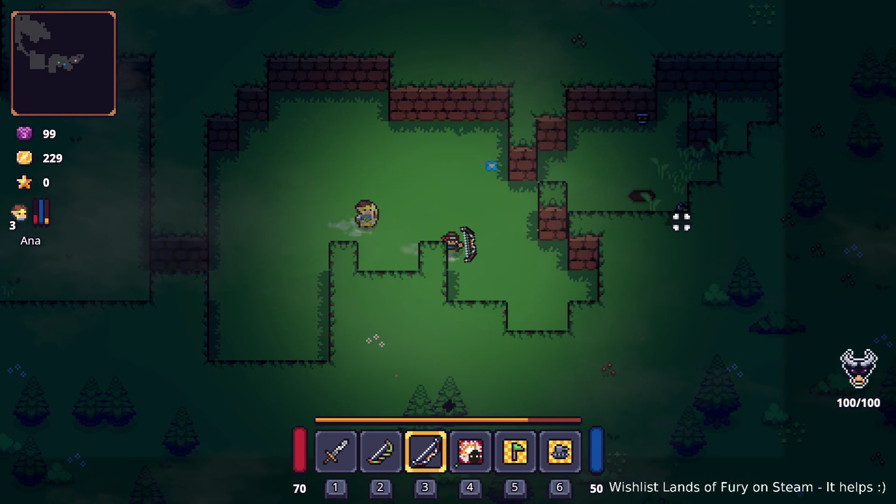
{"action": "key", "text": "w"}
{"action": "key", "text": "d"}
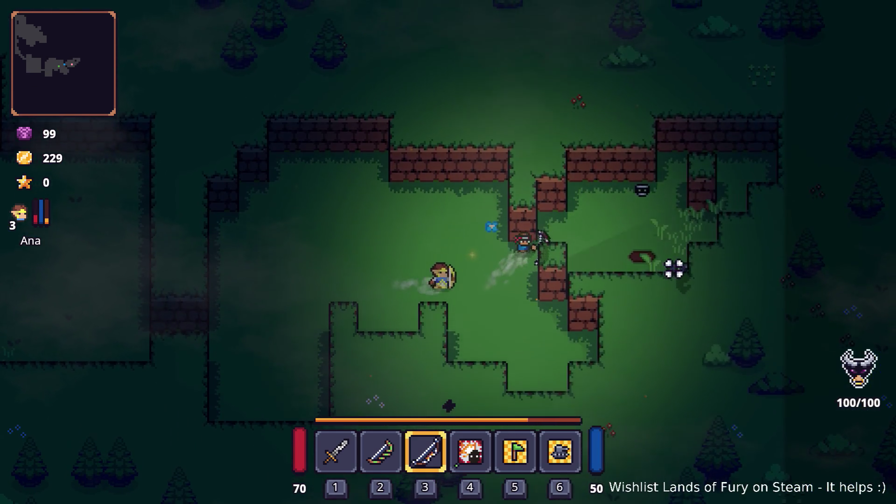
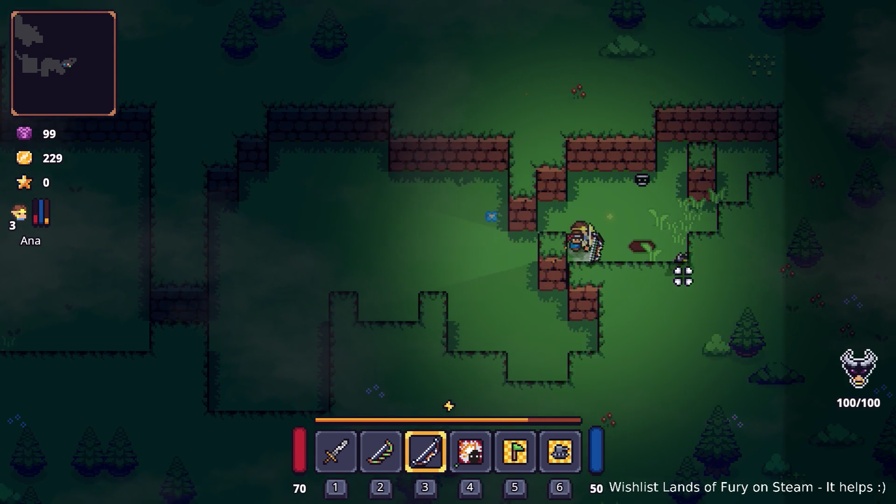
Walk the hero and Ana left past the brick pillar, then up through the forest maze
{"action": "key", "text": "a"}
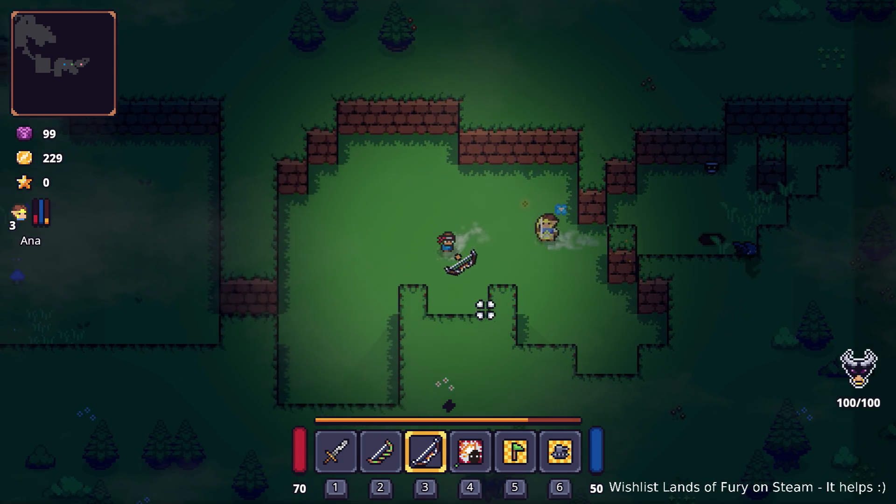
{"action": "key", "text": "a"}
{"action": "key", "text": "s"}
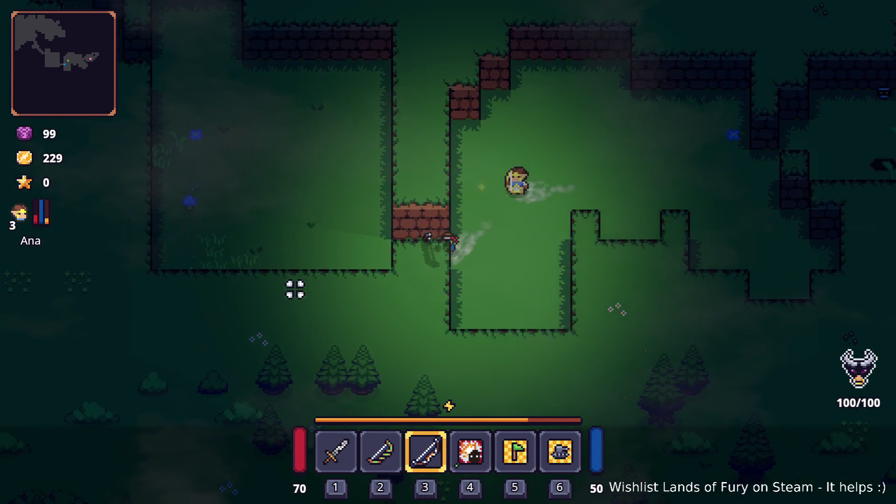
{"action": "key", "text": "a"}
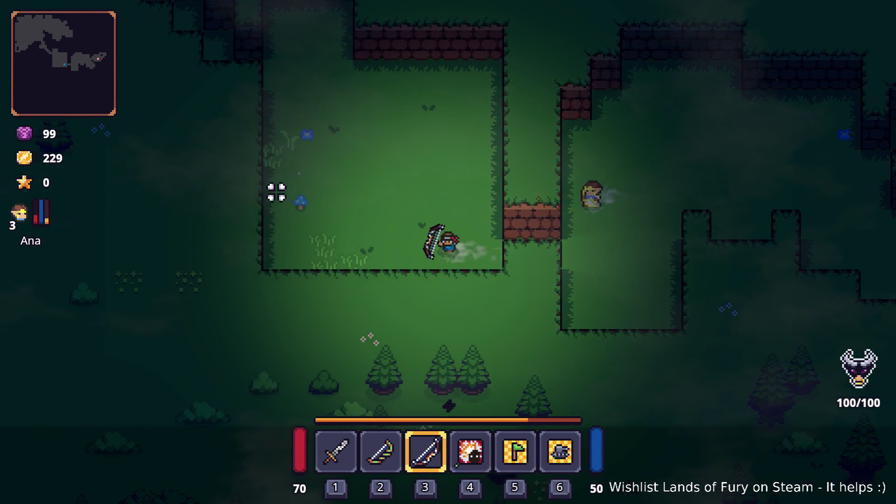
{"action": "key", "text": "w"}
{"action": "key", "text": "a"}
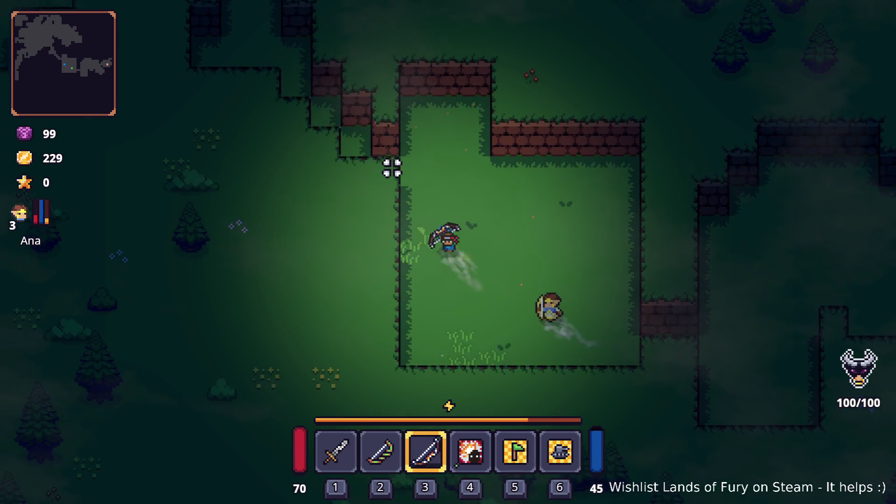
{"action": "key", "text": "w"}
{"action": "key", "text": "a"}
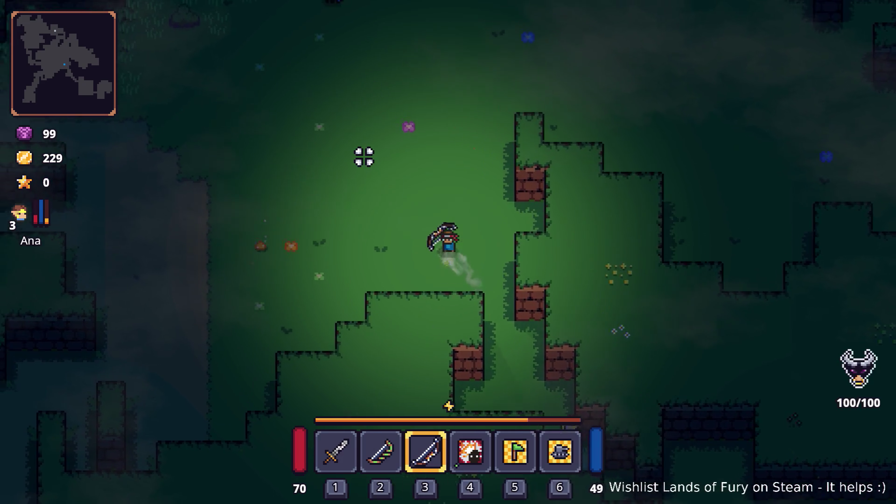
{"action": "key", "text": "w"}
{"action": "key", "text": "a"}
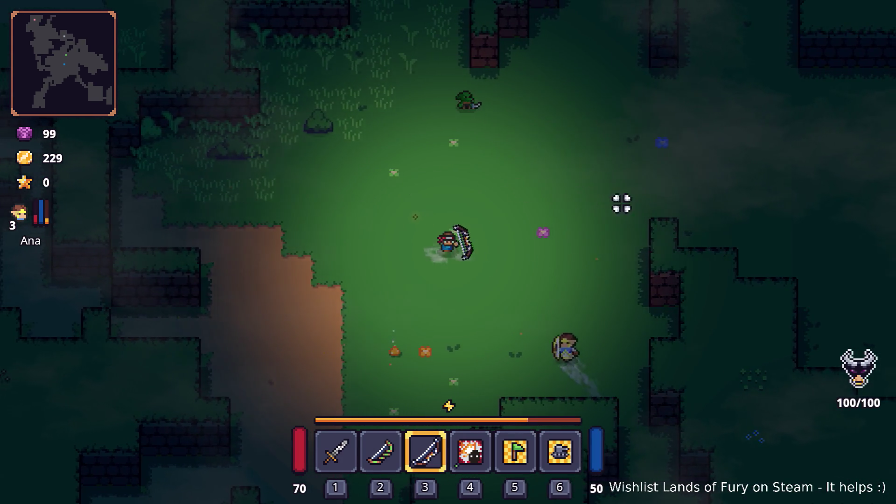
{"action": "key", "text": "w"}
{"action": "key", "text": "d"}
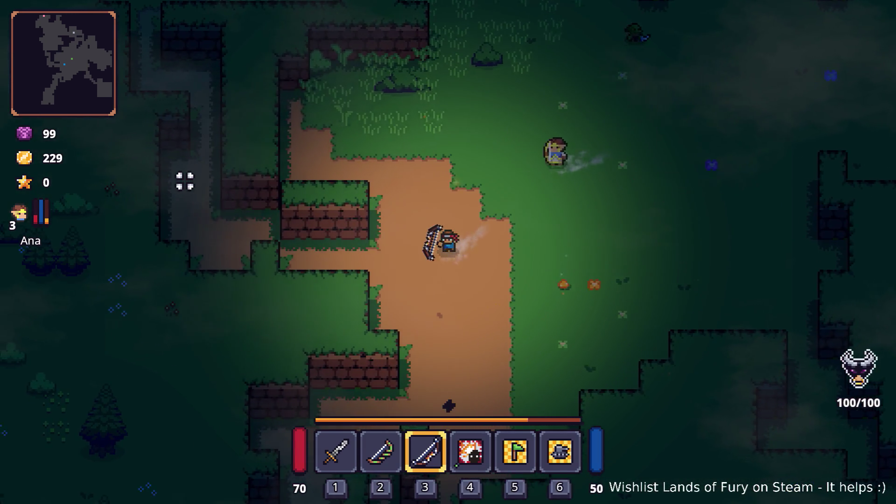
Follow the dirt path up to the Greater Didra Cavern, enter it, and start wave 1
{"action": "key", "text": "w"}
{"action": "key", "text": "a"}
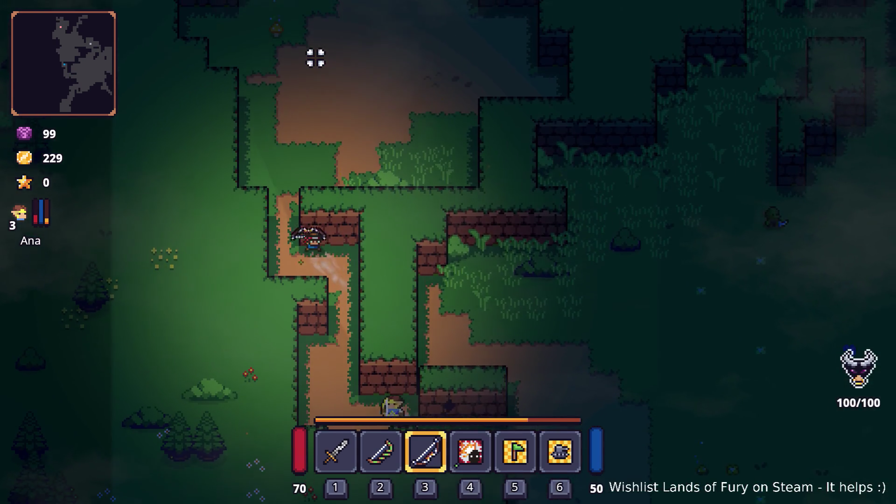
{"action": "key", "text": "w"}
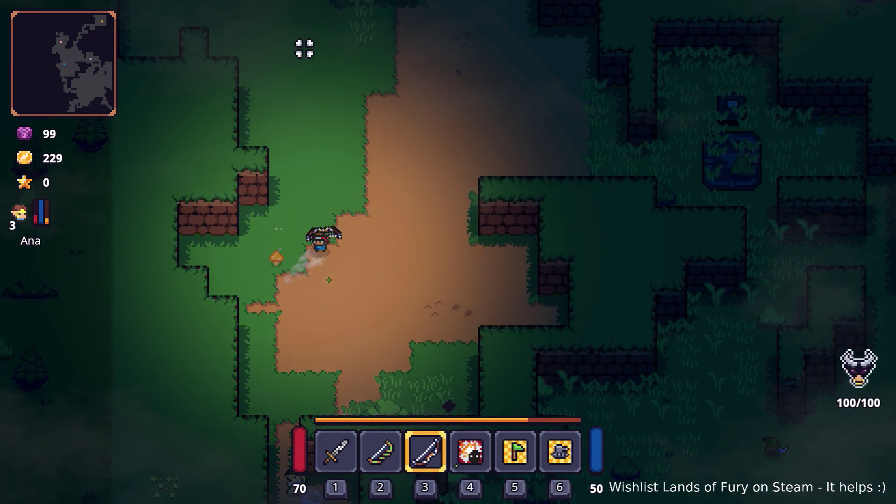
{"action": "key", "text": "w"}
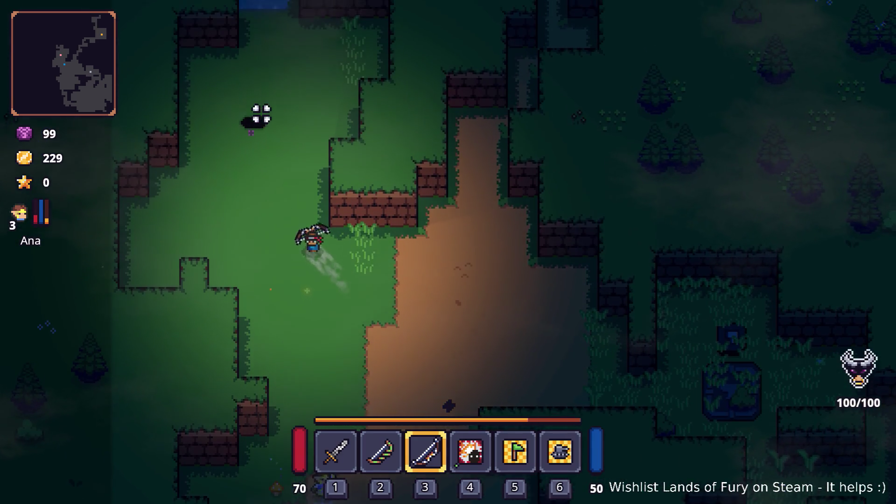
{"action": "key", "text": "w"}
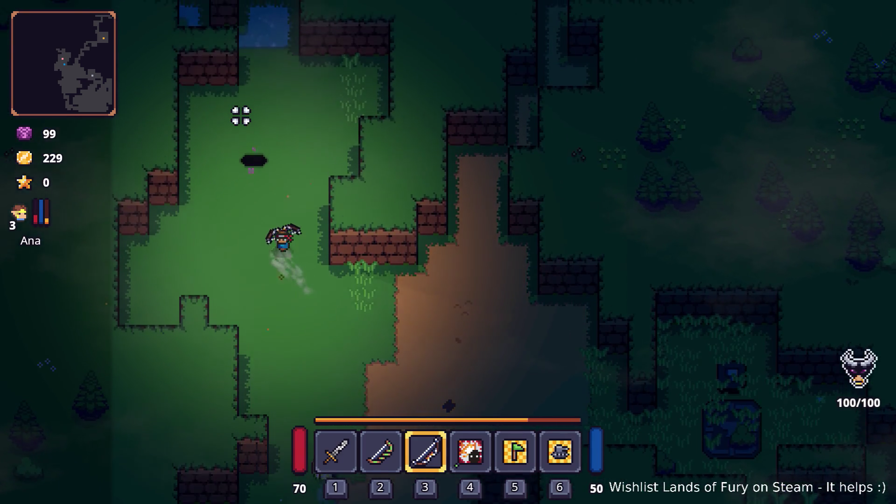
{"action": "key", "text": "e"}
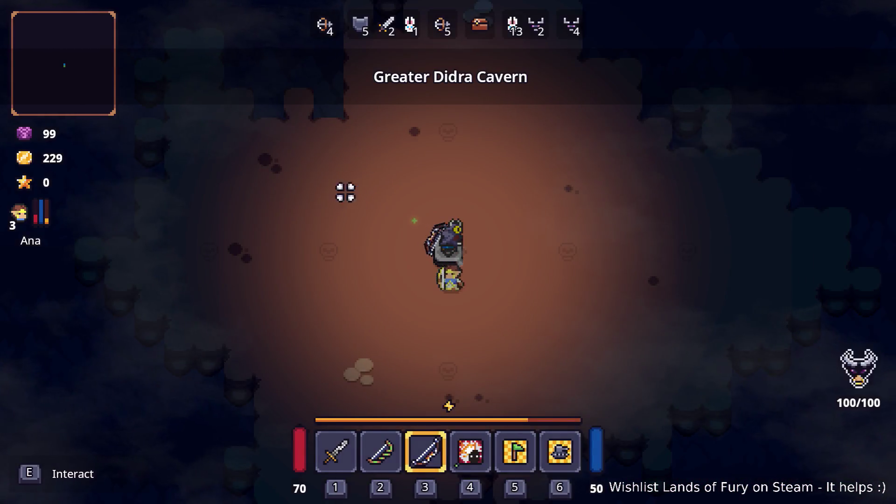
{"action": "key", "text": "e"}
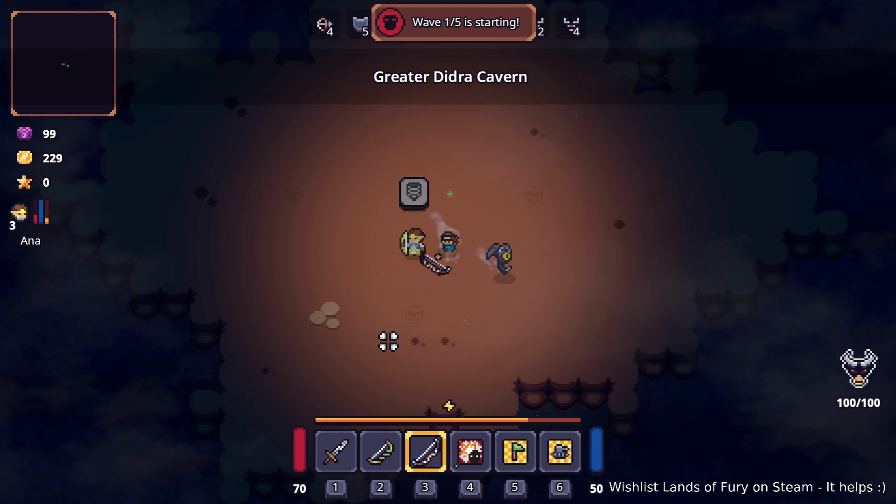
In the inventory, put the shield in hotbar slot 4 in place of the Berserk Blast Rune
{"action": "key", "text": "Tab"}
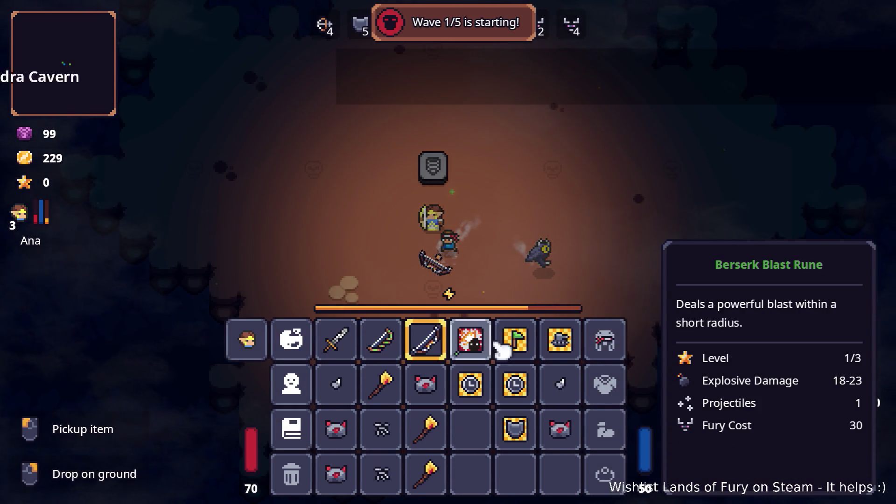
{"action": "key", "text": "Tab"}
{"action": "key", "text": "s"}
{"action": "key", "text": "Tab"}
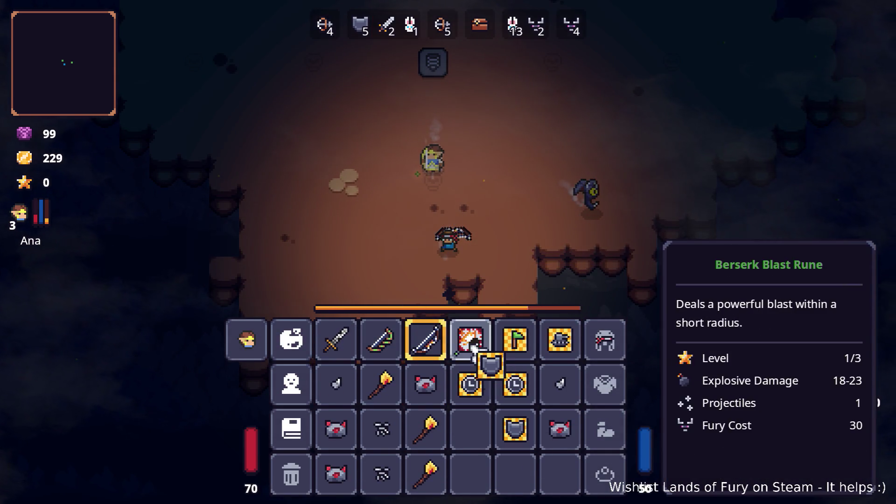
{"action": "left_click", "coordinate": [480, 346]}
{"action": "key", "text": "Tab"}
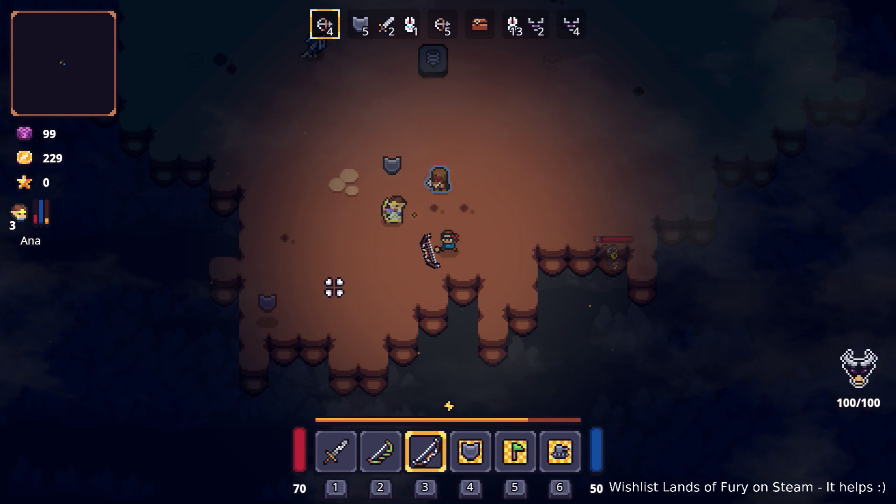
Advance up the cave, firing the bow, then switch to the shield and back to the sword
{"action": "key", "text": "w"}
{"action": "left_click", "coordinate": [425, 209]}
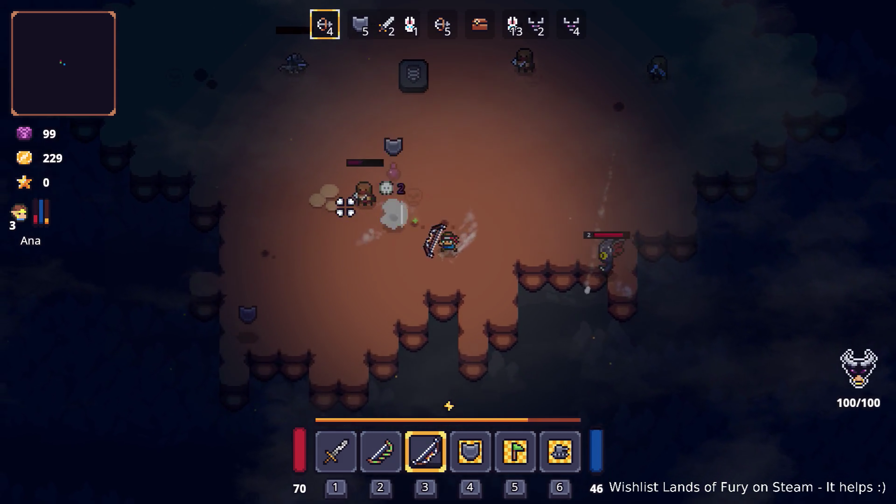
{"action": "key", "text": "4"}
{"action": "key", "text": "w"}
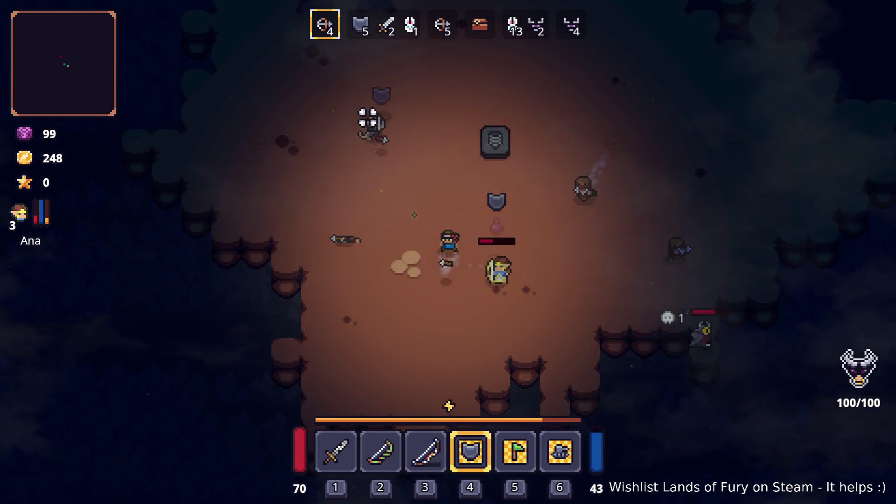
{"action": "key", "text": "1"}
{"action": "key", "text": "w"}
Cut down the remaining axe raiders of wave 1 with the sword
{"action": "left_click", "coordinate": [415, 307]}
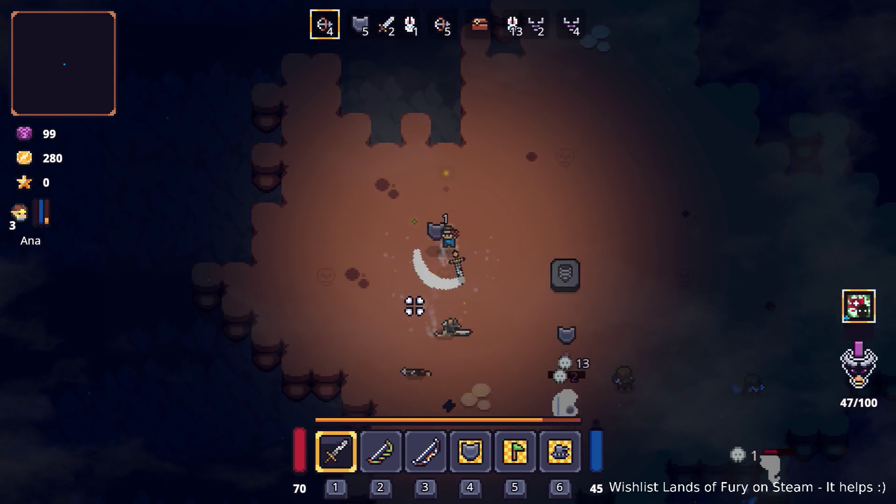
{"action": "key", "text": "d"}
{"action": "key", "text": "s"}
{"action": "left_click", "coordinate": [607, 295]}
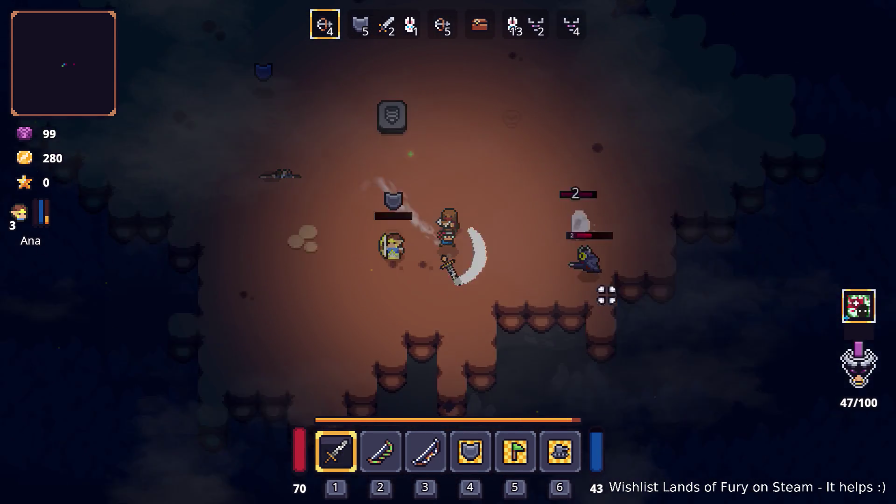
{"action": "key", "text": "d"}
{"action": "left_click", "coordinate": [607, 295]}
{"action": "left_click", "coordinate": [362, 268]}
{"action": "left_click", "coordinate": [565, 265]}
{"action": "key", "text": "w"}
{"action": "left_click", "coordinate": [578, 252]}
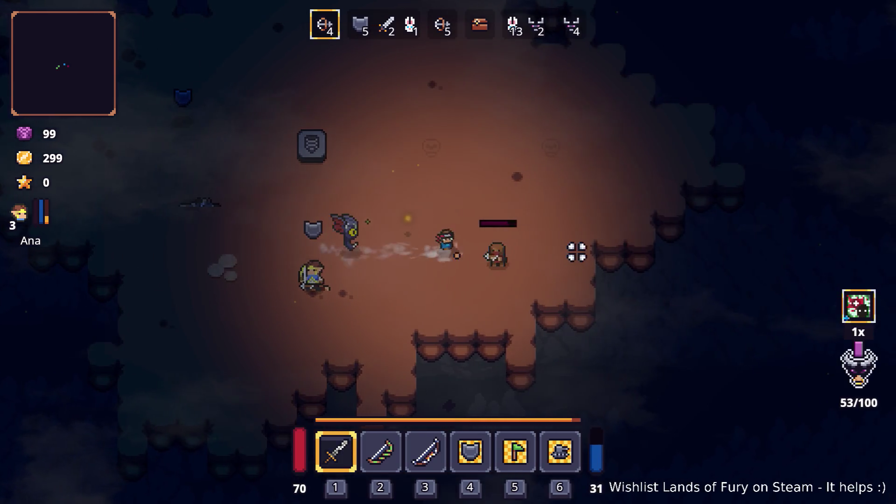
{"action": "left_click", "coordinate": [577, 252]}
{"action": "left_click", "coordinate": [526, 242]}
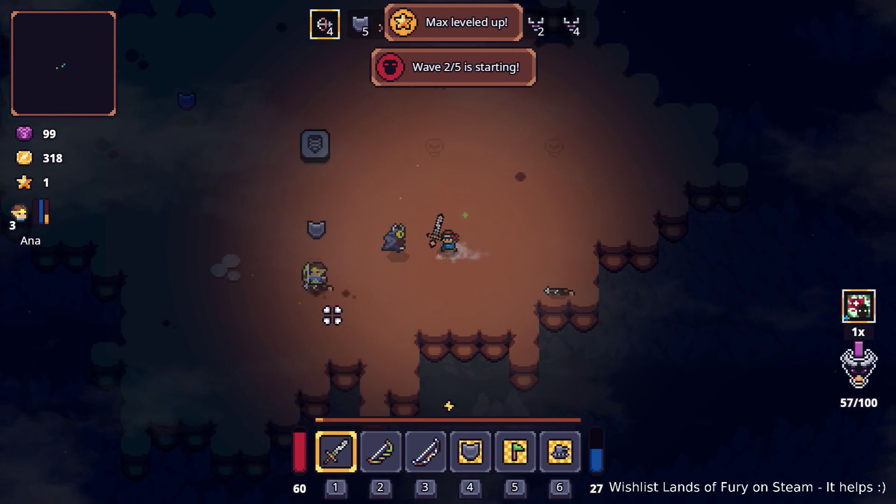
Roam the cave, striking enemies below, until wave 3 of 5 begins
{"action": "key", "text": "a"}
{"action": "key", "text": "w"}
{"action": "key", "text": "w"}
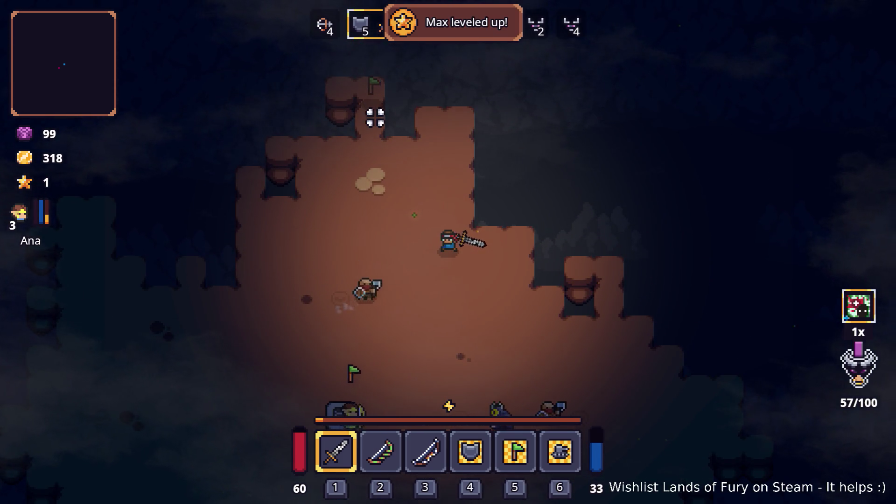
{"action": "left_click", "coordinate": [372, 318]}
{"action": "key", "text": "s"}
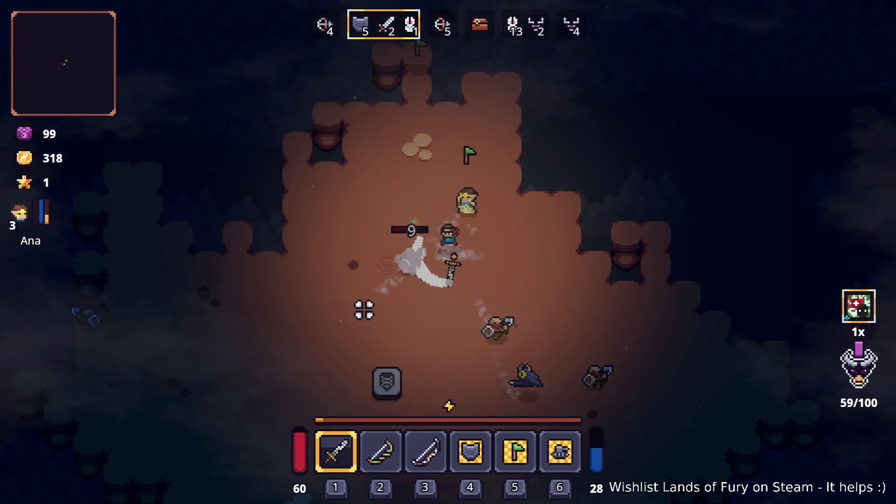
{"action": "key", "text": "d"}
{"action": "key", "text": "w"}
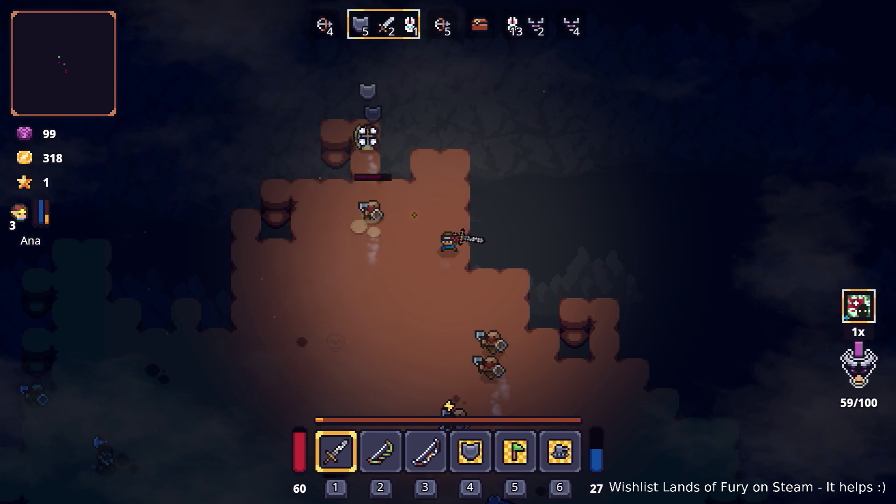
{"action": "key", "text": "w"}
{"action": "key", "text": "a"}
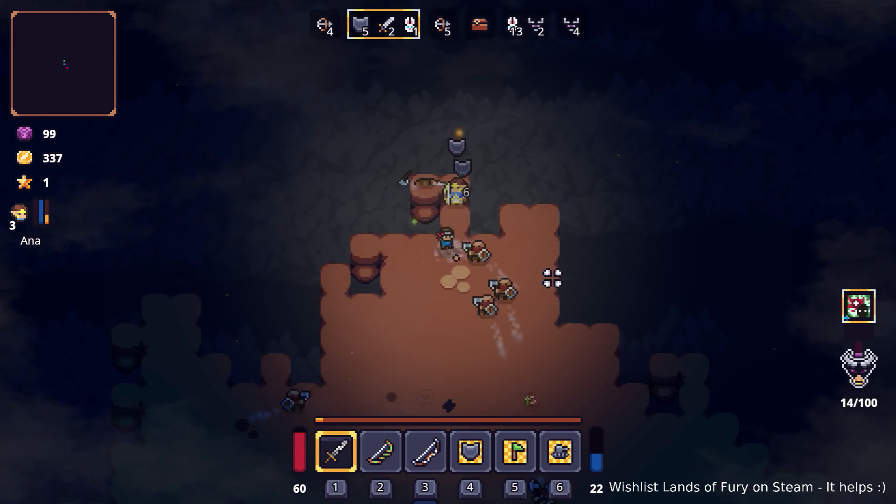
{"action": "key", "text": "w"}
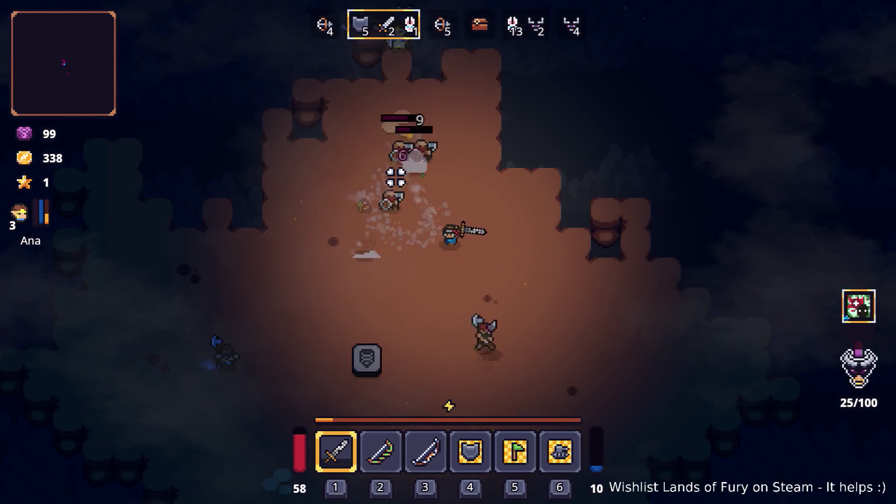
{"action": "key", "text": "w"}
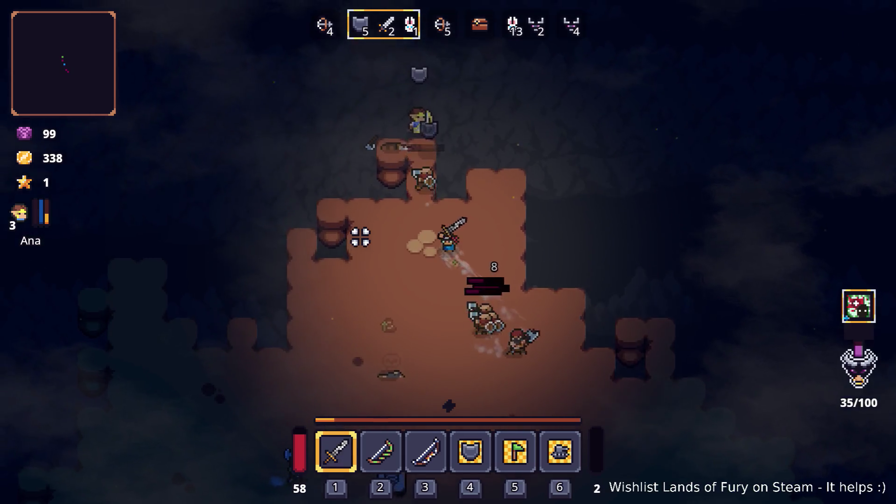
{"action": "key", "text": "w"}
{"action": "key", "text": "a"}
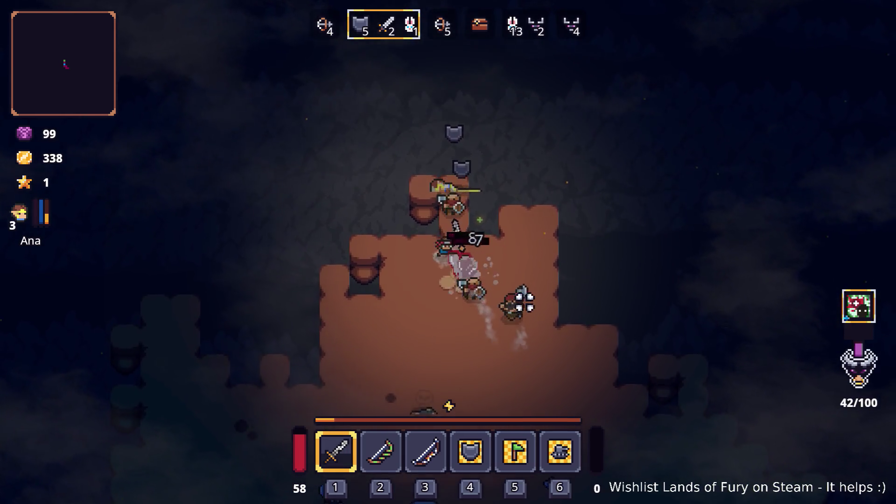
{"action": "key", "text": "s"}
{"action": "key", "text": "a"}
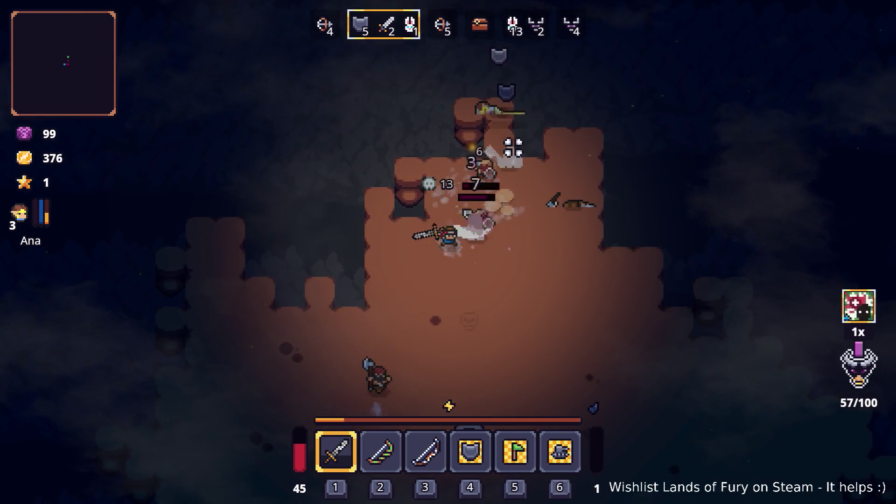
Dodge enemies across the cave, collect dropped items and head north past the gravestone
{"action": "key", "text": "w"}
{"action": "key", "text": "d"}
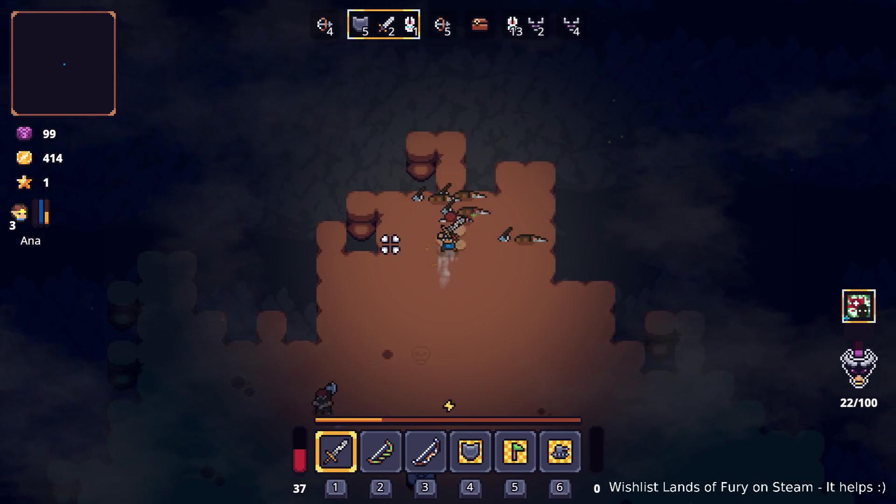
{"action": "key", "text": "s"}
{"action": "key", "text": "a"}
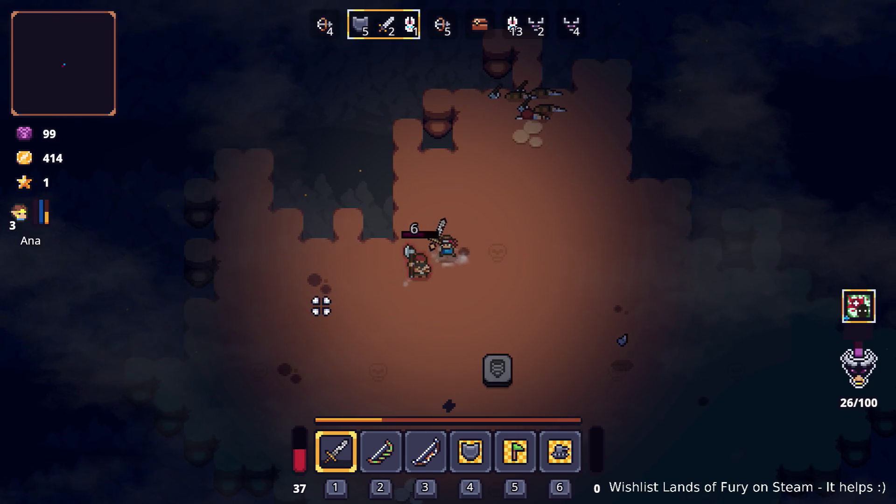
{"action": "key", "text": "s"}
{"action": "key", "text": "d"}
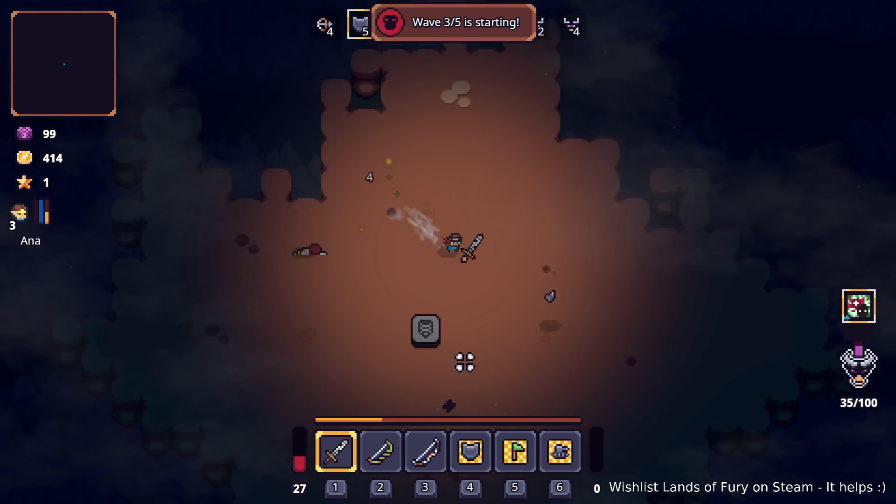
{"action": "key", "text": "d"}
{"action": "key", "text": "s"}
{"action": "key", "text": "a"}
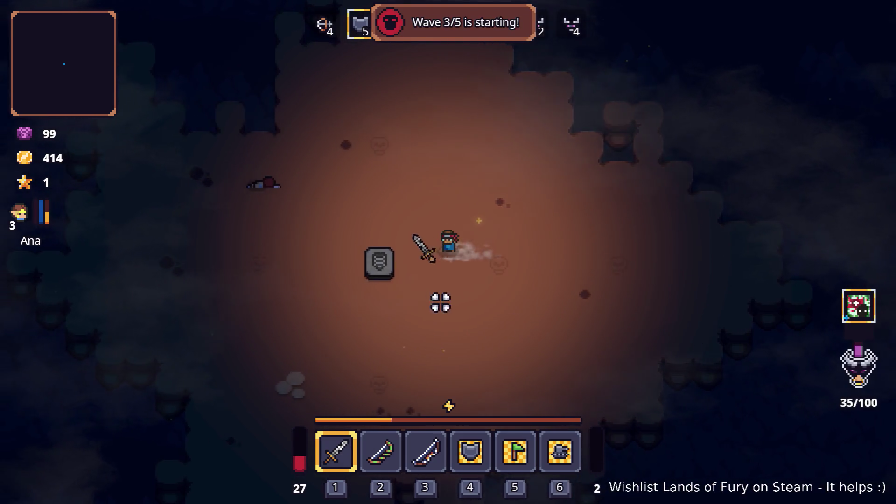
{"action": "key", "text": "a"}
{"action": "key", "text": "w"}
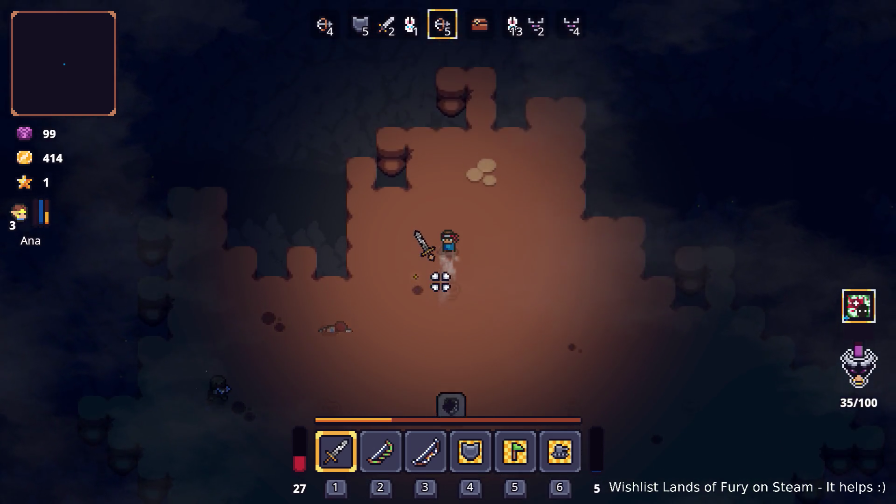
{"action": "key", "text": "w"}
{"action": "key", "text": "d"}
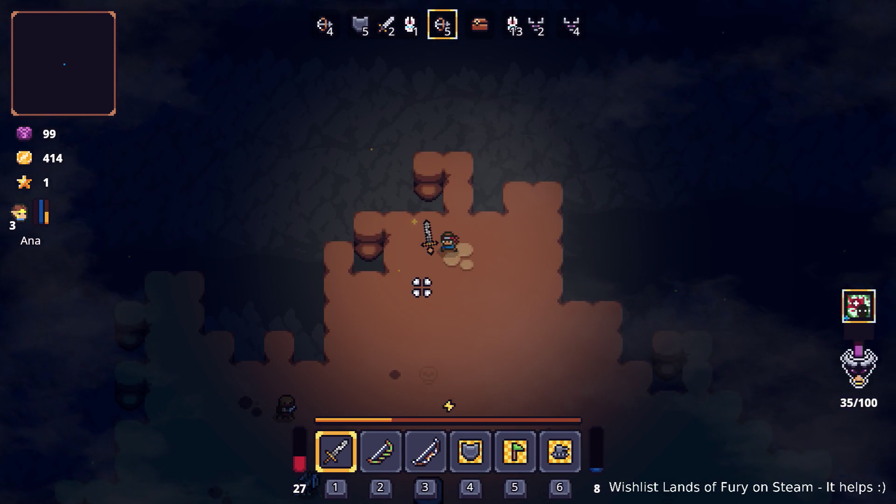
Move south into the open cave, attacking west and skirting the purple poison cloud
{"action": "key", "text": "s"}
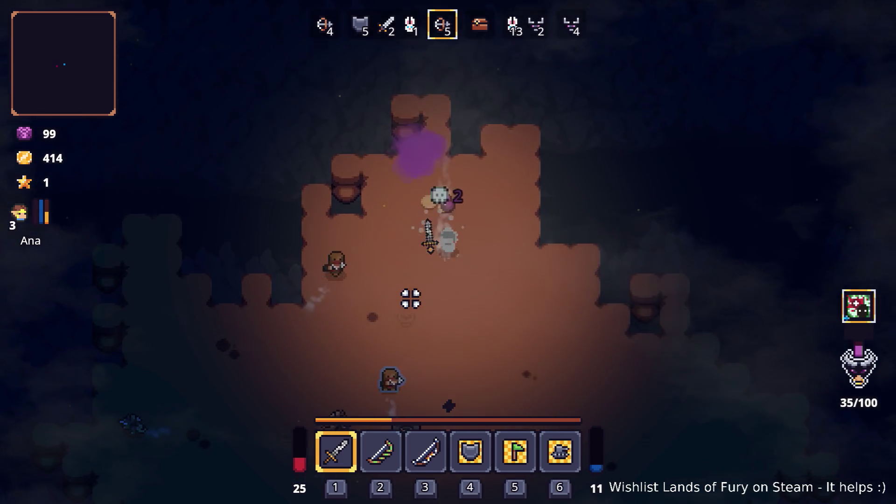
{"action": "key", "text": "s"}
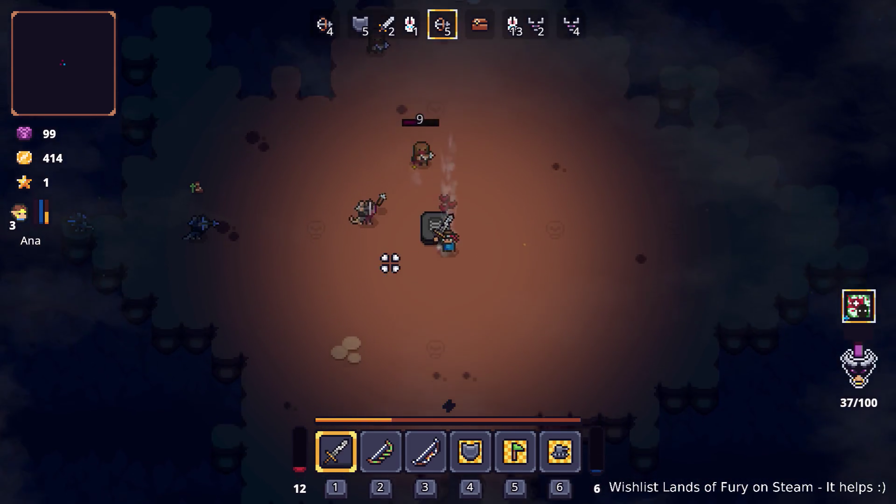
{"action": "key", "text": "a"}
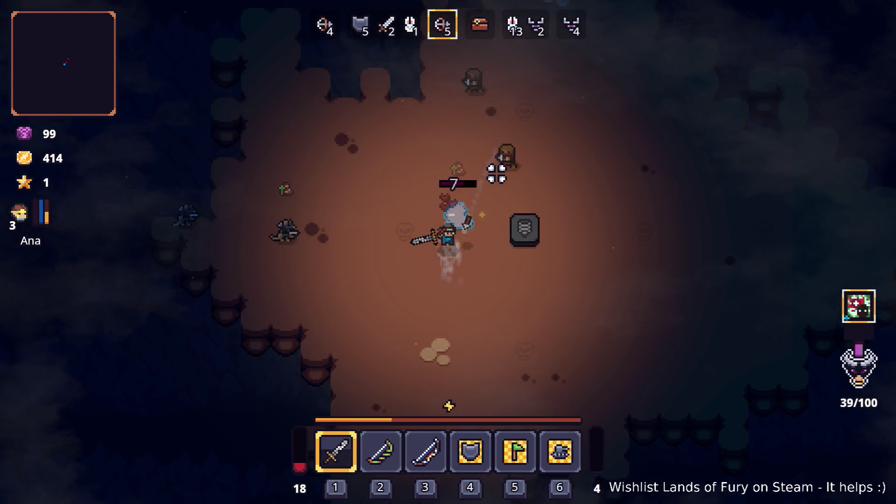
{"action": "key", "text": "a"}
{"action": "key", "text": "s"}
{"action": "key", "text": "d"}
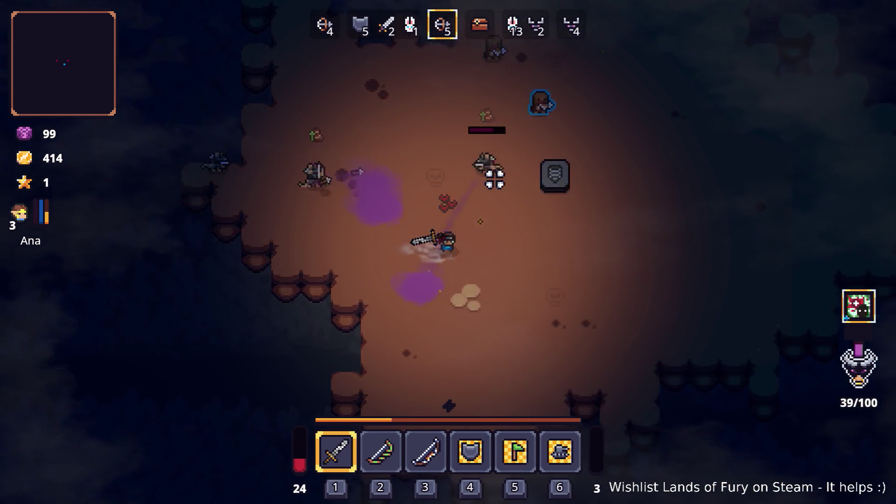
Switch to the bow and shoot enemies until game over, then restart the run
{"action": "key", "text": "2"}
{"action": "key", "text": "w"}
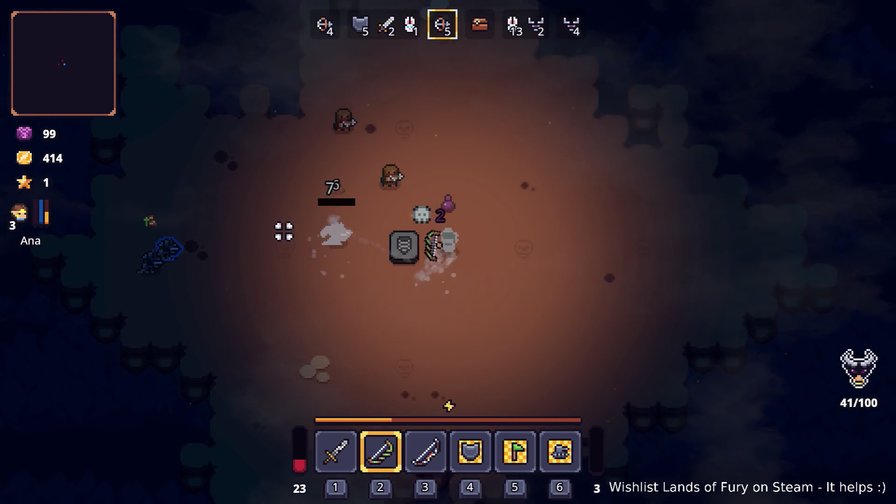
{"action": "key", "text": "d"}
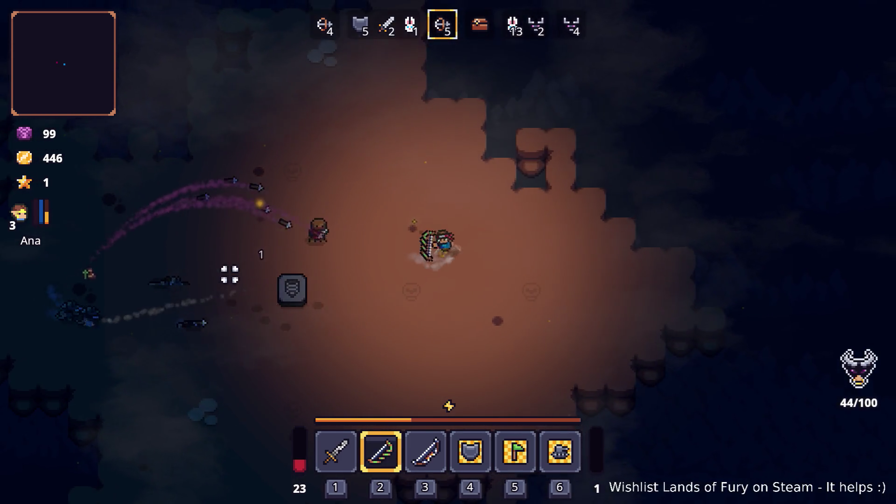
{"action": "key", "text": "w"}
{"action": "key", "text": "s"}
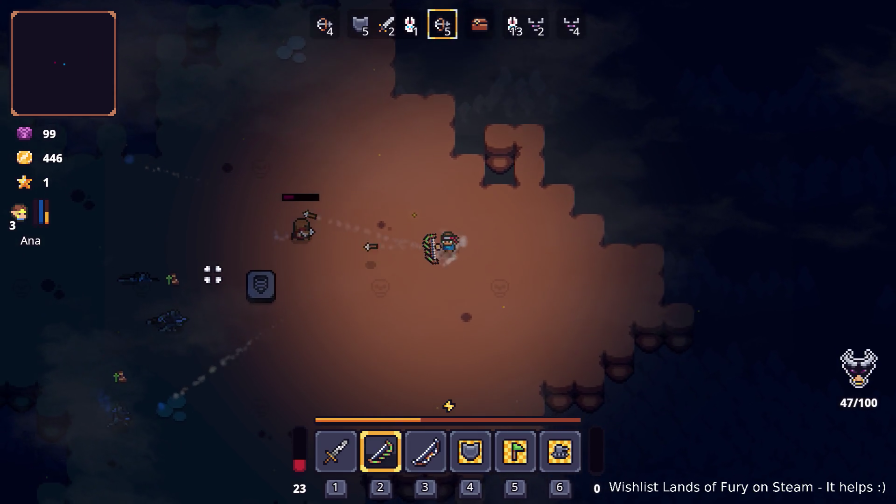
{"action": "key", "text": "a"}
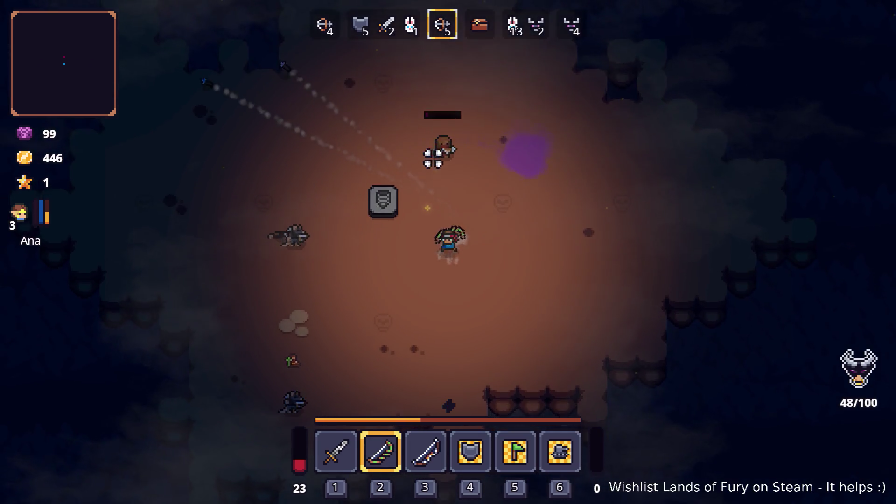
{"action": "key", "text": "a"}
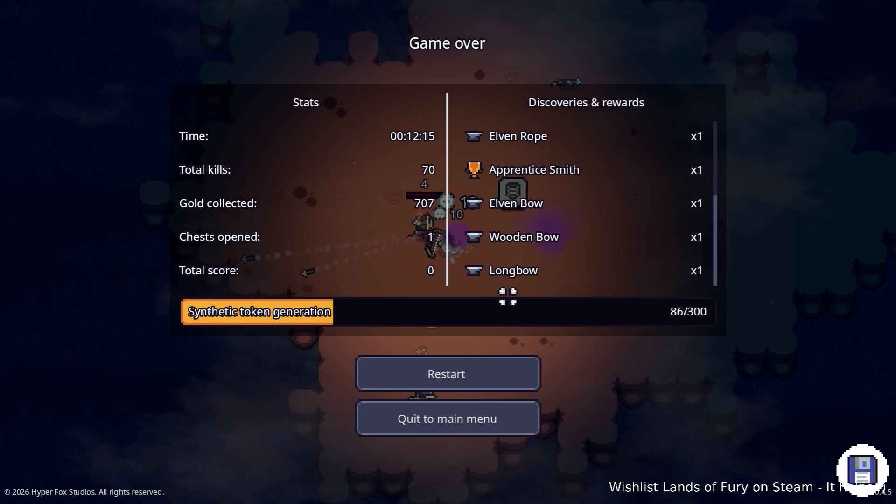
{"action": "left_click", "coordinate": [456, 369]}
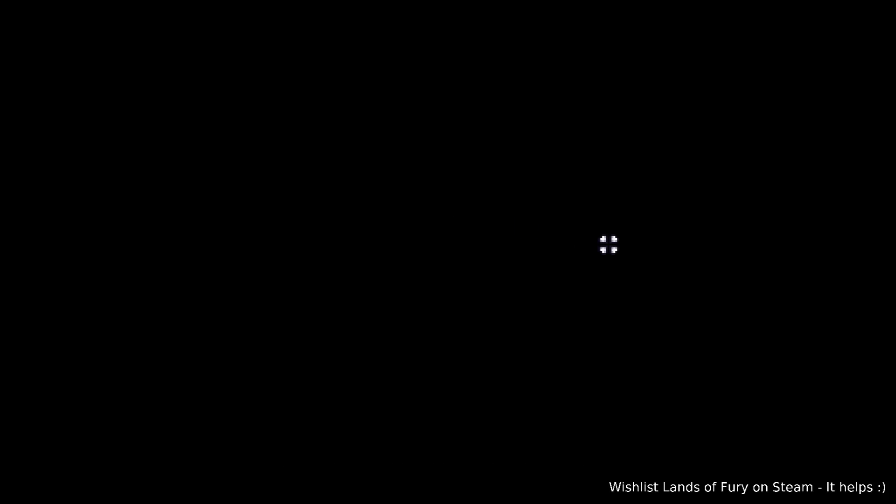
Open the Journal and read the Cavernous Depths and The Forge entries
{"action": "key", "text": "Tab"}
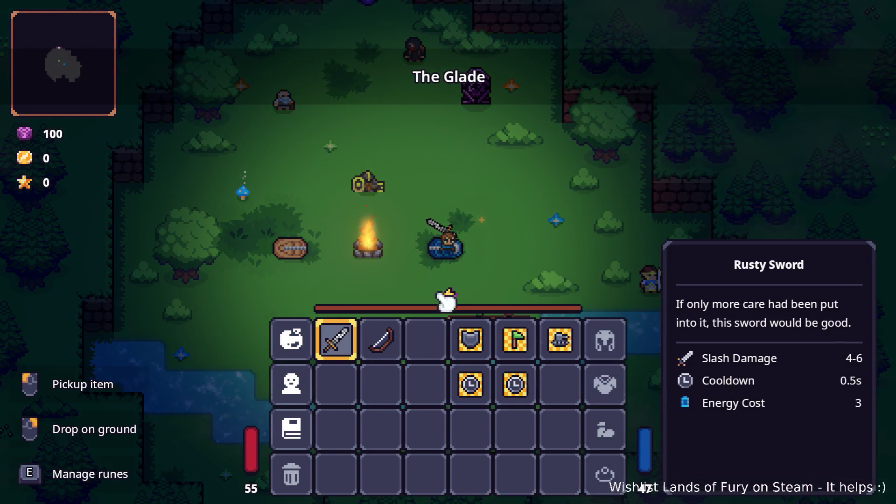
{"action": "left_click", "coordinate": [304, 427]}
{"action": "left_click", "coordinate": [346, 343]}
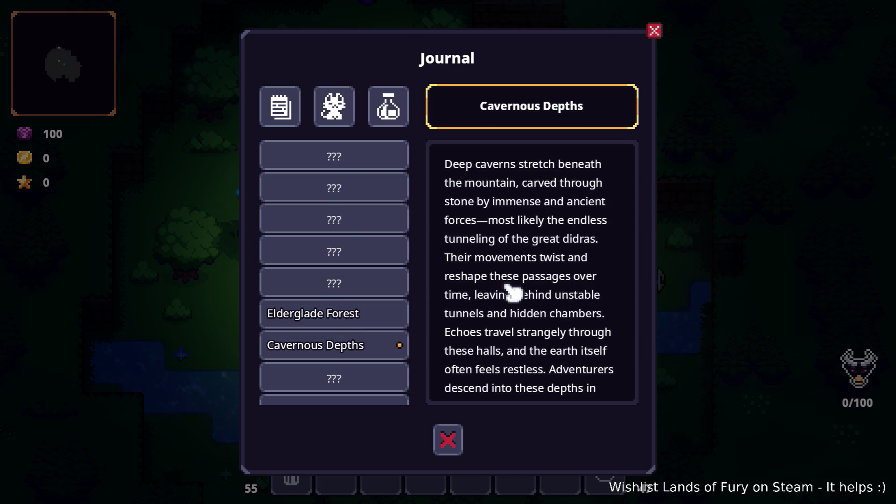
{"action": "scroll", "coordinate": [512, 292], "scroll_direction": "down", "scroll_amount": 3}
{"action": "scroll", "coordinate": [327, 322], "scroll_direction": "down", "scroll_amount": 5}
{"action": "scroll", "coordinate": [327, 308], "scroll_direction": "up", "scroll_amount": 2}
{"action": "left_click", "coordinate": [350, 313]}
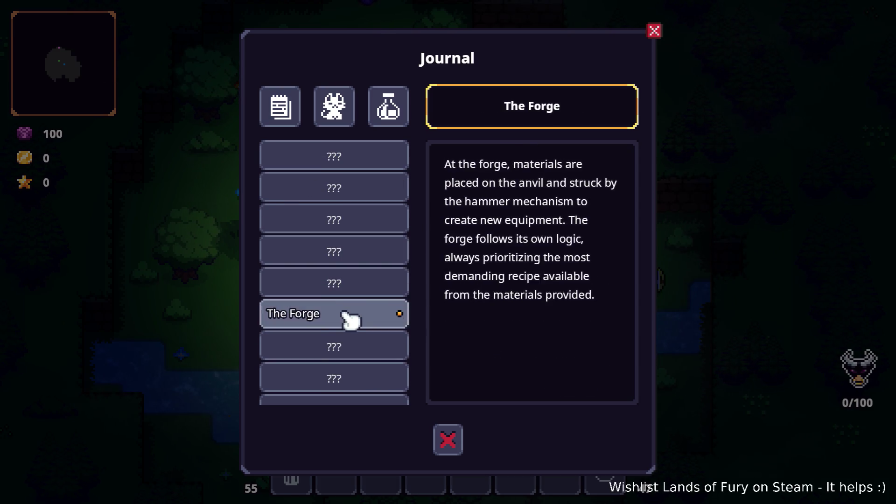
In the Journal's recipes, view the Elven Rope, Mine and Stone Mace recipes
{"action": "left_click", "coordinate": [390, 110]}
{"action": "scroll", "coordinate": [370, 224], "scroll_direction": "up", "scroll_amount": 5}
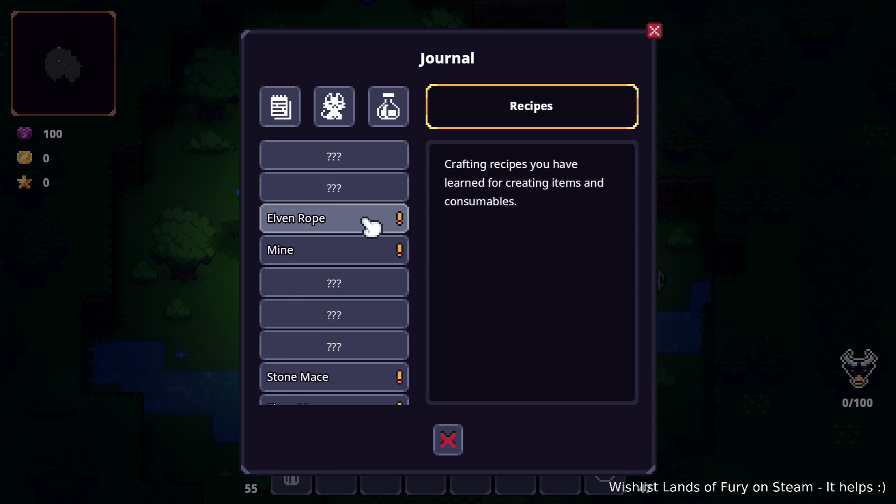
{"action": "left_click", "coordinate": [368, 219]}
{"action": "left_click", "coordinate": [369, 254]}
{"action": "scroll", "coordinate": [380, 254], "scroll_direction": "down", "scroll_amount": 3}
{"action": "left_click", "coordinate": [357, 280]}
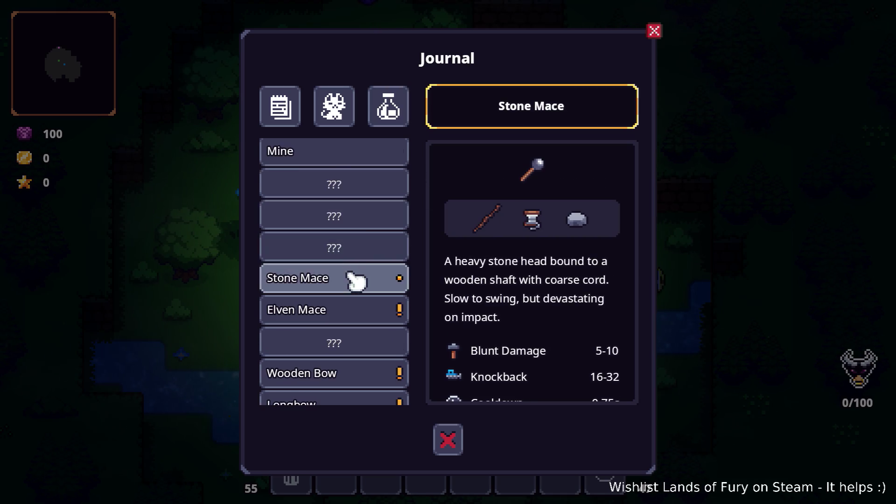
View the Wooden Bow, Elven Mace, Longbow and Elven Bow recipes, then quit to the editor
{"action": "scroll", "coordinate": [358, 260], "scroll_direction": "down", "scroll_amount": 4}
{"action": "left_click", "coordinate": [357, 259]}
{"action": "left_click", "coordinate": [364, 175]}
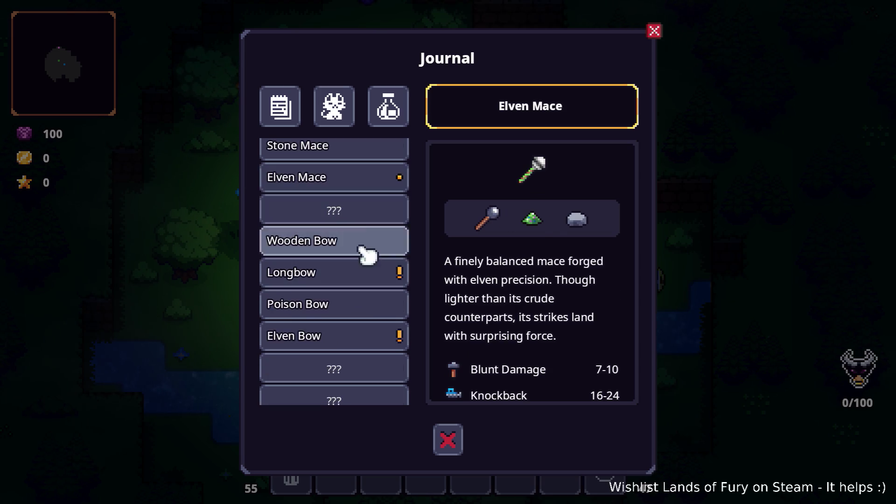
{"action": "left_click", "coordinate": [370, 275]}
{"action": "left_click", "coordinate": [372, 332]}
{"action": "scroll", "coordinate": [379, 325], "scroll_direction": "down", "scroll_amount": 1}
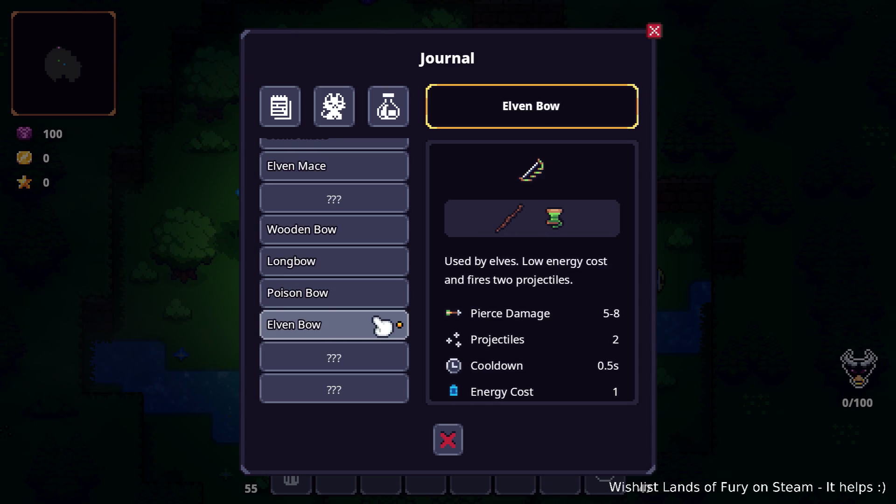
{"action": "key", "text": "Escape"}
{"action": "key", "text": "Escape"}
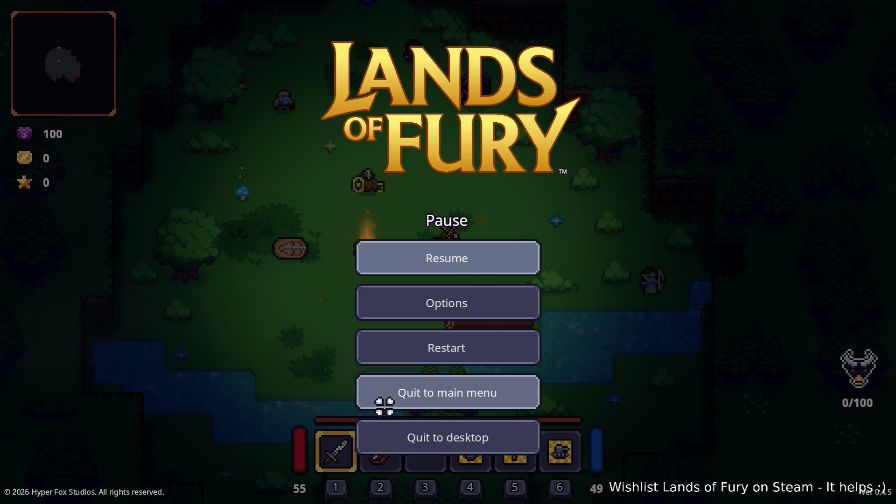
{"action": "left_click", "coordinate": [434, 438]}
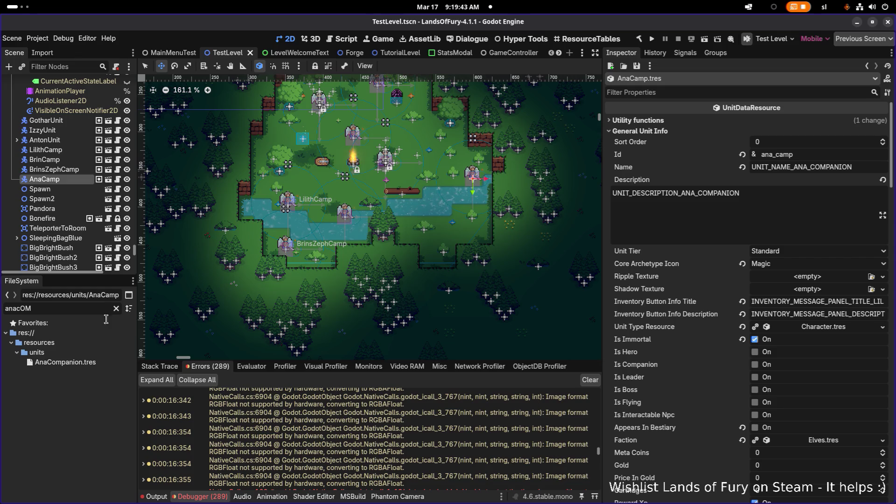
Select AnaCompanion and filter its properties by 'facelef', then clear the filter
{"action": "left_click", "coordinate": [117, 366]}
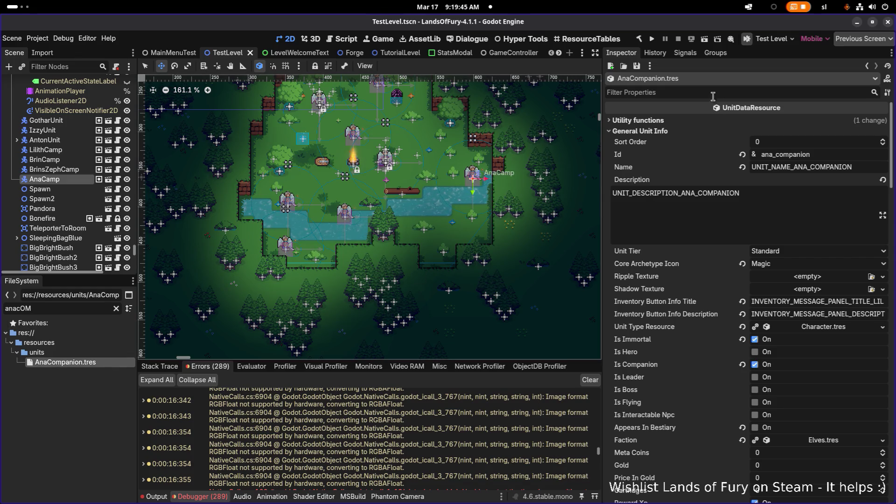
{"action": "left_click", "coordinate": [713, 93]}
{"action": "type", "text": "face"}
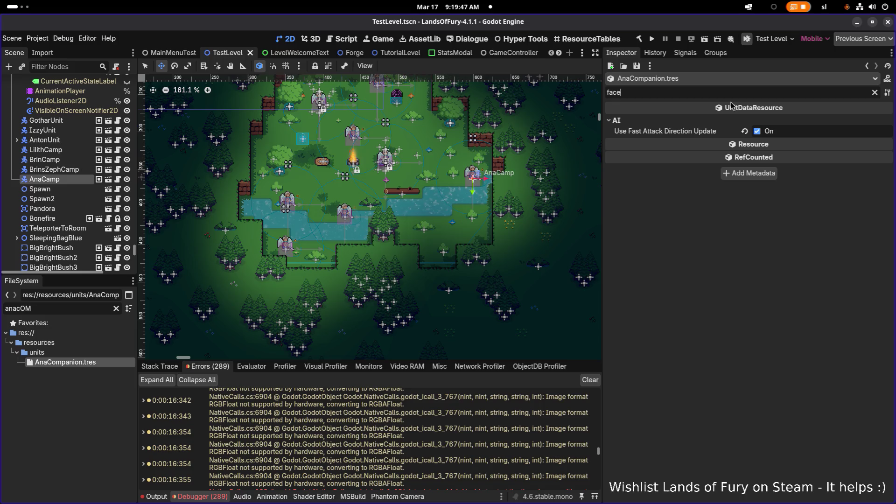
{"action": "type", "text": "left"}
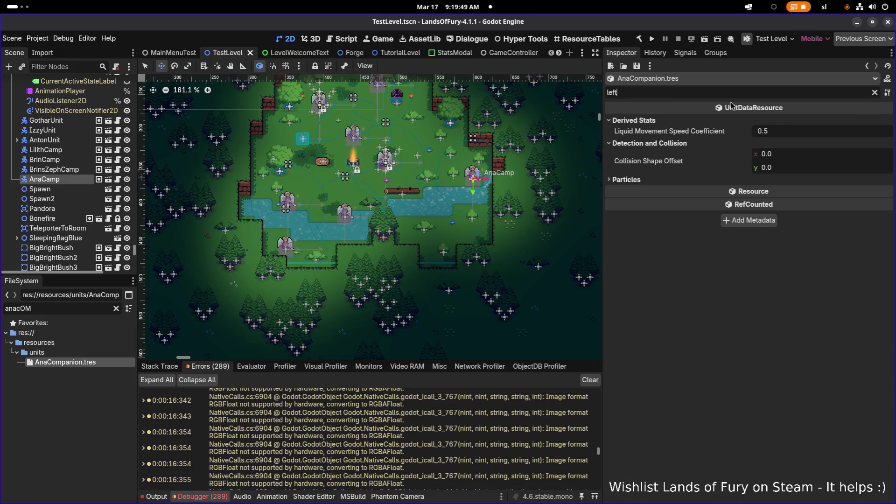
{"action": "key", "text": "BackSpace"}
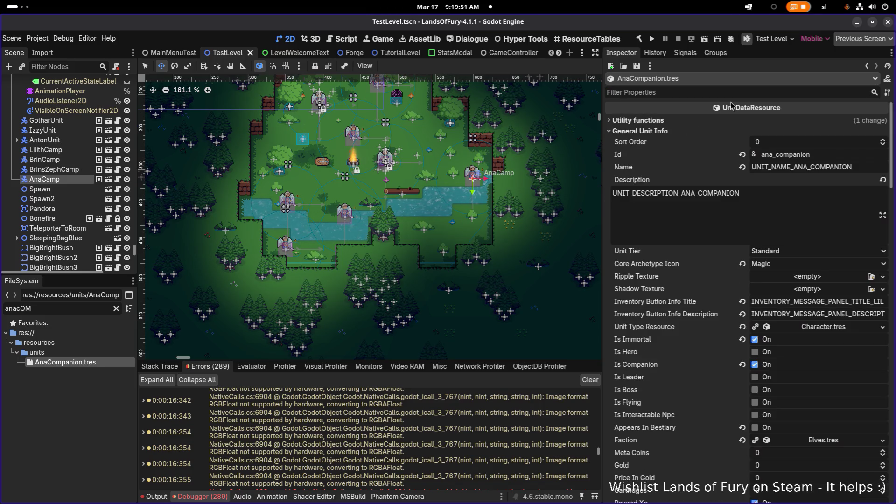
Scroll through AnaCompanion's properties and expand its Particles settings
{"action": "scroll", "coordinate": [703, 280], "scroll_direction": "down", "scroll_amount": 2}
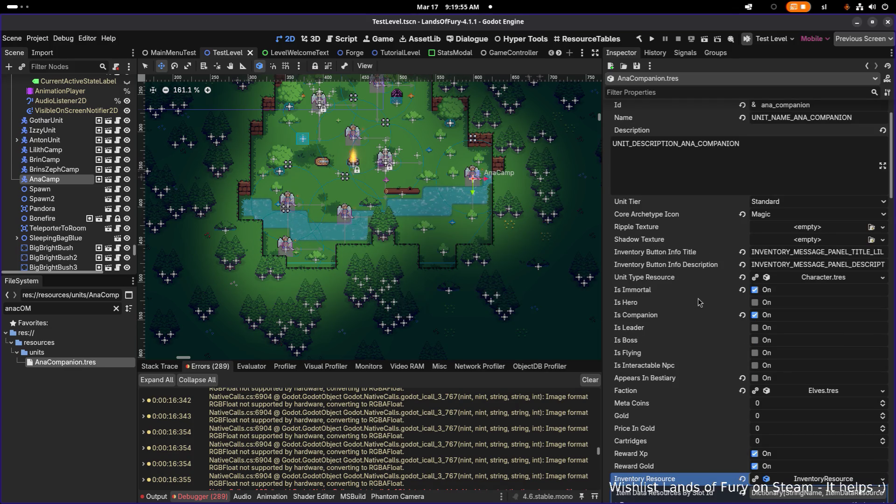
{"action": "scroll", "coordinate": [699, 299], "scroll_direction": "down", "scroll_amount": 10}
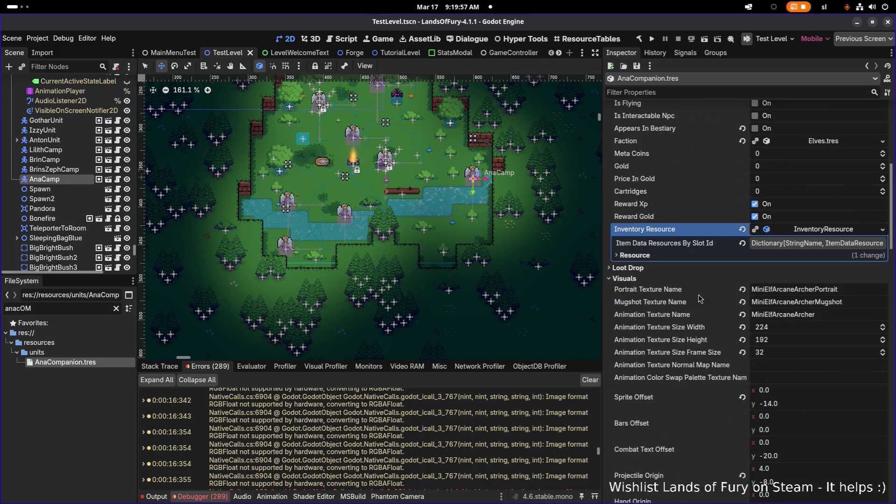
{"action": "scroll", "coordinate": [703, 301], "scroll_direction": "down", "scroll_amount": 4}
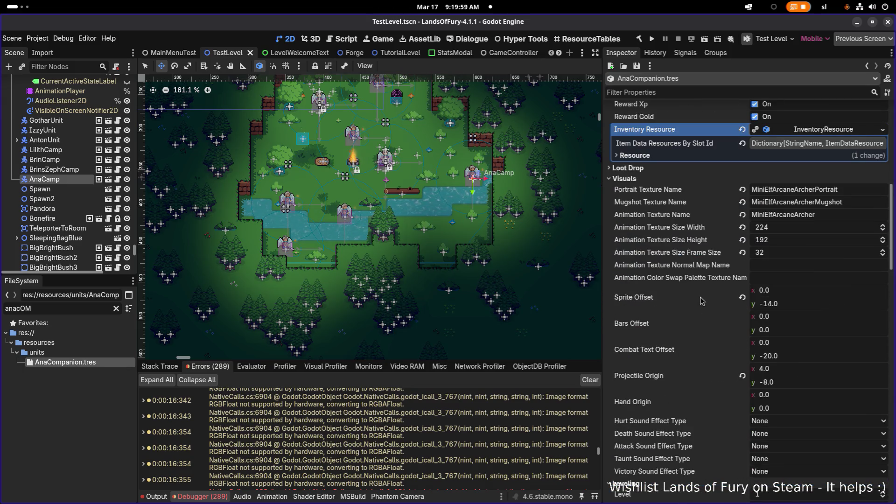
{"action": "scroll", "coordinate": [703, 301], "scroll_direction": "down", "scroll_amount": 4}
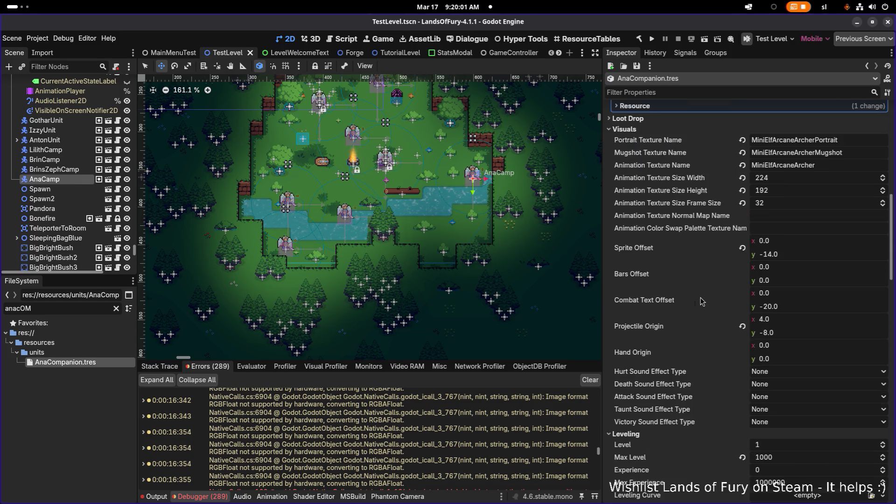
{"action": "scroll", "coordinate": [703, 301], "scroll_direction": "down", "scroll_amount": 6}
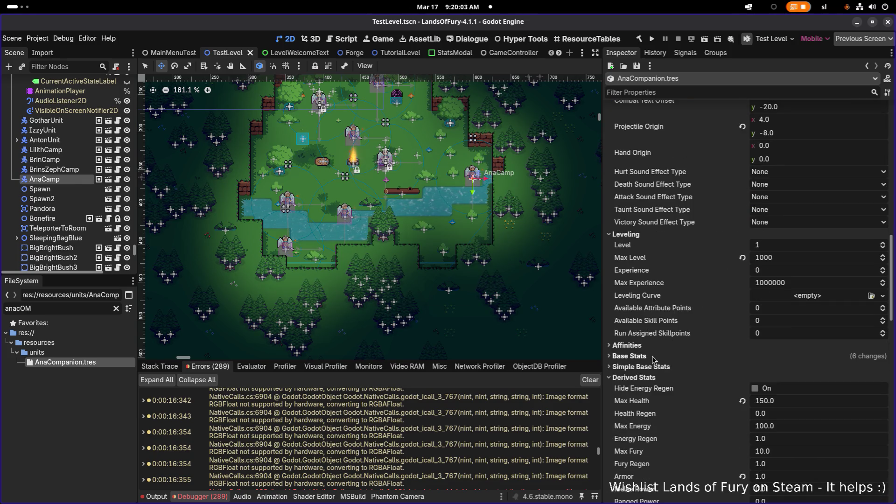
{"action": "scroll", "coordinate": [683, 332], "scroll_direction": "down", "scroll_amount": 8}
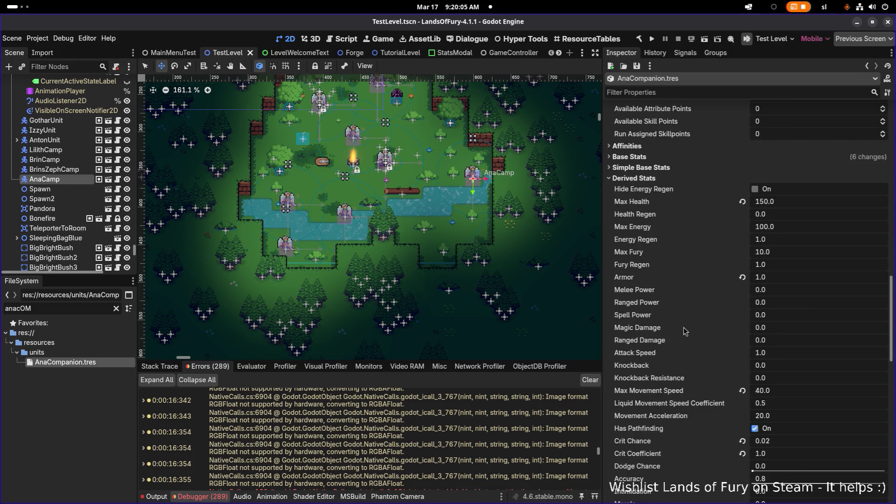
{"action": "scroll", "coordinate": [686, 332], "scroll_direction": "down", "scroll_amount": 16}
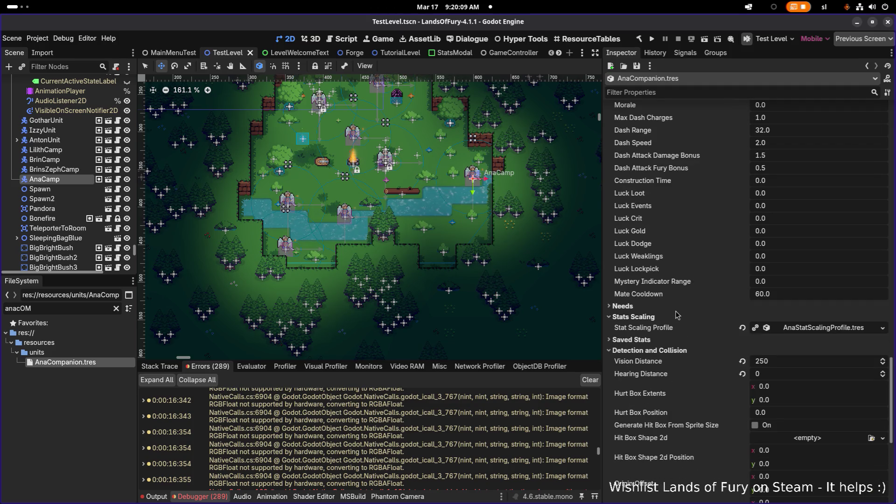
{"action": "scroll", "coordinate": [672, 340], "scroll_direction": "down", "scroll_amount": 8}
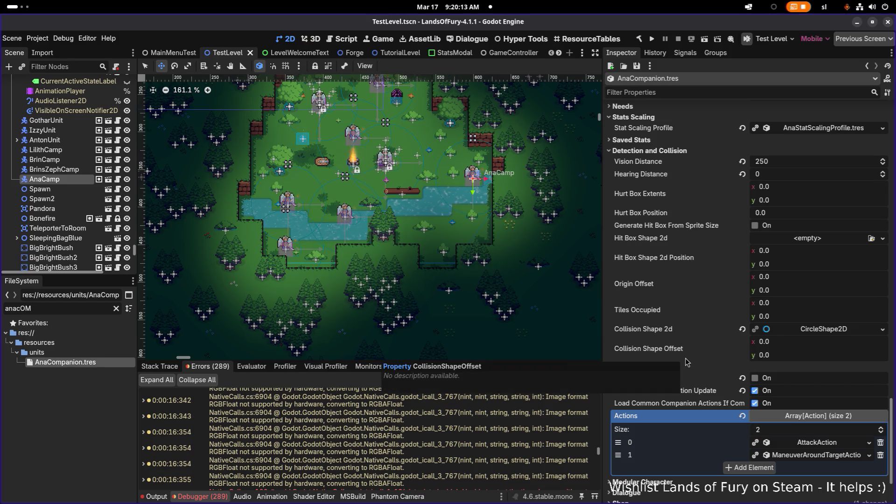
{"action": "scroll", "coordinate": [710, 335], "scroll_direction": "down", "scroll_amount": 4}
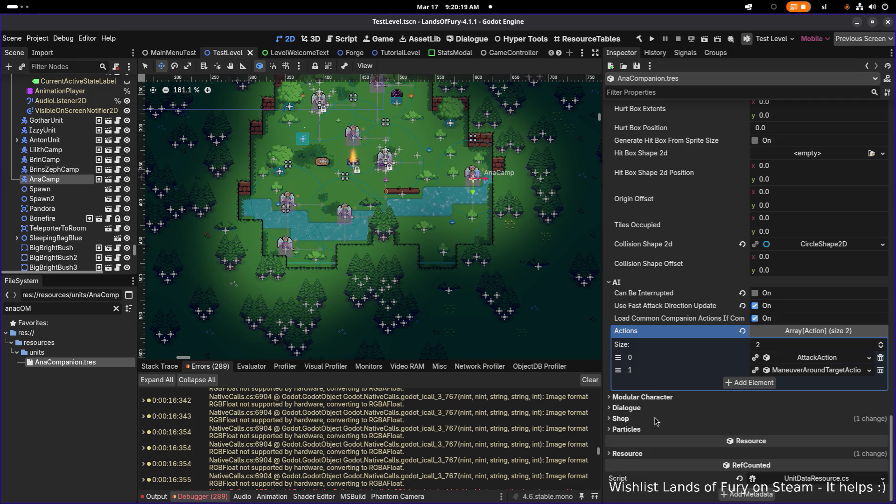
{"action": "left_click", "coordinate": [644, 430]}
{"action": "scroll", "coordinate": [648, 427], "scroll_direction": "down", "scroll_amount": 4}
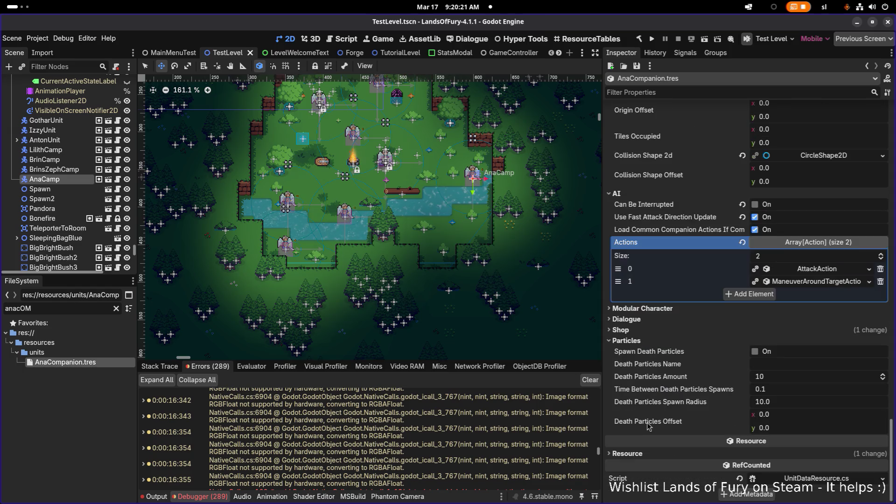
{"action": "key", "text": "alt+Tab"}
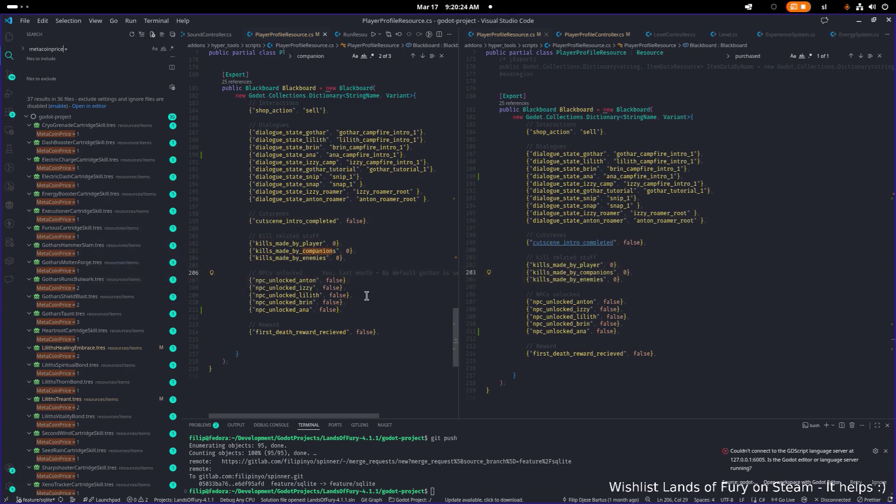
Open UnitDataResource.cs in VS Code, search it for the face-left setting, then return to Godot
{"action": "left_click", "coordinate": [713, 257]}
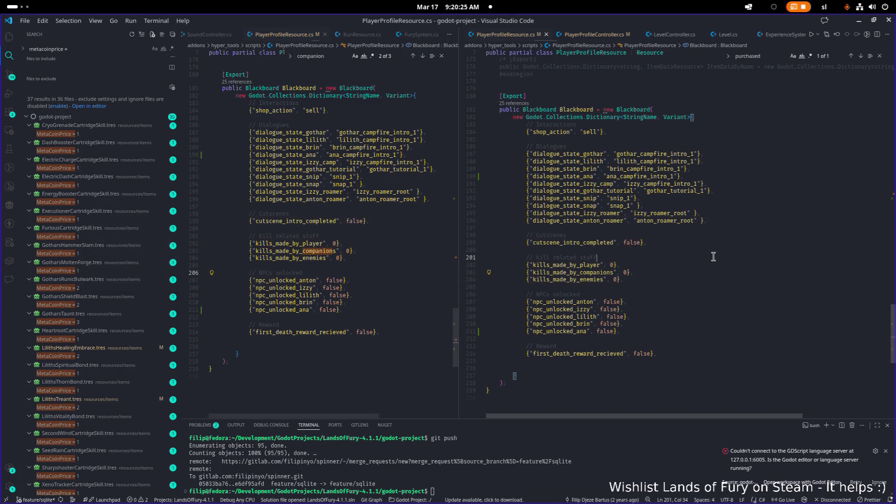
{"action": "key", "text": "ctrl+p"}
{"action": "type", "text": "unitdat"}
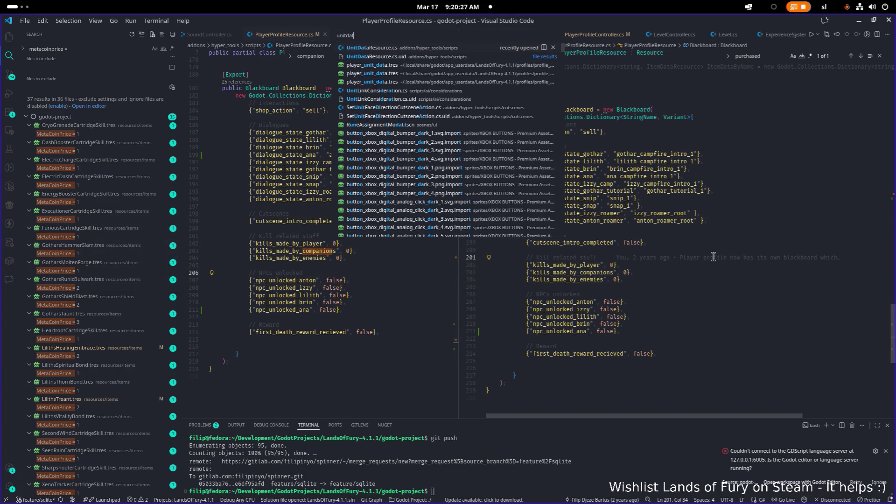
{"action": "key", "text": "Return"}
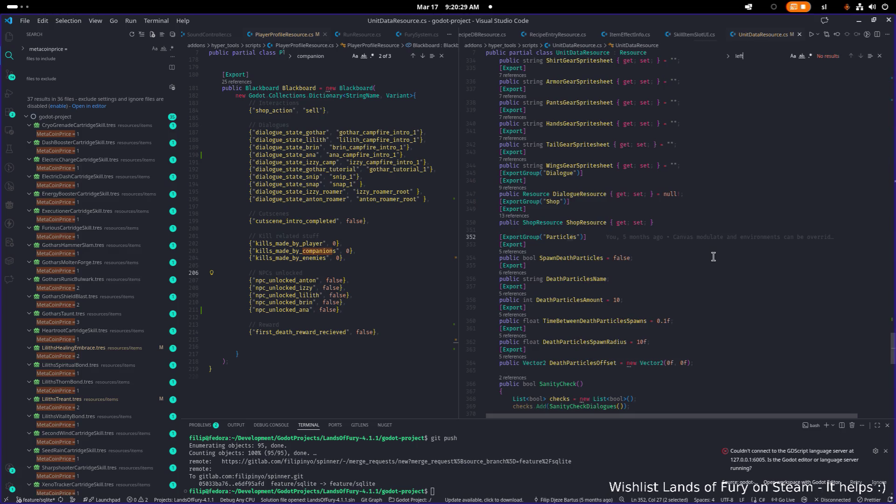
{"action": "type", "text": "face"}
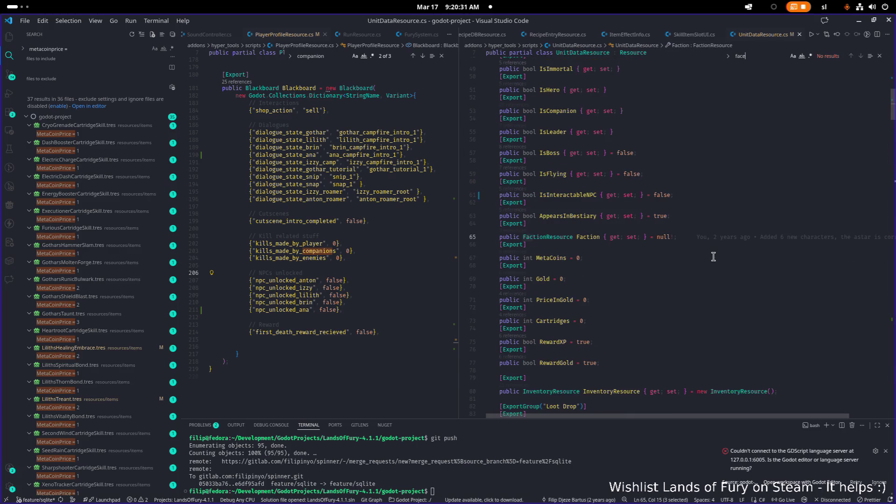
{"action": "type", "text": "ce"}
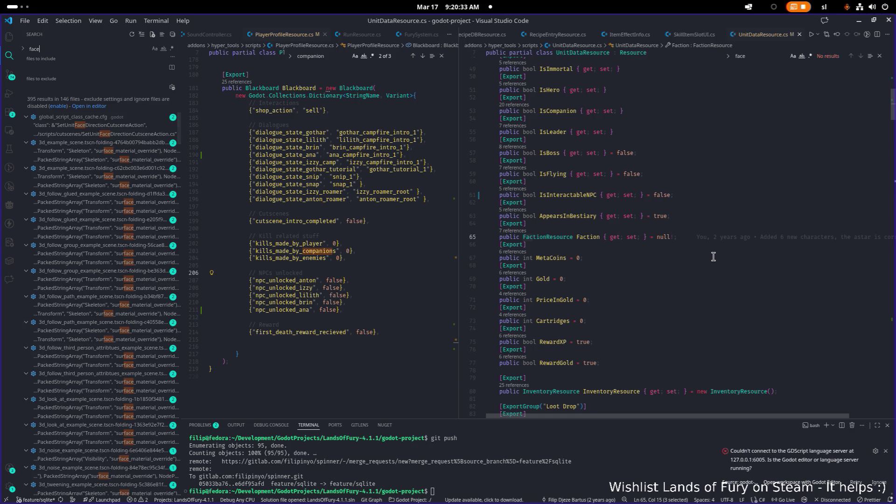
{"action": "type", "text": "le"}
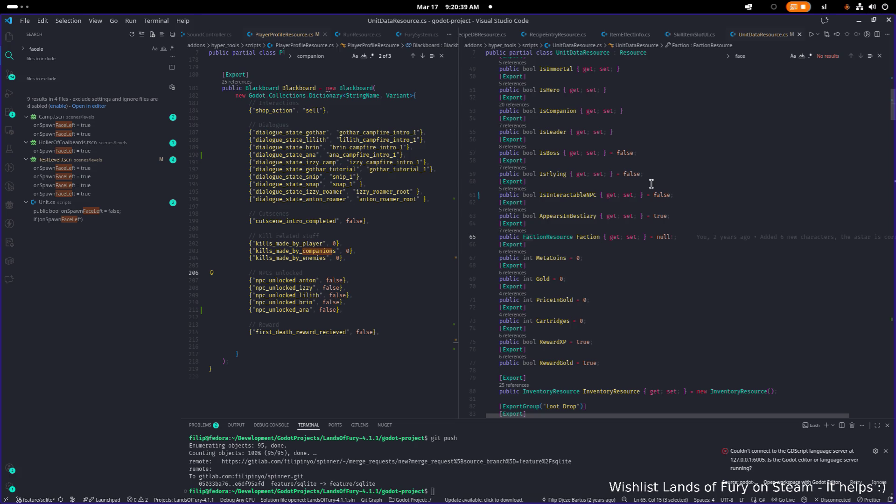
{"action": "scroll", "coordinate": [686, 180], "scroll_direction": "down", "scroll_amount": 1}
{"action": "left_click", "coordinate": [859, 24]}
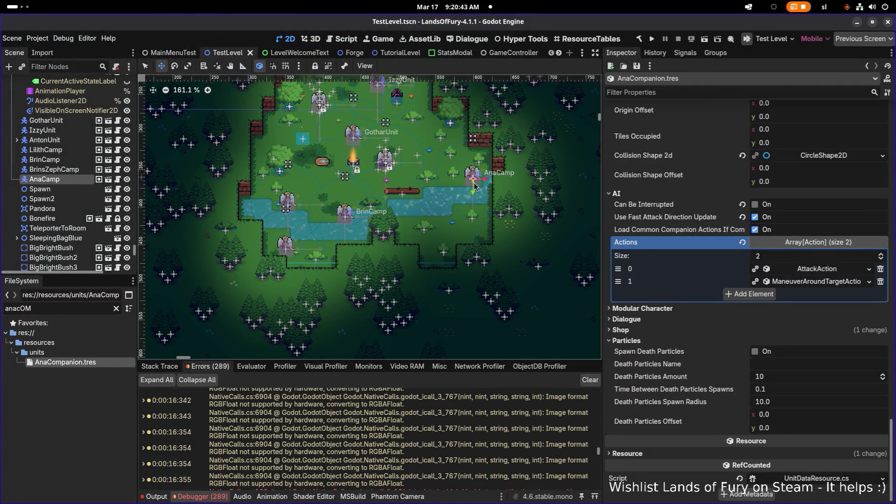
Review AnaCamp's unit settings and sprite, then inspect BrinsZephCamp and switch to VS Code
{"action": "left_click", "coordinate": [44, 179]}
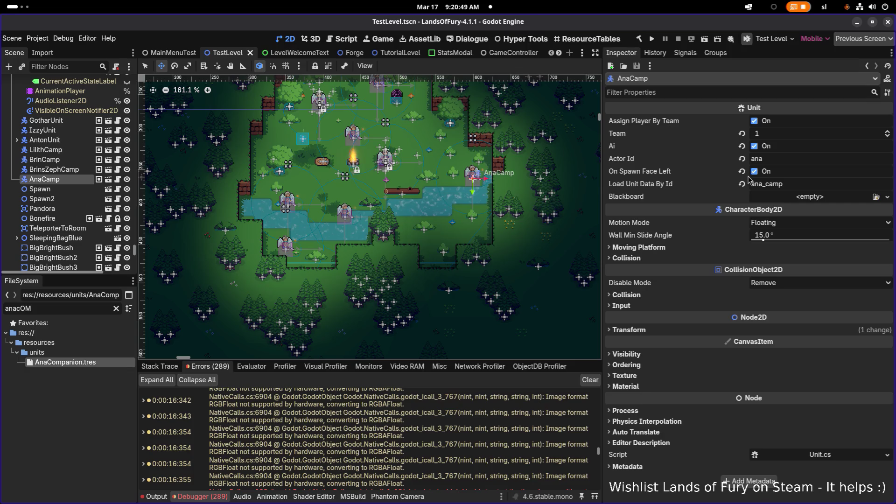
{"action": "scroll", "coordinate": [499, 177], "scroll_direction": "up", "scroll_amount": 8}
{"action": "scroll", "coordinate": [500, 177], "scroll_direction": "up", "scroll_amount": 1}
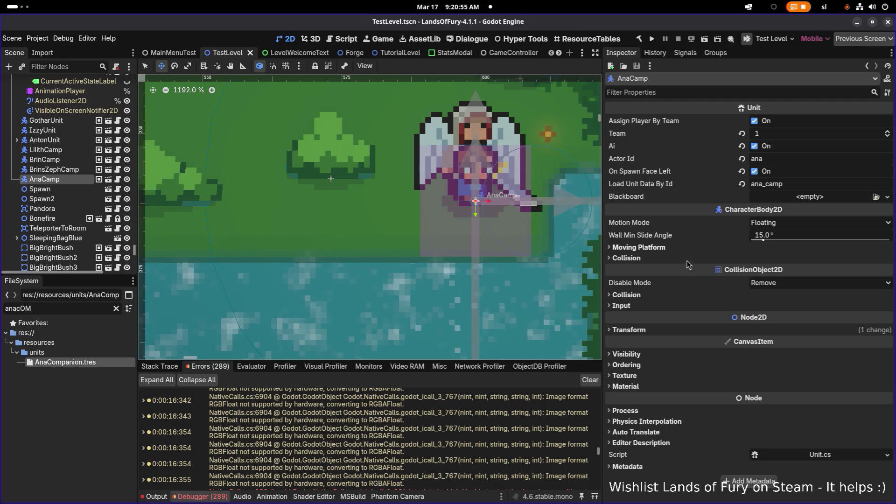
{"action": "scroll", "coordinate": [382, 222], "scroll_direction": "down", "scroll_amount": 5}
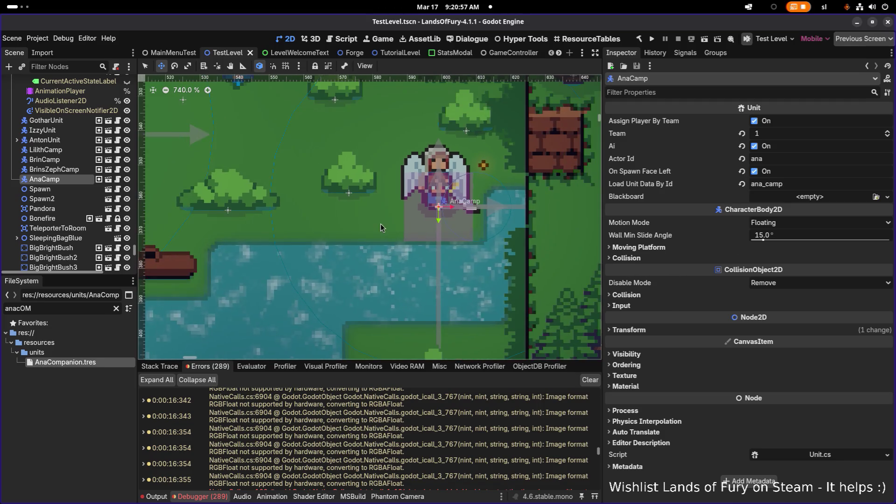
{"action": "left_click", "coordinate": [53, 169]}
{"action": "key", "text": "alt+Tab"}
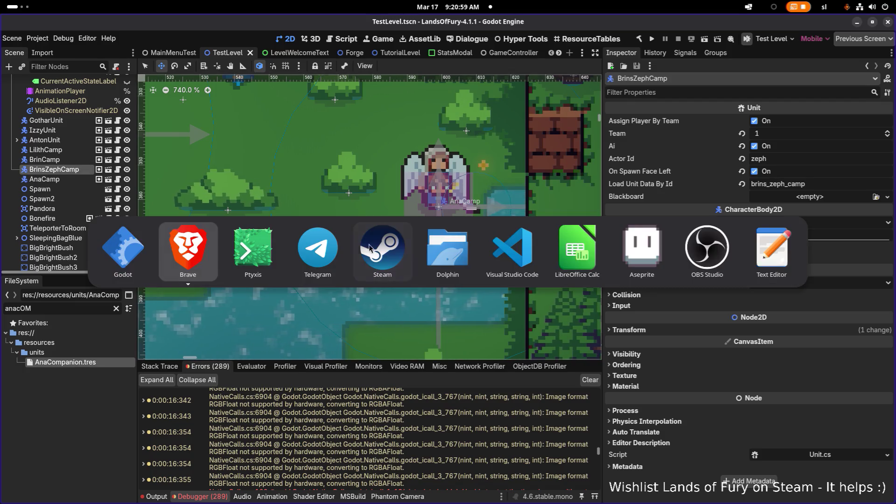
{"action": "left_click", "coordinate": [513, 250]}
Open DeadUnitState.cs and then KnockedOutUnitState.cs with Quick Open
{"action": "key", "text": "ctrl+p"}
{"action": "type", "text": "dead"}
{"action": "key", "text": "Return"}
{"action": "key", "text": "ctrl+p"}
{"action": "type", "text": "knock"}
{"action": "key", "text": "Return"}
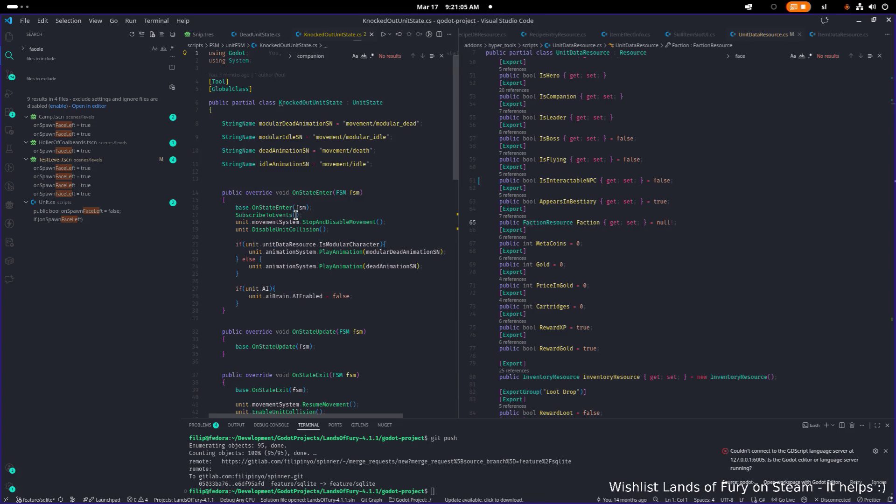
Resize the split panes to review KnockedOutUnitState's OnStateUpdate beside UnitDataResource.cs
{"action": "left_click_drag", "start_coordinate": [459, 215], "coordinate": [574, 214]}
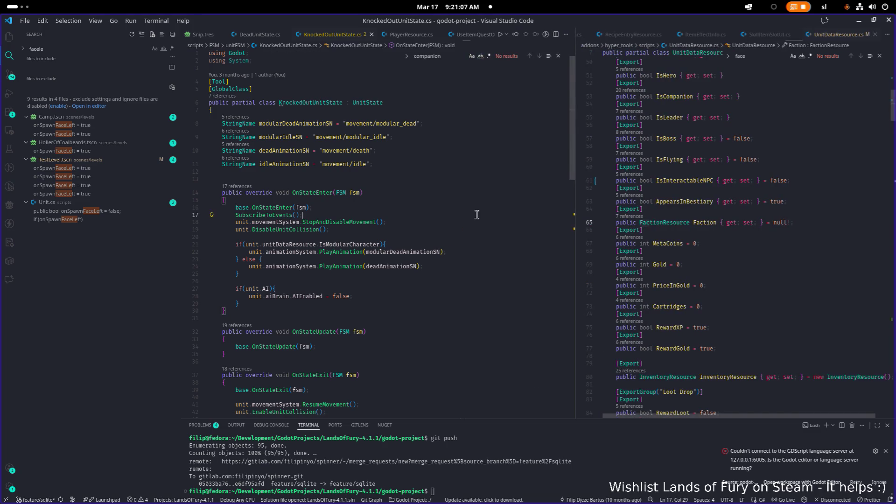
{"action": "scroll", "coordinate": [477, 215], "scroll_direction": "down", "scroll_amount": 4}
{"action": "left_click", "coordinate": [644, 230]}
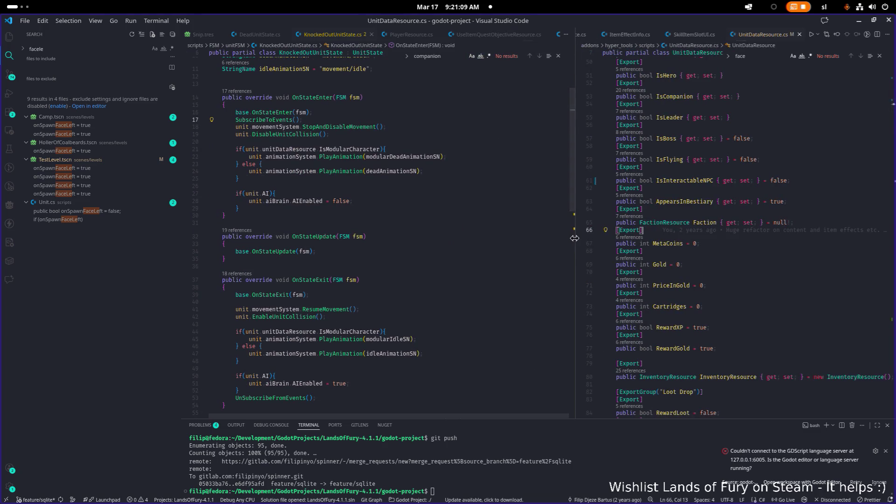
{"action": "left_click_drag", "start_coordinate": [574, 238], "coordinate": [555, 238]}
{"action": "left_click", "coordinate": [497, 238]}
{"action": "left_click", "coordinate": [740, 258]}
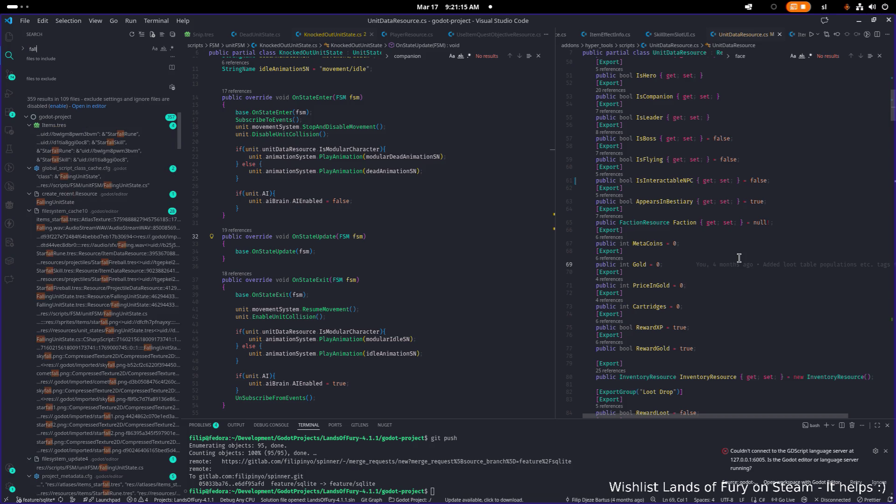
{"action": "type", "text": "it"}
{"action": "key", "text": "BackSpace"}
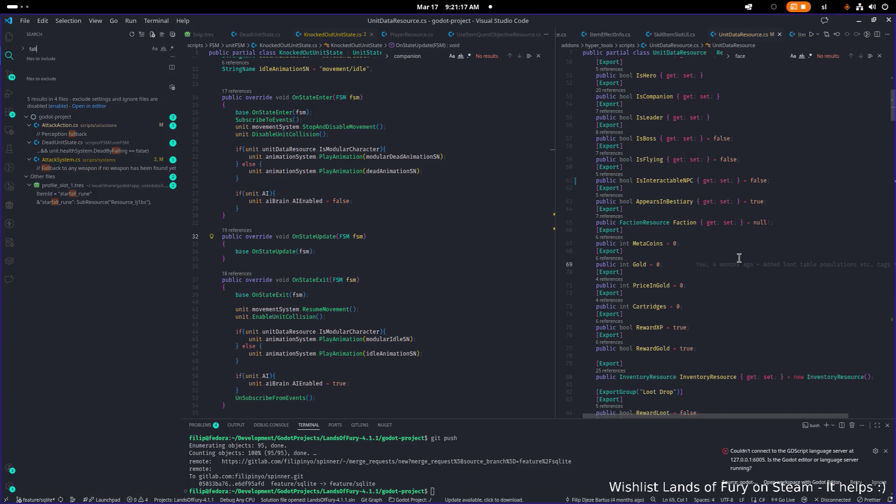
{"action": "left_click", "coordinate": [740, 258]}
Search 'fall' and open FallingUnitState.cs
{"action": "key", "text": "ctrl+p"}
{"action": "type", "text": "fall"}
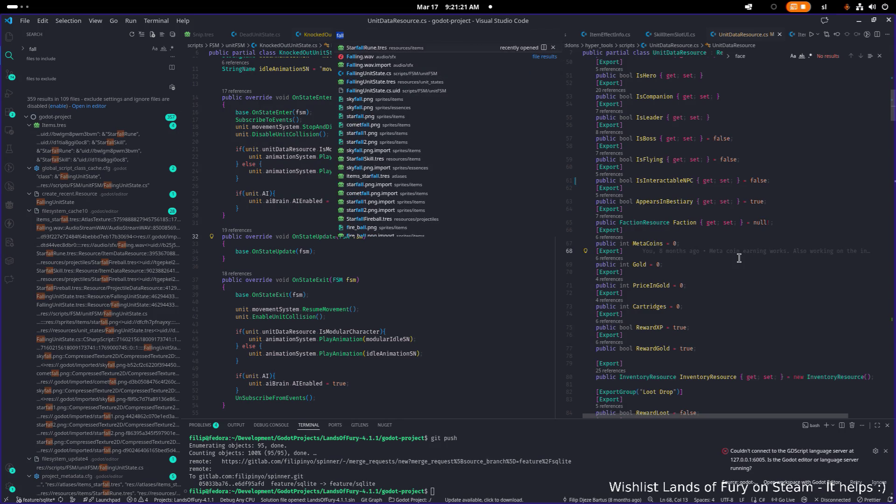
{"action": "key", "text": "Down"}
{"action": "key", "text": "Down"}
{"action": "key", "text": "Down"}
{"action": "key", "text": "Return"}
Find 'dead' in FallingUnitState.cs and add blank lines after '} else {' above the Dead assignment
{"action": "left_click", "coordinate": [674, 275]}
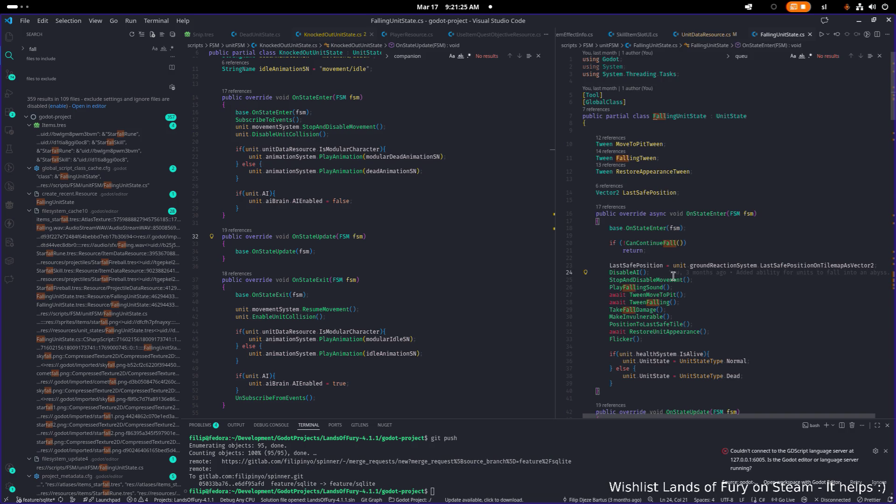
{"action": "left_click_drag", "start_coordinate": [555, 227], "coordinate": [479, 227]}
{"action": "scroll", "coordinate": [657, 228], "scroll_direction": "down", "scroll_amount": 3}
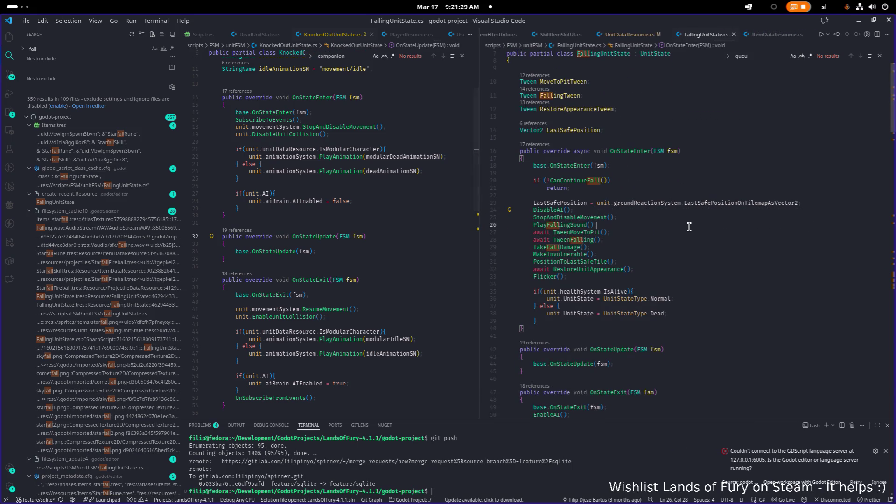
{"action": "scroll", "coordinate": [715, 224], "scroll_direction": "down", "scroll_amount": 6}
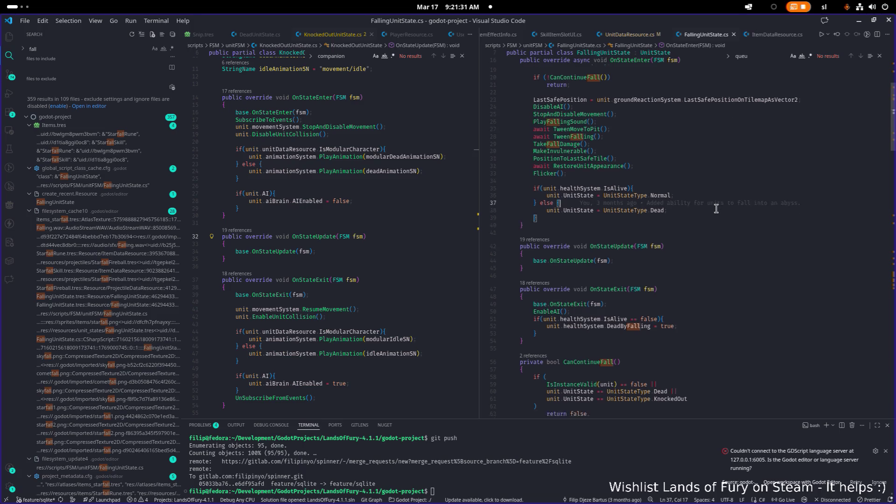
{"action": "scroll", "coordinate": [715, 209], "scroll_direction": "down", "scroll_amount": 6}
{"action": "key", "text": "ctrl+f"}
{"action": "type", "text": "dead"}
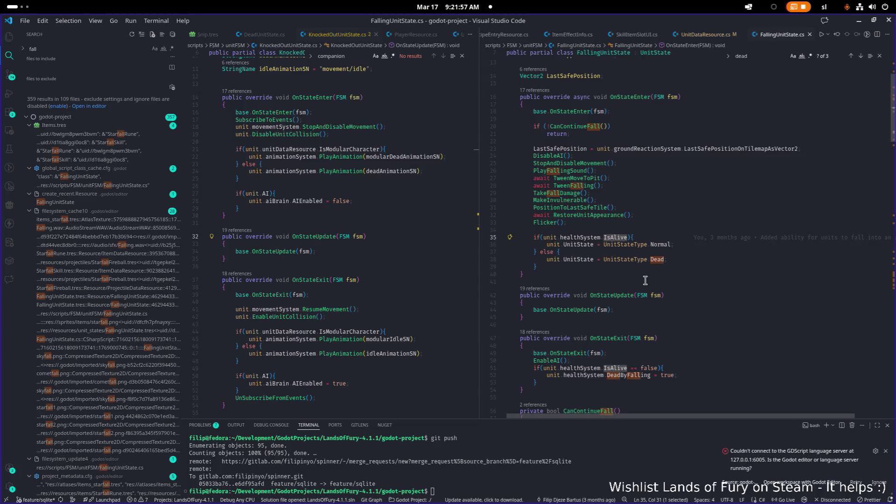
{"action": "key", "text": "Down"}
{"action": "key", "text": "Down"}
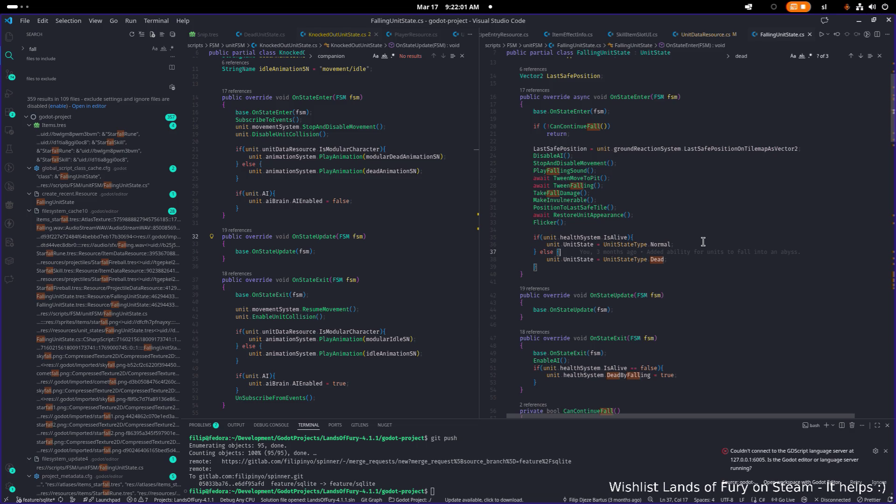
{"action": "key", "text": "Return"}
{"action": "key", "text": "Return"}
{"action": "key", "text": "Up"}
{"action": "key", "text": "Down"}
{"action": "key", "text": "End"}
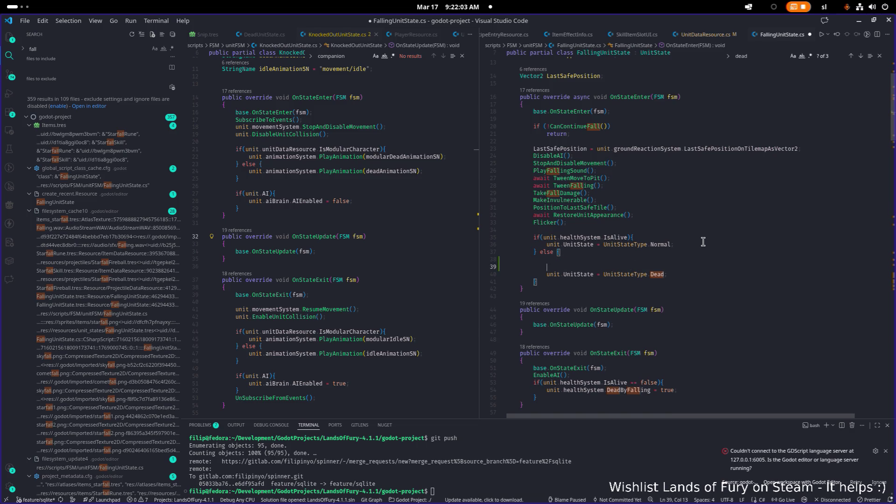
Add an if (unit.AI && unit.unitDataResource.IsCompanion) block with braces
{"action": "type", "text": "if(unit.a"}
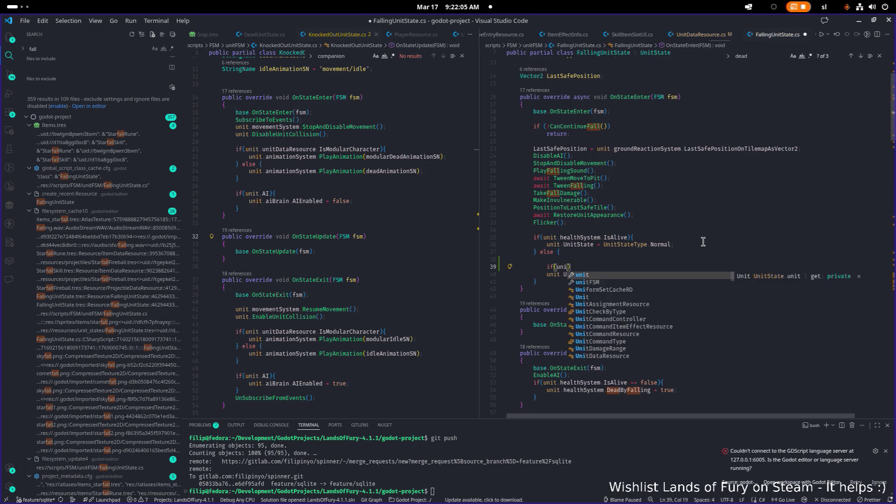
{"action": "type", "text": "i"}
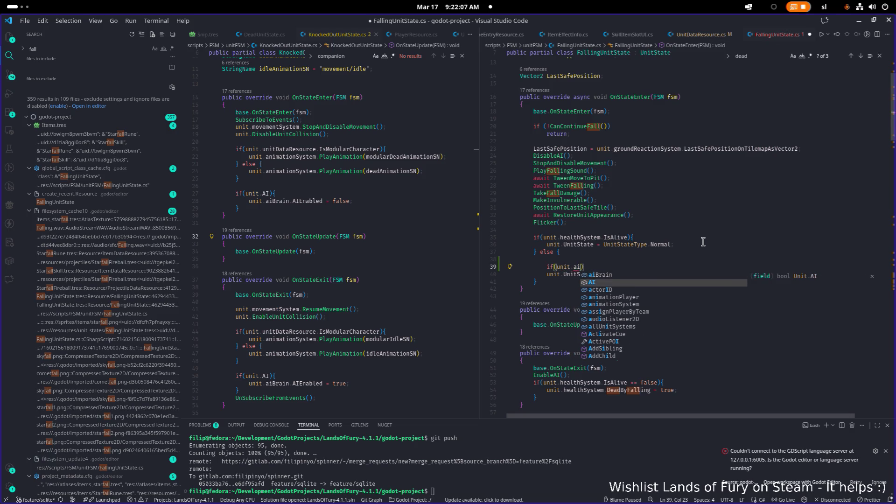
{"action": "key", "text": "Tab"}
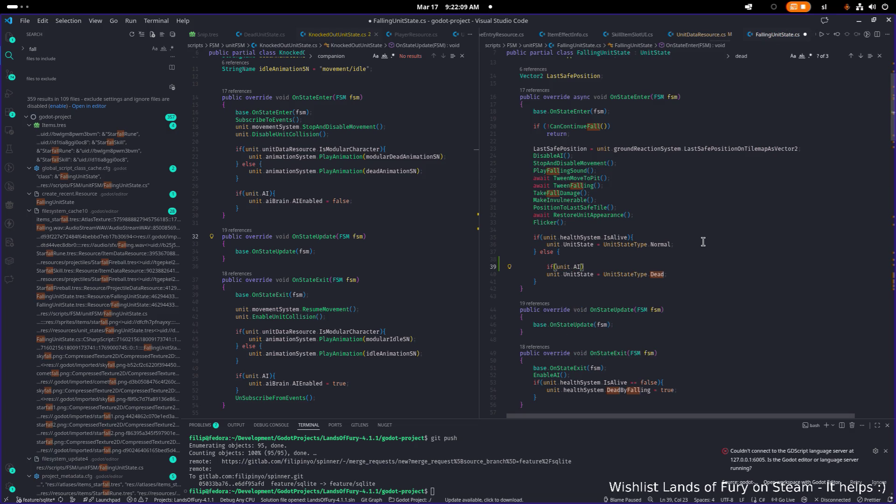
{"action": "type", "text": "&& "}
{"action": "type", "text": "unit.u"}
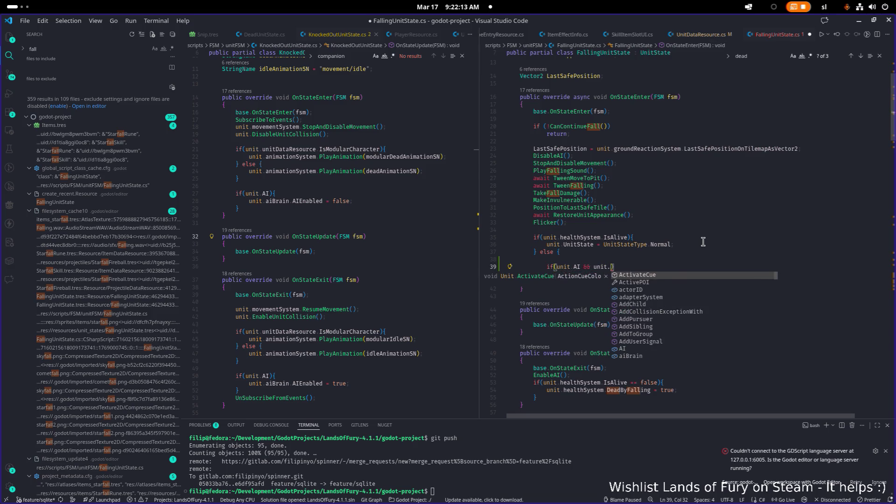
{"action": "type", "text": "nitDataResource.iscom"}
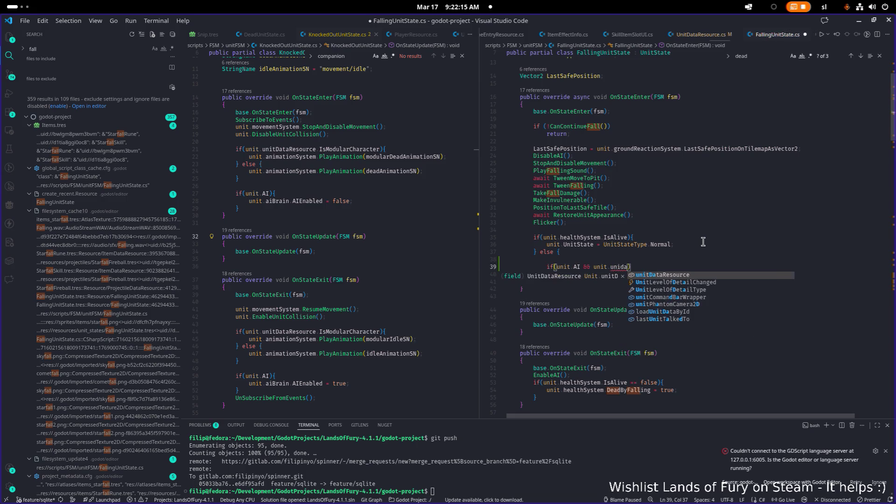
{"action": "key", "text": "Tab"}
{"action": "type", "text": ".IsC"}
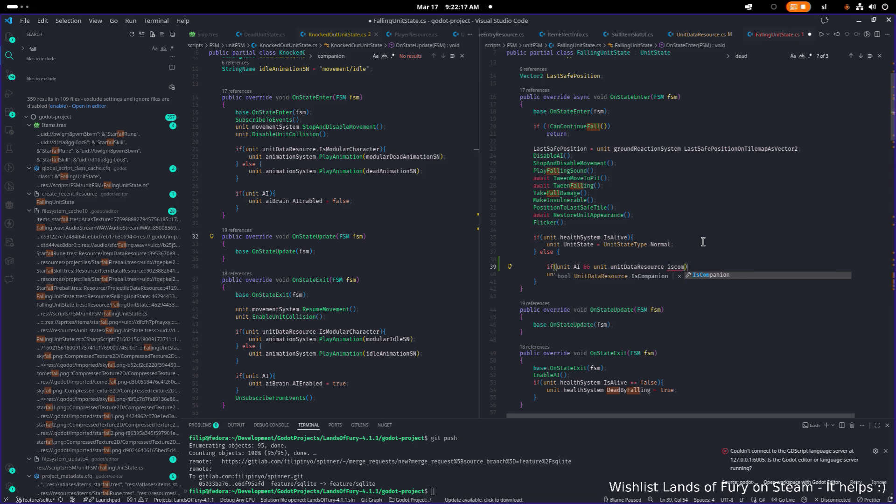
{"action": "key", "text": "Tab"}
{"action": "type", "text": ")"}
{"action": "key", "text": "Return"}
{"action": "type", "text": "{"}
{"action": "key", "text": "Return"}
{"action": "key", "text": "Return"}
{"action": "type", "text": "}"}
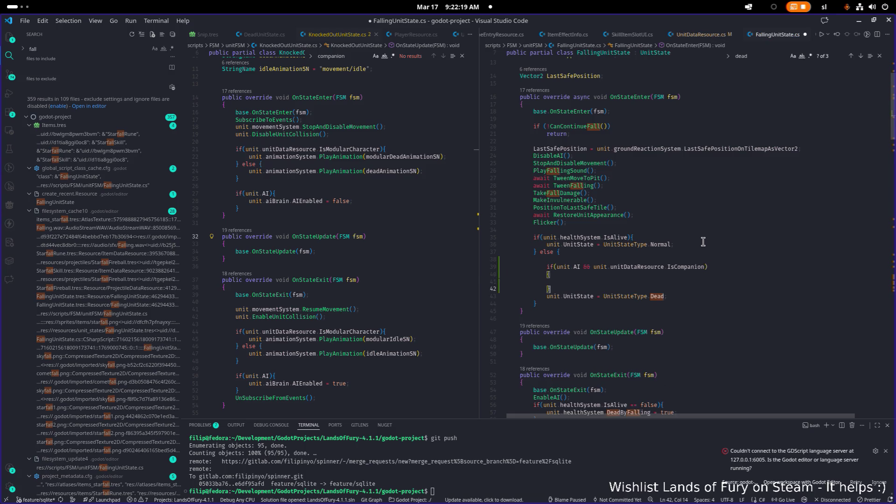
Move the Dead assignment up into the new block and remove the blank line
{"action": "key", "text": "Down"}
{"action": "key", "text": "alt+Up"}
{"action": "key", "text": "Home"}
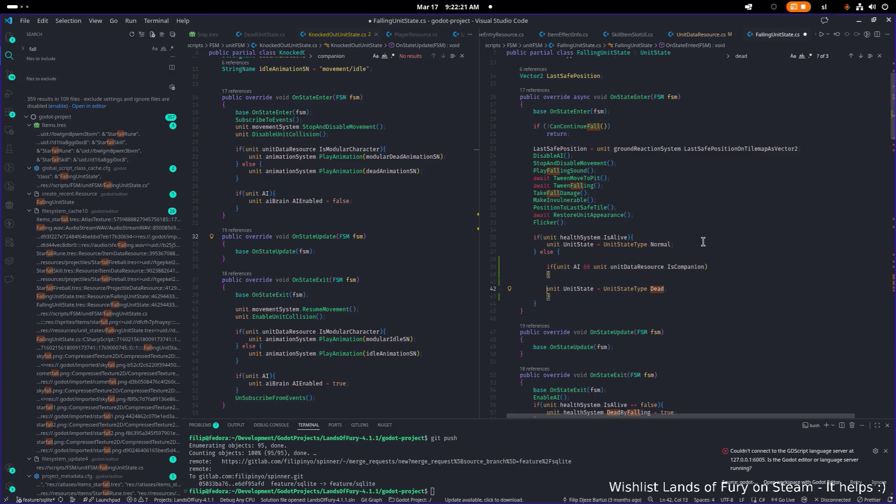
{"action": "key", "text": "Up"}
{"action": "key", "text": "ctrl+shift+k"}
{"action": "key", "text": "Down"}
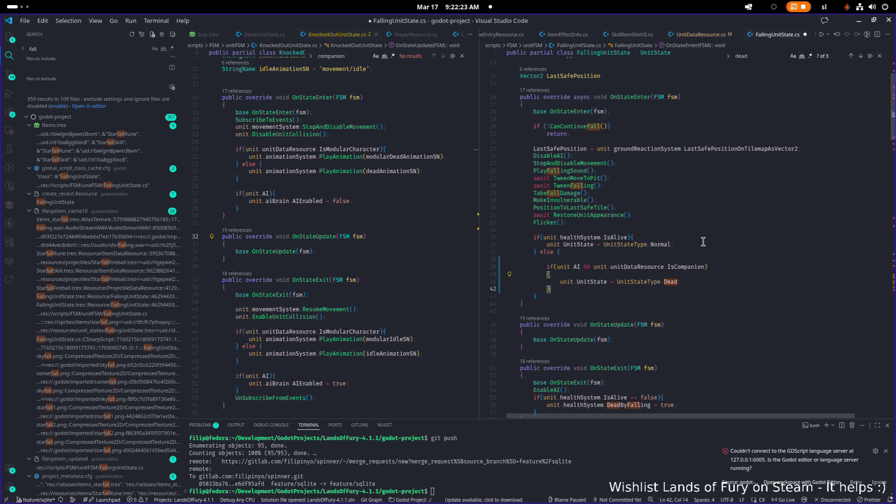
Wrap the Dead assignment in its own indented else block
{"action": "type", "text": " el"}
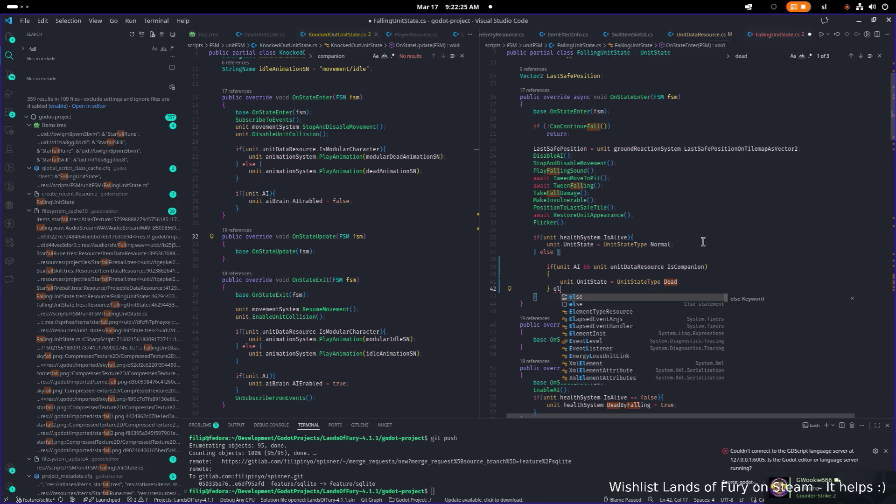
{"action": "type", "text": "se {"}
{"action": "key", "text": "Return"}
{"action": "key", "text": "Up"}
{"action": "key", "text": "Up"}
{"action": "key", "text": "Up"}
{"action": "key", "text": "alt+Down"}
{"action": "key", "text": "alt+Down"}
{"action": "key", "text": "alt+Down"}
{"action": "key", "text": "alt+Up"}
{"action": "key", "text": "Up"}
{"action": "key", "text": "Delete"}
{"action": "key", "text": "Down"}
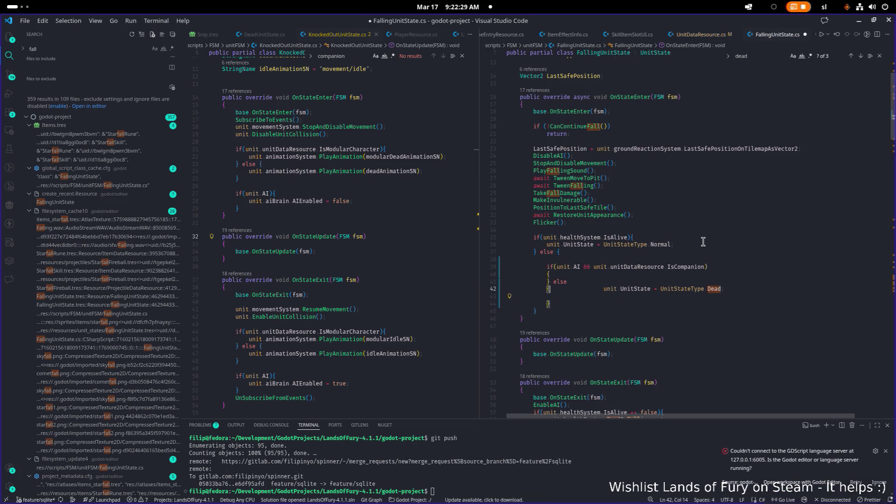
{"action": "key", "text": "Up"}
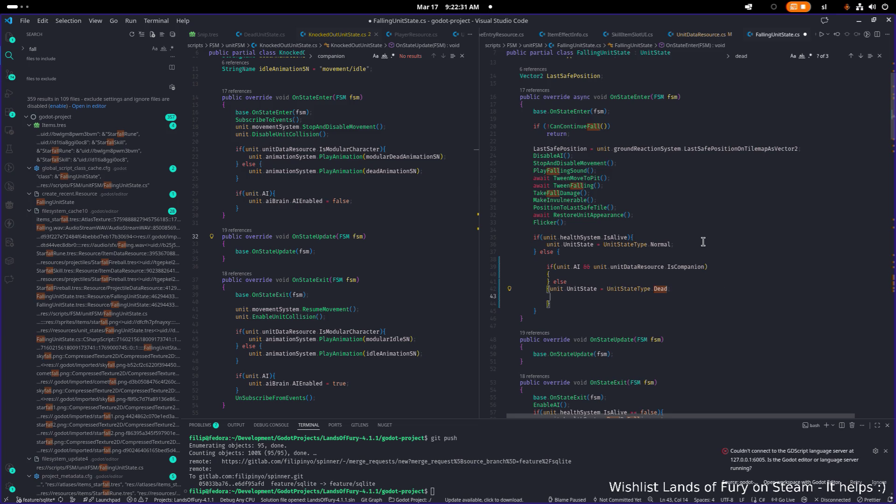
{"action": "key", "text": "Return"}
{"action": "key", "text": "Down"}
{"action": "key", "text": "BackSpace"}
{"action": "key", "text": "Up"}
{"action": "key", "text": "Up"}
{"action": "key", "text": "Up"}
{"action": "key", "text": "Up"}
Drop the AI check from the condition and paste the Dead assignment into the companion block
{"action": "key", "text": "ctrl+shift+Left"}
{"action": "key", "text": "ctrl+shift+Left"}
{"action": "key", "text": "BackSpace"}
{"action": "key", "text": "Down"}
{"action": "key", "text": "Down"}
{"action": "key", "text": "Down"}
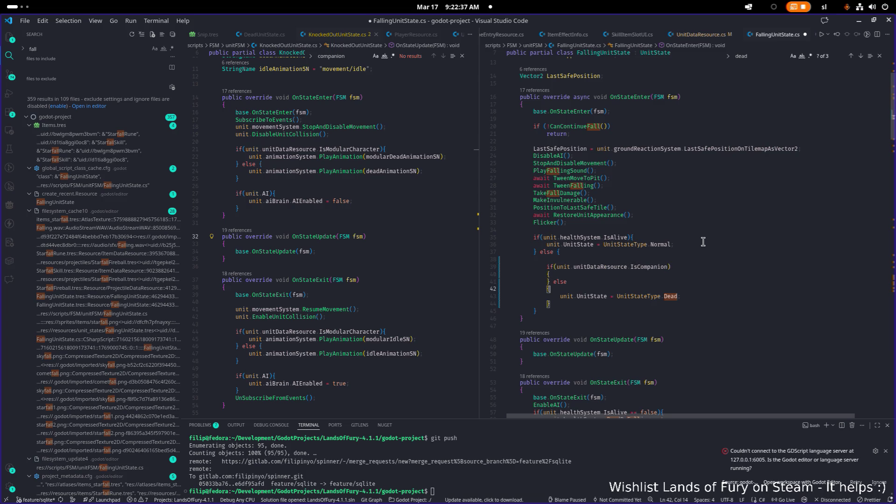
{"action": "key", "text": "Up"}
{"action": "key", "text": "Up"}
{"action": "key", "text": "Up"}
{"action": "key", "text": "Return"}
{"action": "key", "text": "ctrl+v"}
Change the companion block's state to UnitStateType.KnockedOut, put else on its own line, and save
{"action": "key", "text": "ctrl+shift+Left"}
{"action": "key", "text": "ctrl+shift+Left"}
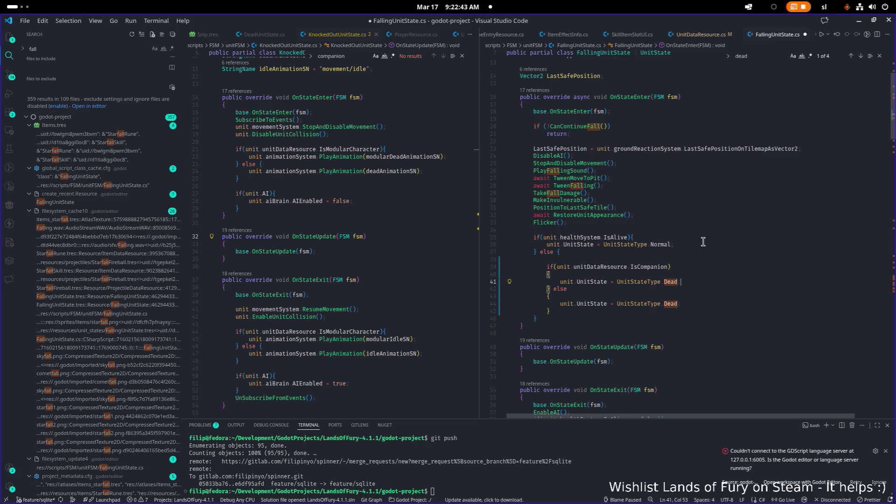
{"action": "type", "text": "K"}
{"action": "key", "text": "Tab"}
{"action": "type", "text": ";"}
{"action": "key", "text": "ctrl+s"}
{"action": "key", "text": "ctrl+Left"}
{"action": "key", "text": "Return"}
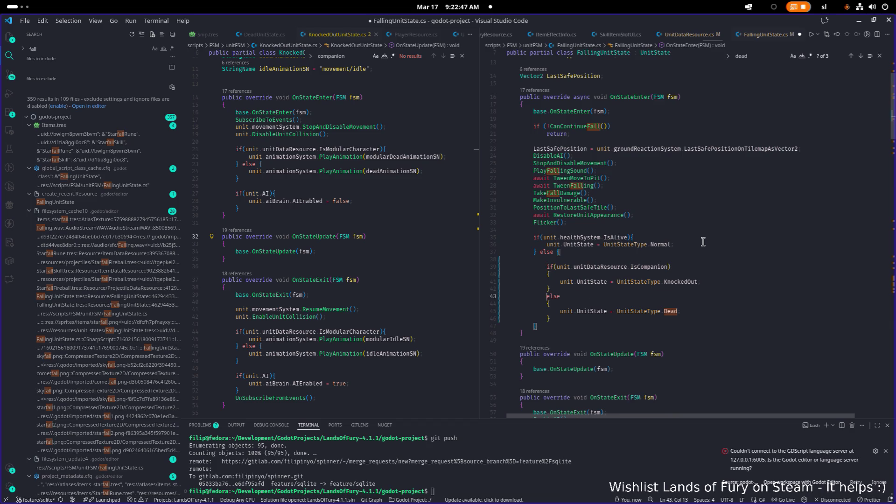
{"action": "key", "text": "ctrl+s"}
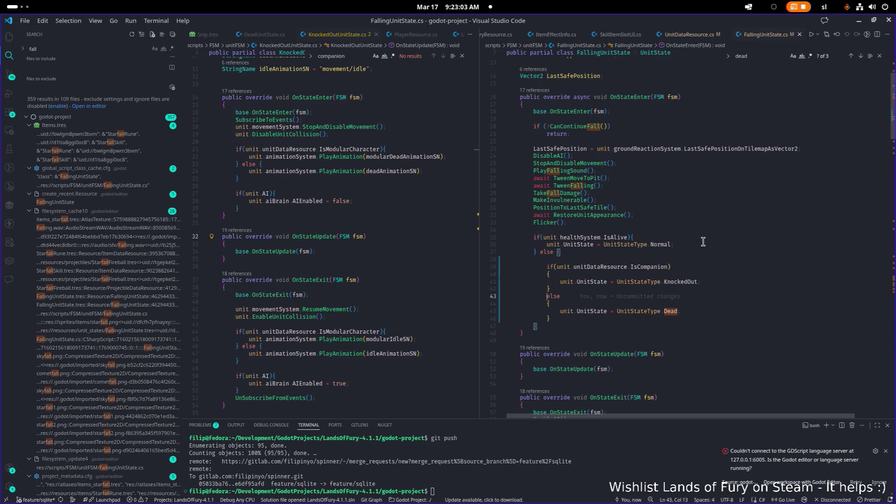
Add 'return;' right after the KnockedOut assignment
{"action": "key", "text": "Up"}
{"action": "key", "text": "Up"}
{"action": "key", "text": "Up"}
{"action": "key", "text": "Down"}
{"action": "key", "text": "Down"}
{"action": "key", "text": "Home"}
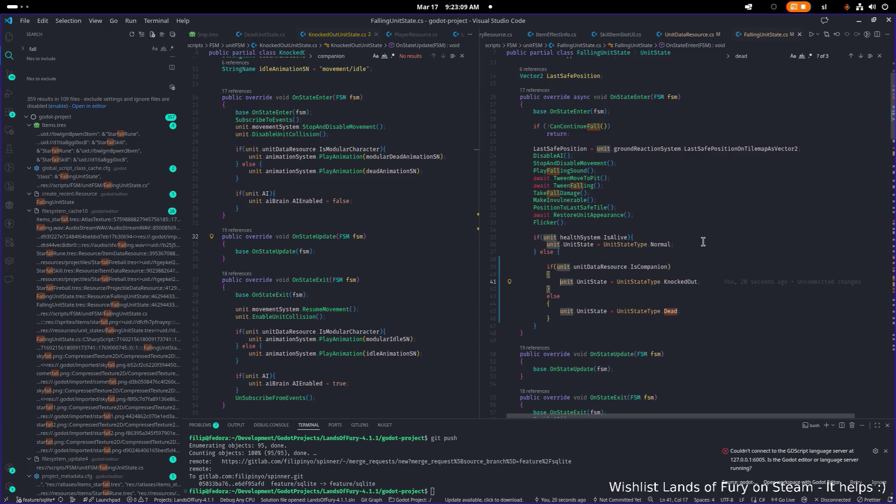
{"action": "key", "text": "End"}
{"action": "key", "text": "Return"}
{"action": "type", "text": "return;"}
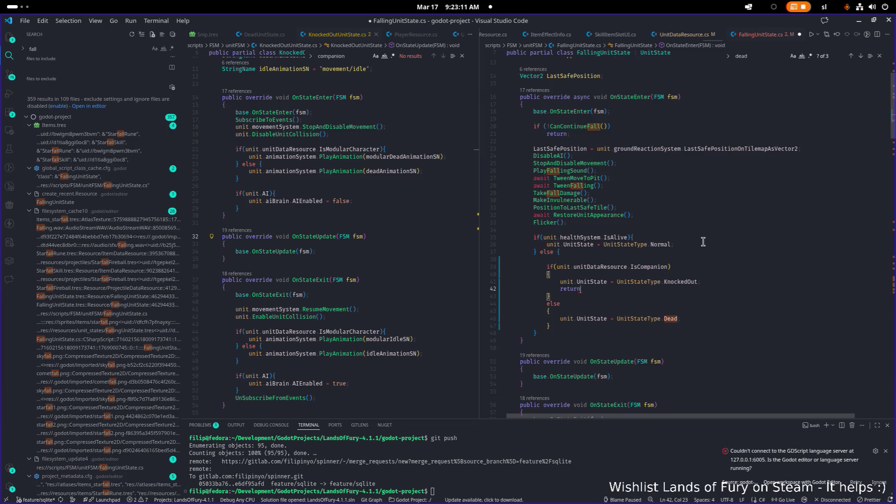
Remove the else wrapper, unindent the Dead assignment, and save FallingUnitState.cs
{"action": "key", "text": "Down"}
{"action": "key", "text": "Down"}
{"action": "key", "text": "Down"}
{"action": "key", "text": "Up"}
{"action": "key", "text": "shift+Up"}
{"action": "key", "text": "shift+Home"}
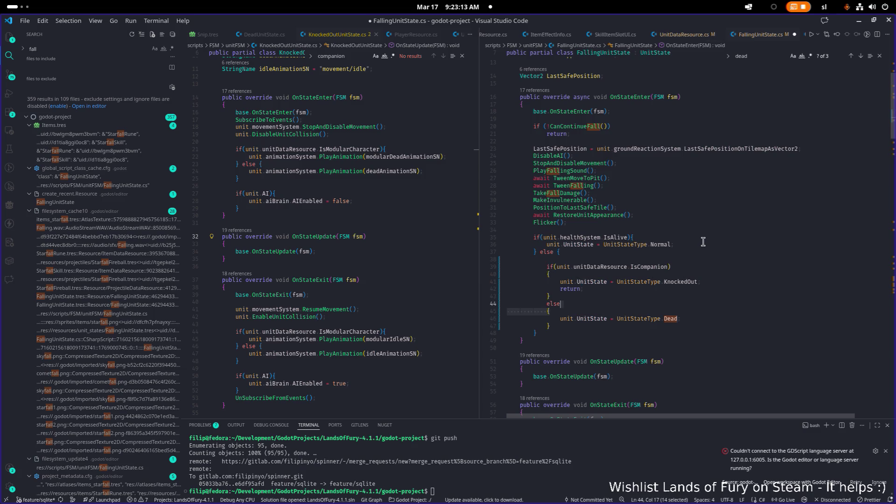
{"action": "key", "text": "BackSpace"}
{"action": "key", "text": "Down"}
{"action": "key", "text": "Down"}
{"action": "key", "text": "End"}
{"action": "key", "text": "BackSpace"}
{"action": "key", "text": "Up"}
{"action": "key", "text": "shift+Tab"}
{"action": "key", "text": "Down"}
{"action": "key", "text": "ctrl+shift+k"}
{"action": "key", "text": "Up"}
{"action": "key", "text": "Up"}
{"action": "key", "text": "Up"}
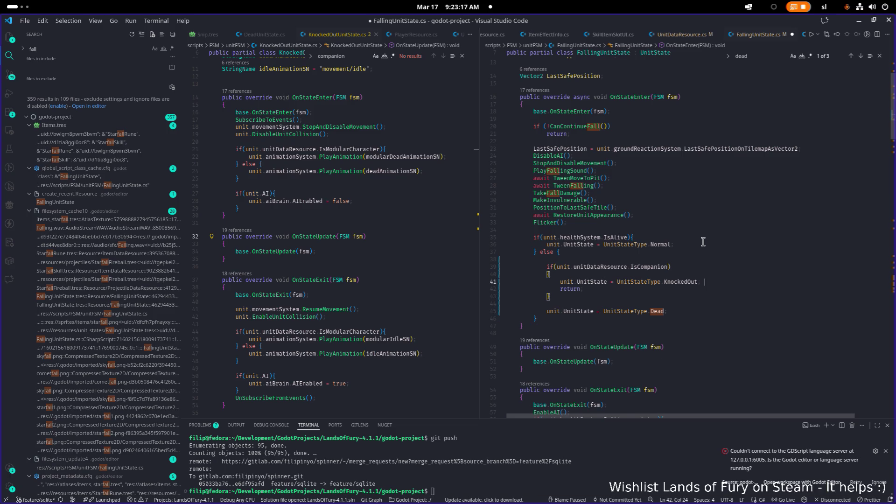
{"action": "key", "text": "ctrl+s"}
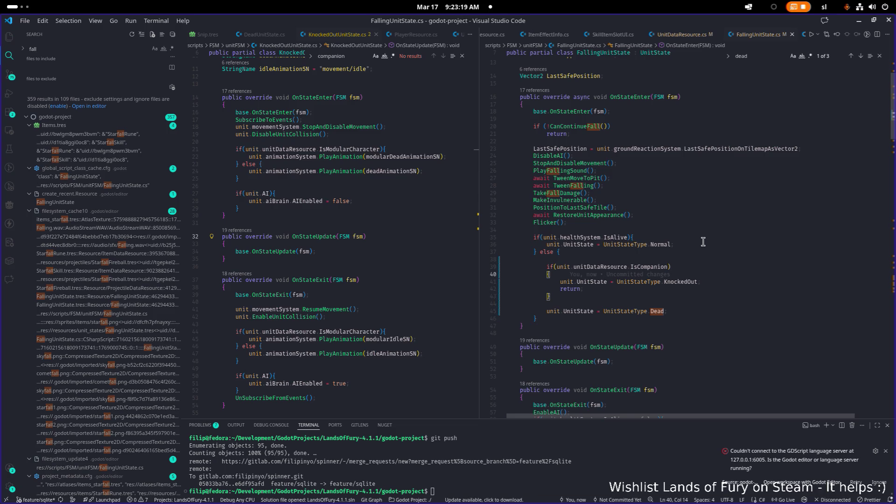
Review the IsCompanion condition and widen the left editor showing KnockedOutUnitState.cs
{"action": "left_click", "coordinate": [669, 270]}
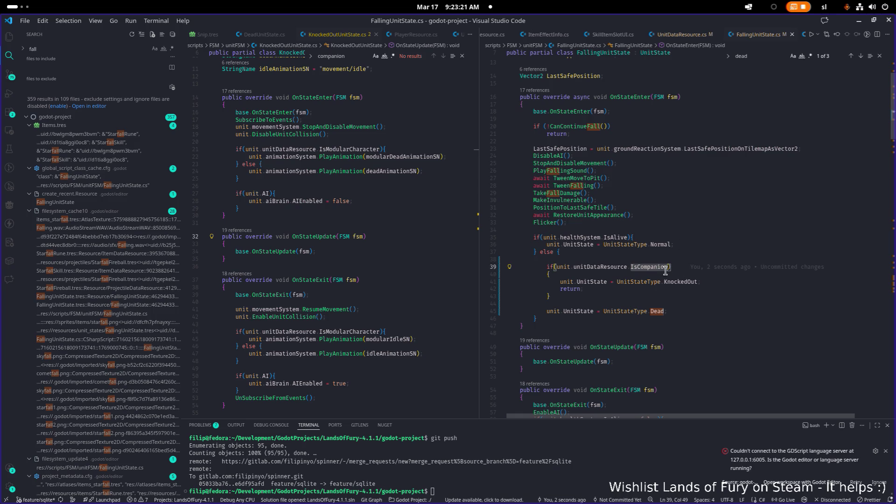
{"action": "left_click", "coordinate": [743, 303]}
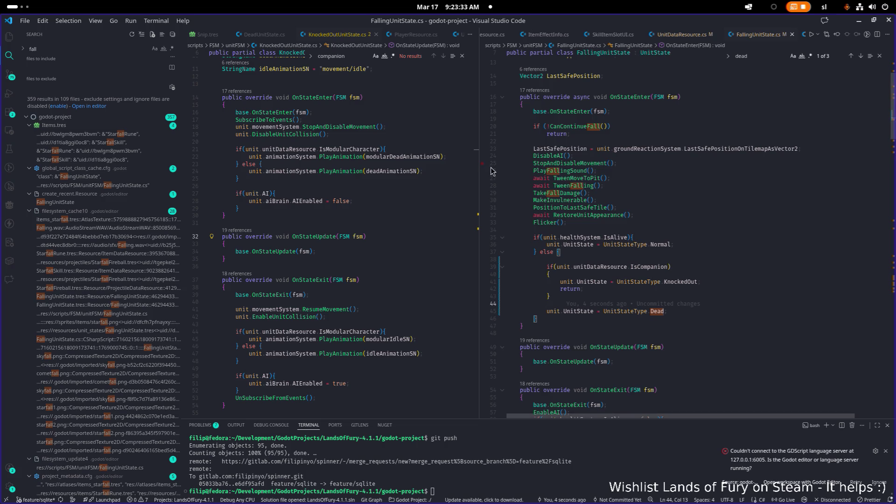
{"action": "left_click_drag", "start_coordinate": [481, 173], "coordinate": [572, 171]}
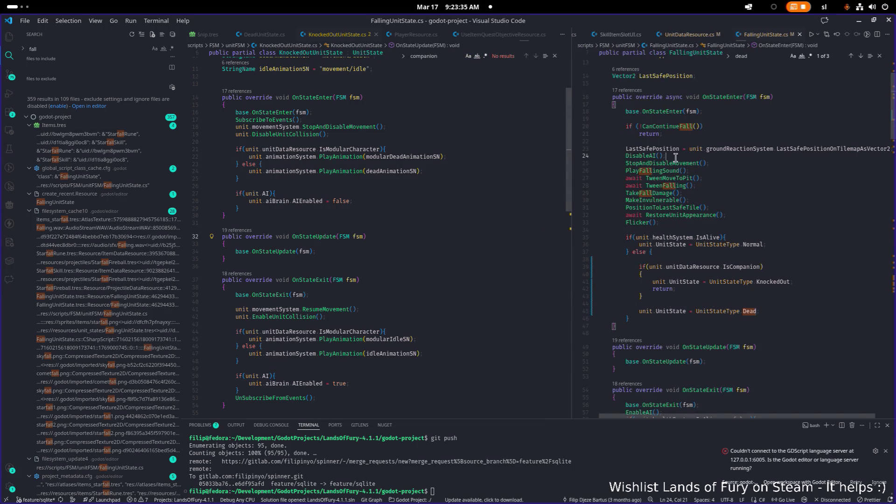
{"action": "left_click", "coordinate": [466, 177]}
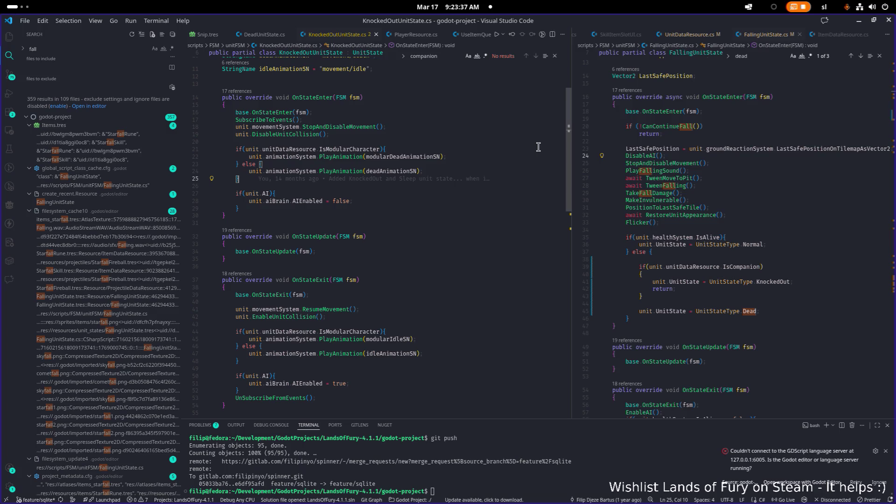
Search 'telepor' and open TeleporterToRoom.cs
{"action": "key", "text": "ctrl+p"}
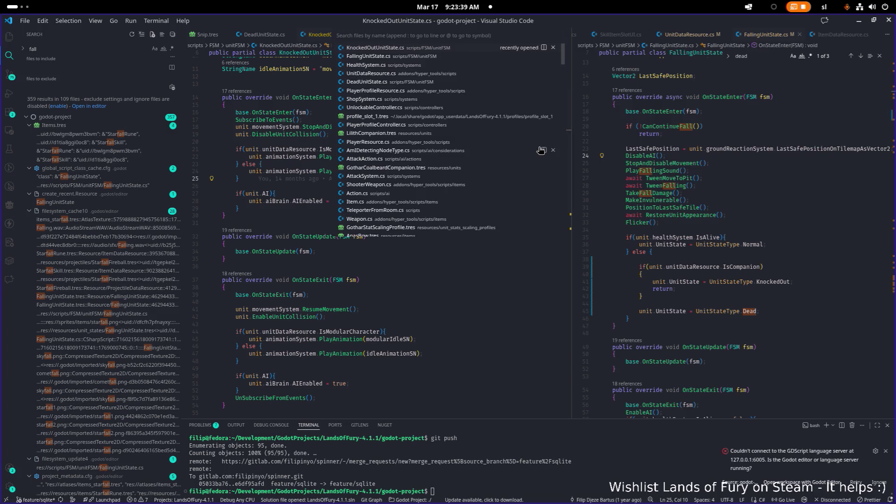
{"action": "type", "text": "telepor"}
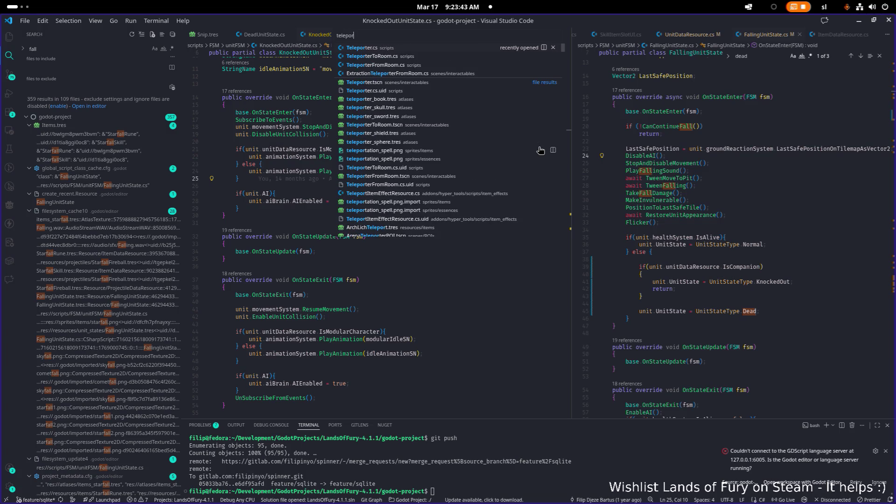
{"action": "key", "text": "Down"}
{"action": "key", "text": "Down"}
{"action": "key", "text": "Up"}
{"action": "key", "text": "Return"}
Find the foreach over 'allies' in TeleporterToRoom.cs, resizing the editor panes
{"action": "key", "text": "ctrl+f"}
{"action": "type", "text": "allies"}
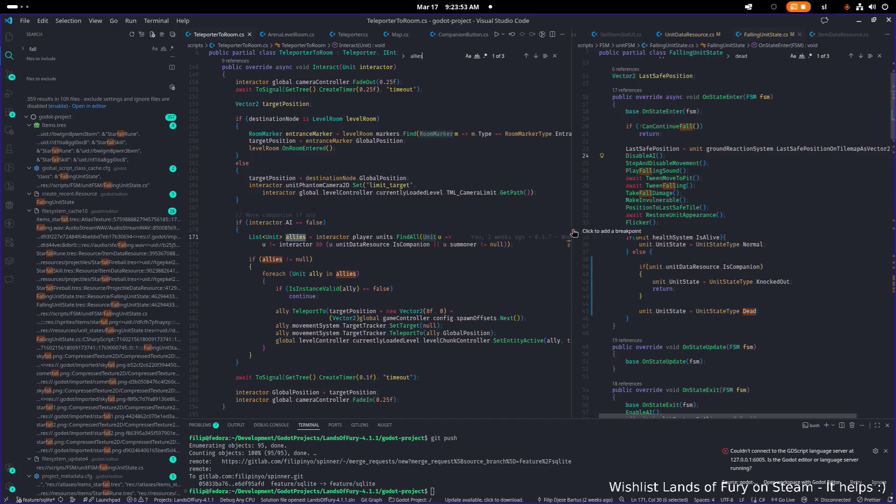
{"action": "left_click_drag", "start_coordinate": [571, 230], "coordinate": [632, 228]}
{"action": "left_click", "coordinate": [531, 281]}
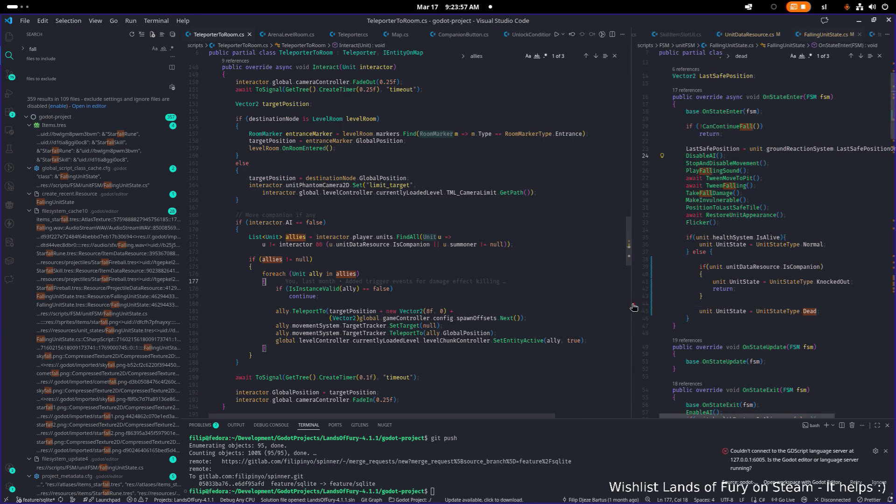
{"action": "left_click_drag", "start_coordinate": [631, 304], "coordinate": [607, 304]}
{"action": "left_click", "coordinate": [719, 289]}
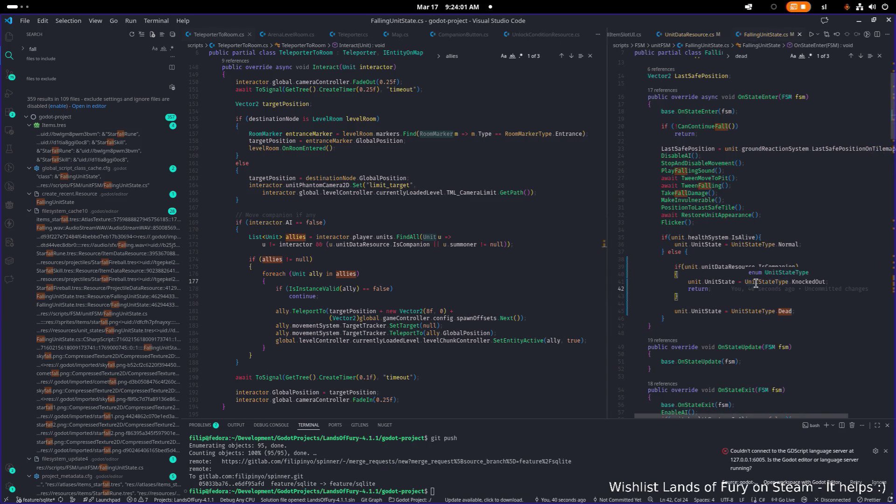
Search 'command' and open AttackMoveUnitCommandResource.cs
{"action": "key", "text": "ctrl+p"}
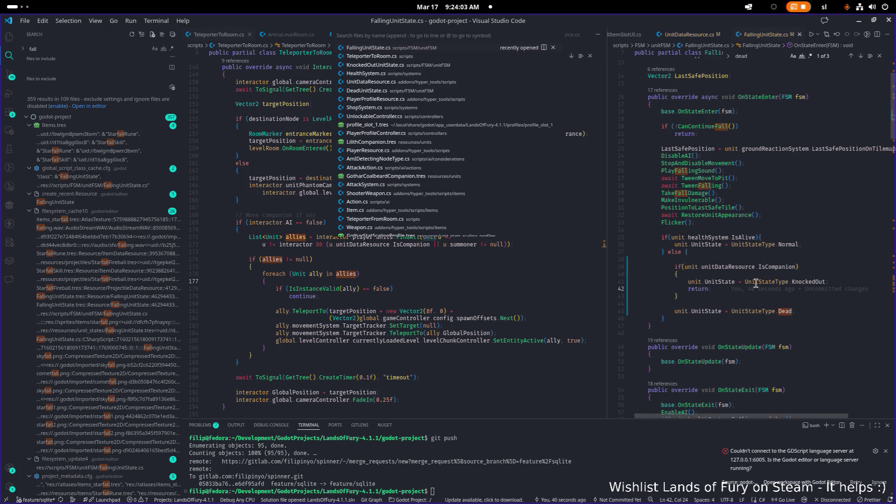
{"action": "type", "text": "commande"}
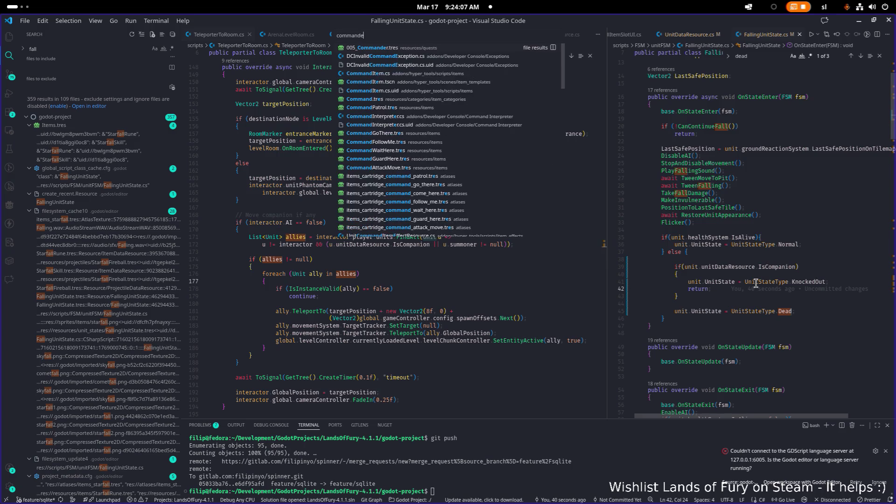
{"action": "key", "text": "BackSpace"}
{"action": "key", "text": "Down"}
{"action": "key", "text": "Down"}
{"action": "key", "text": "Return"}
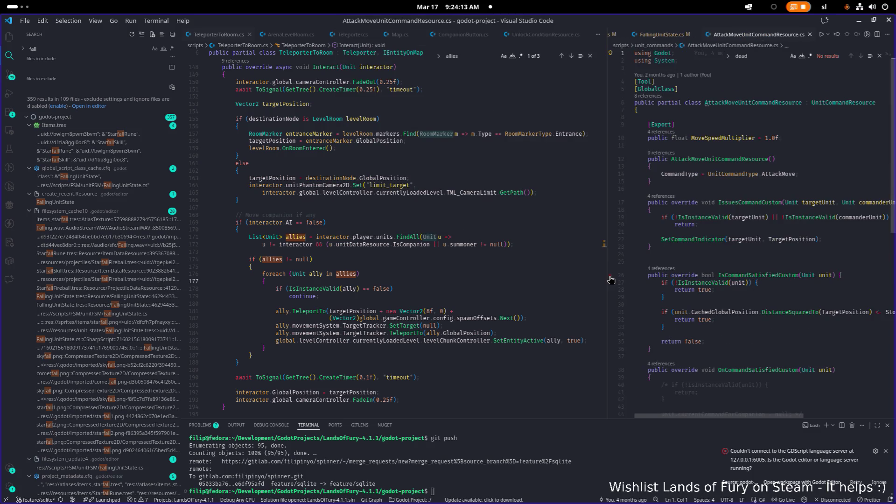
Peek the references to AttackMoveUnitCommandResource, previewing its constructor usage
{"action": "left_click_drag", "start_coordinate": [607, 278], "coordinate": [571, 277]}
{"action": "left_click", "coordinate": [607, 262]}
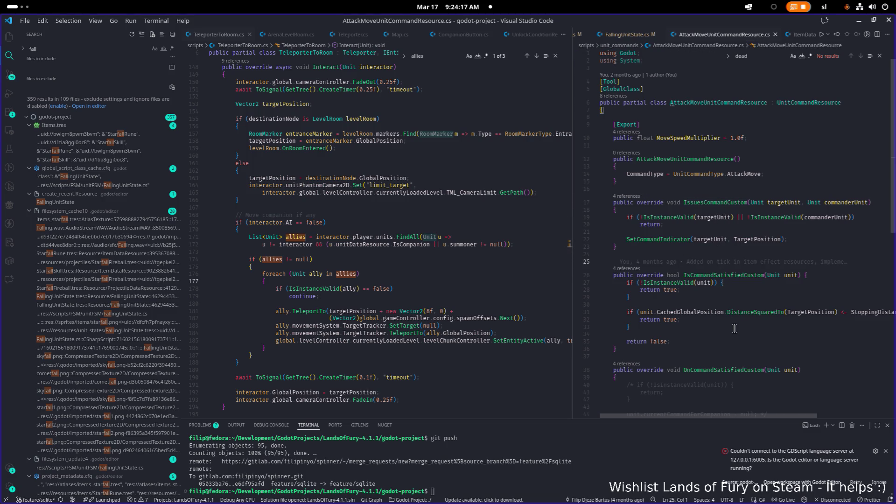
{"action": "scroll", "coordinate": [735, 327], "scroll_direction": "down", "scroll_amount": 1}
{"action": "scroll", "coordinate": [737, 322], "scroll_direction": "up", "scroll_amount": 2}
{"action": "key", "text": "Down"}
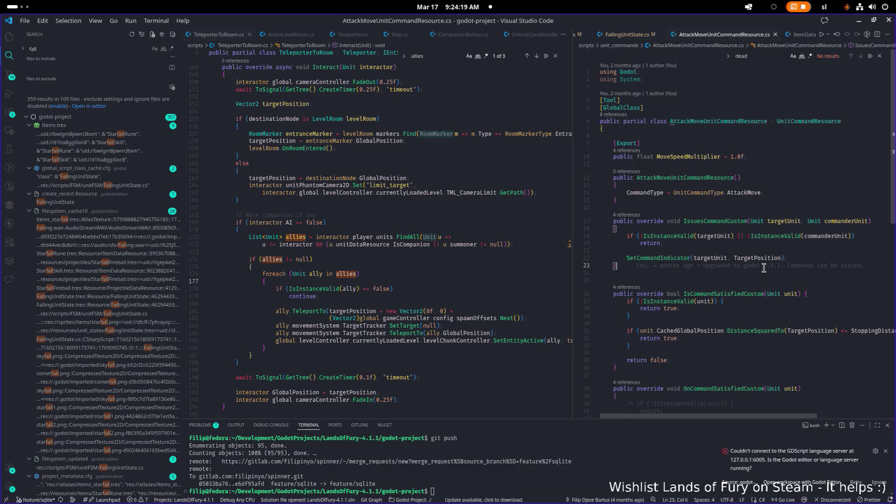
{"action": "left_click", "coordinate": [621, 115]}
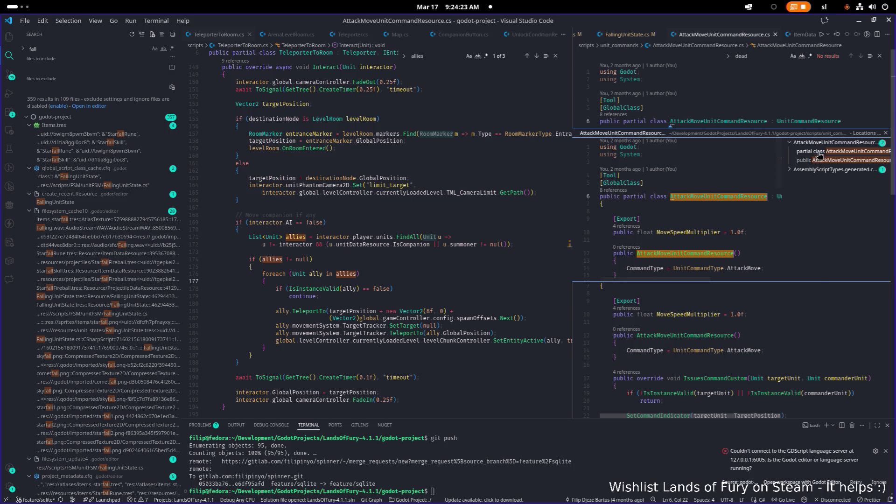
{"action": "left_click", "coordinate": [820, 161]}
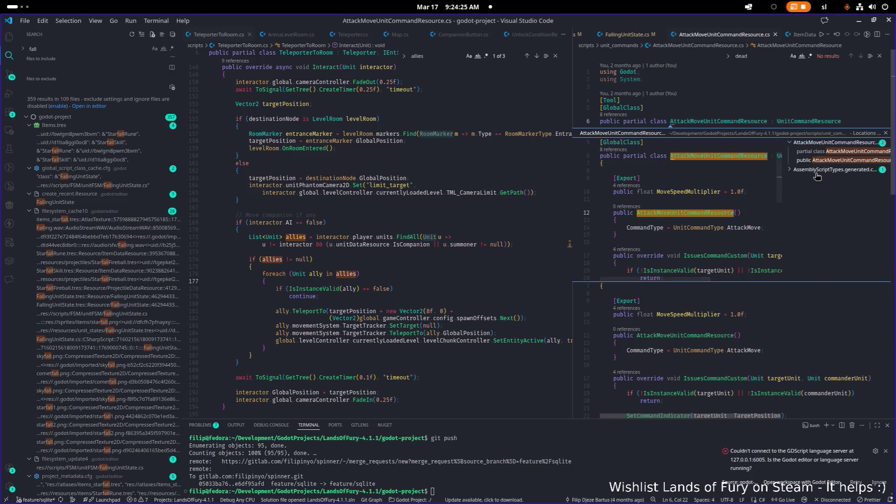
{"action": "key", "text": "Escape"}
Go to the UnitCommandResource definition and follow its reference to CurrentCommandForCompanion in Unit.cs
{"action": "left_click", "coordinate": [815, 122]}
{"action": "left_click", "coordinate": [816, 122], "text": "ctrl"}
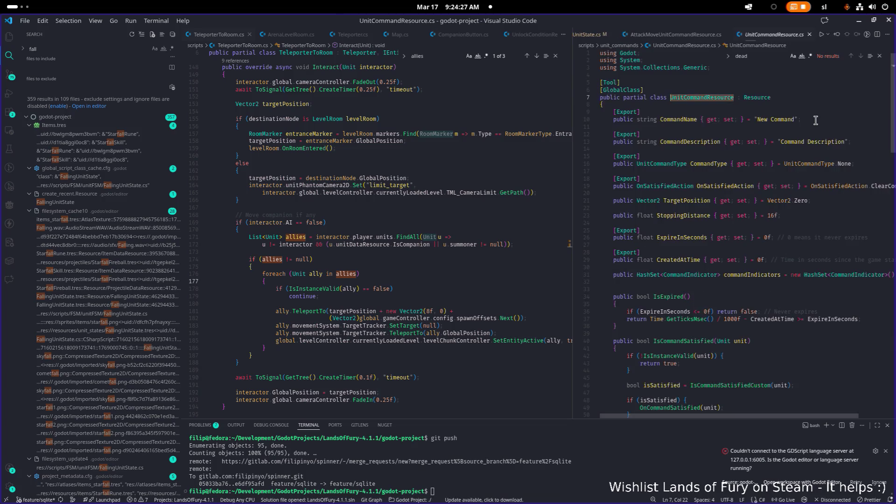
{"action": "left_click", "coordinate": [617, 105]}
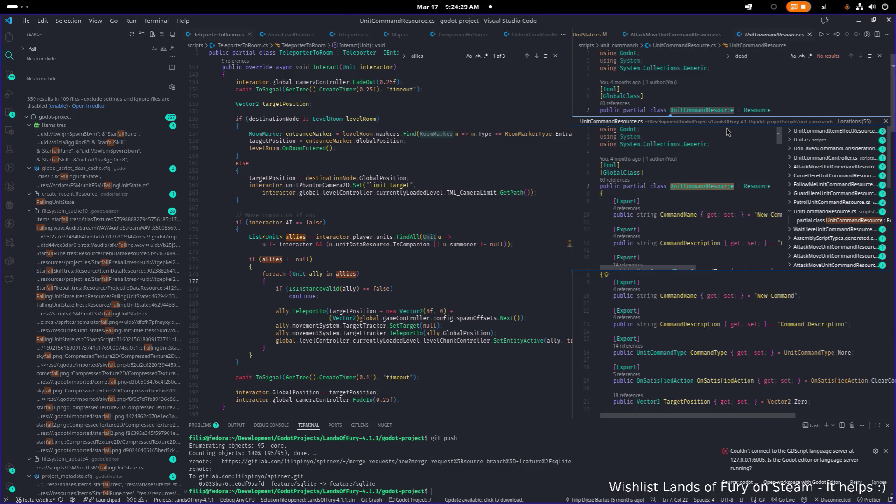
{"action": "left_click", "coordinate": [812, 153]}
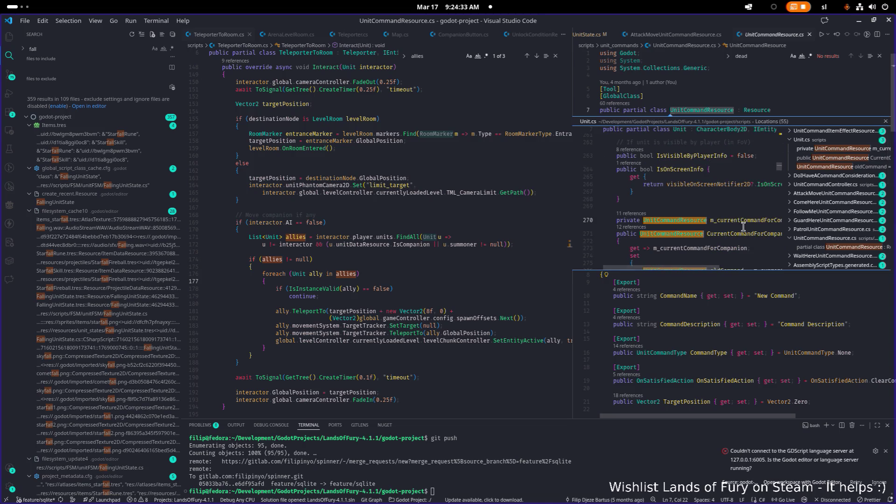
{"action": "scroll", "coordinate": [701, 241], "scroll_direction": "right", "scroll_amount": 3}
{"action": "double_click", "coordinate": [696, 234]}
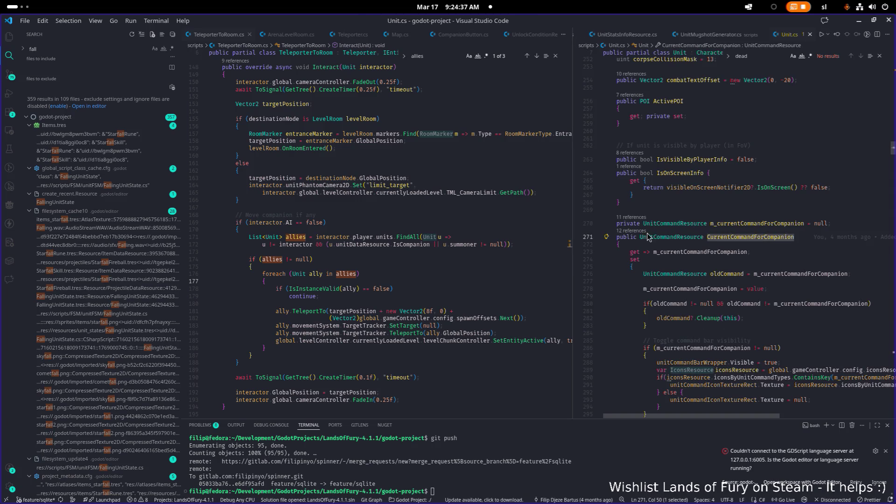
Peek CurrentCommandForCompanion's references and jump to ClearCommand, where it is set to null
{"action": "left_click", "coordinate": [642, 231]}
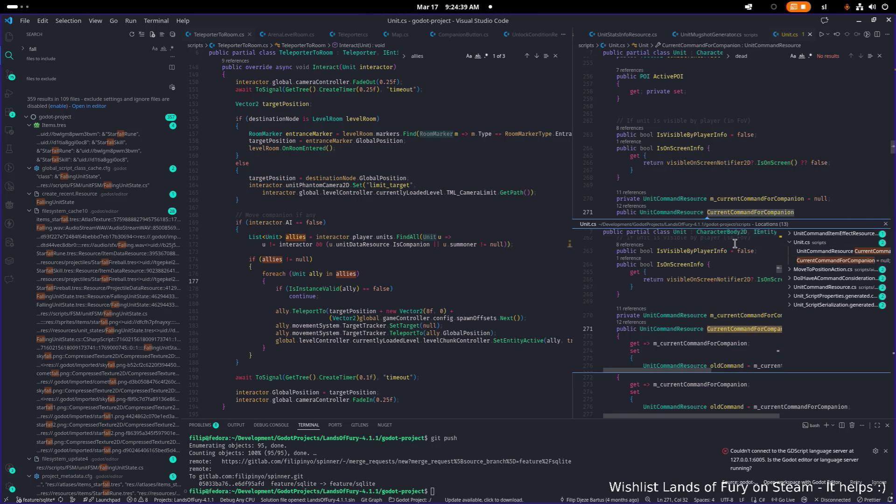
{"action": "left_click_drag", "start_coordinate": [573, 189], "coordinate": [522, 189]}
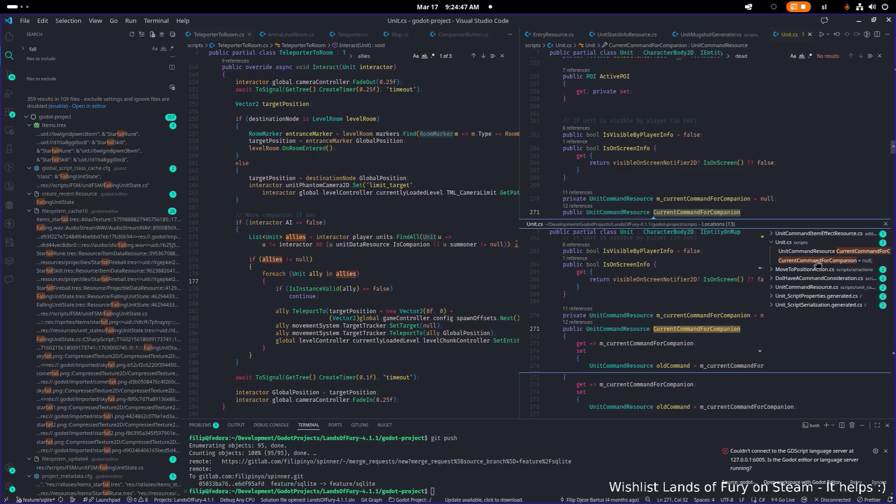
{"action": "left_click", "coordinate": [818, 260]}
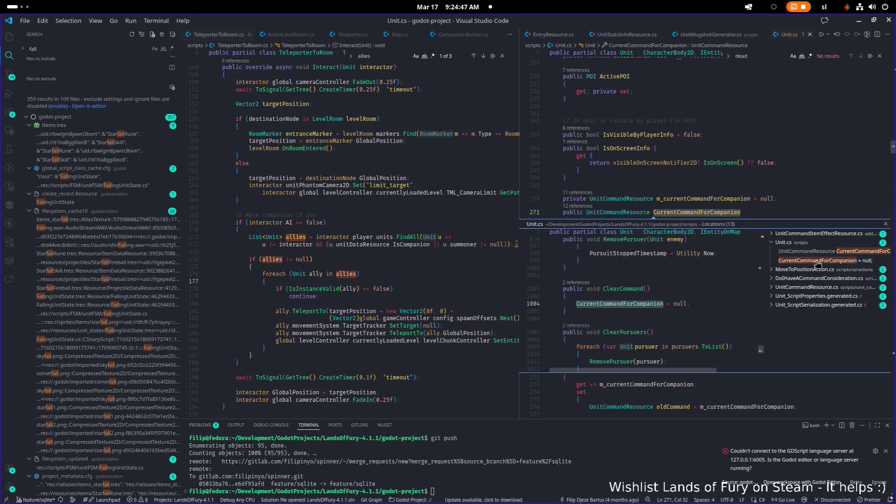
{"action": "double_click", "coordinate": [663, 290]}
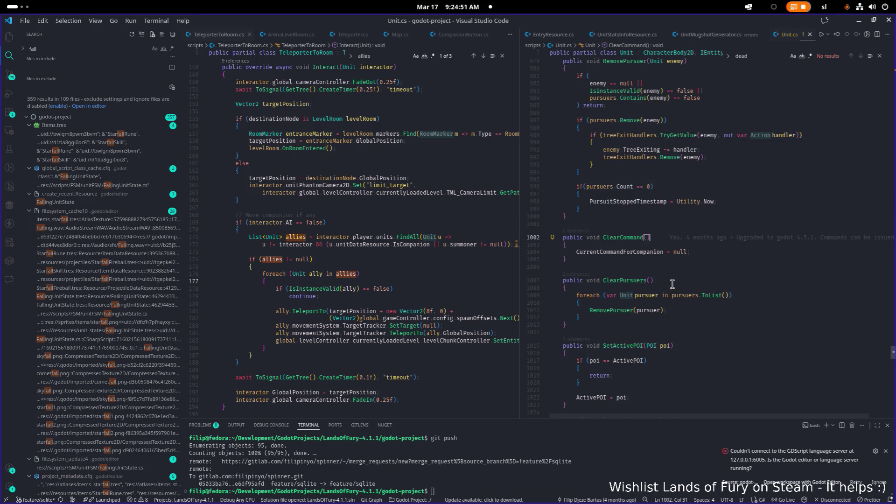
{"action": "double_click", "coordinate": [629, 237]}
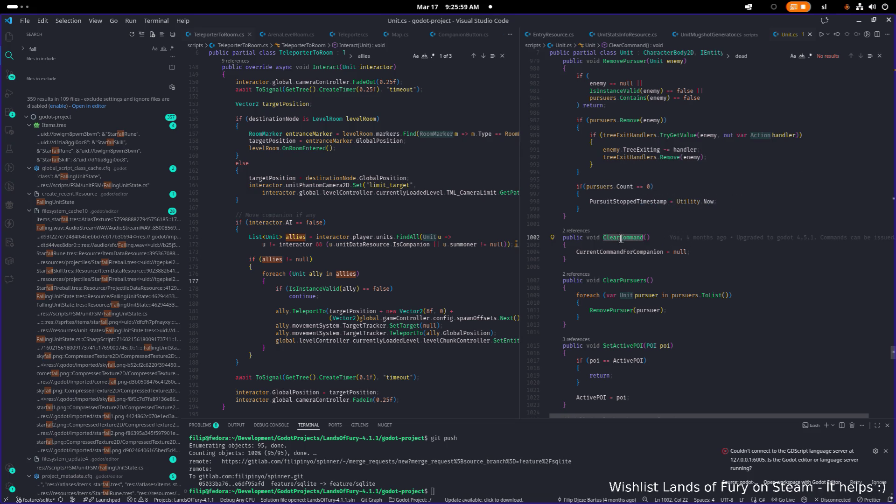
{"action": "mouse_move", "coordinate": [735, 242]}
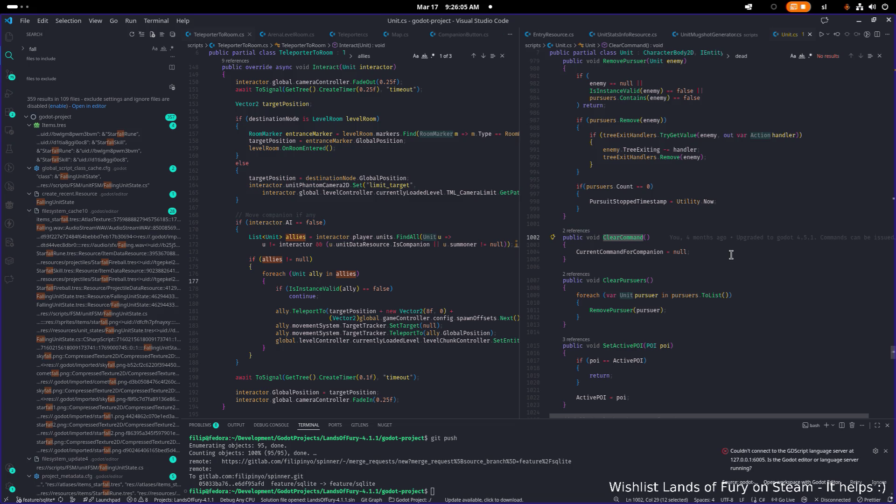
{"action": "left_click", "coordinate": [639, 231]}
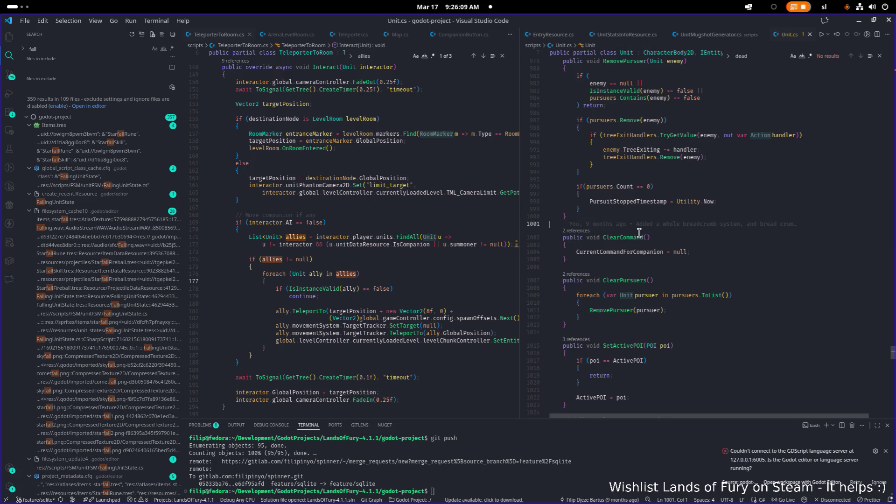
{"action": "double_click", "coordinate": [623, 239]}
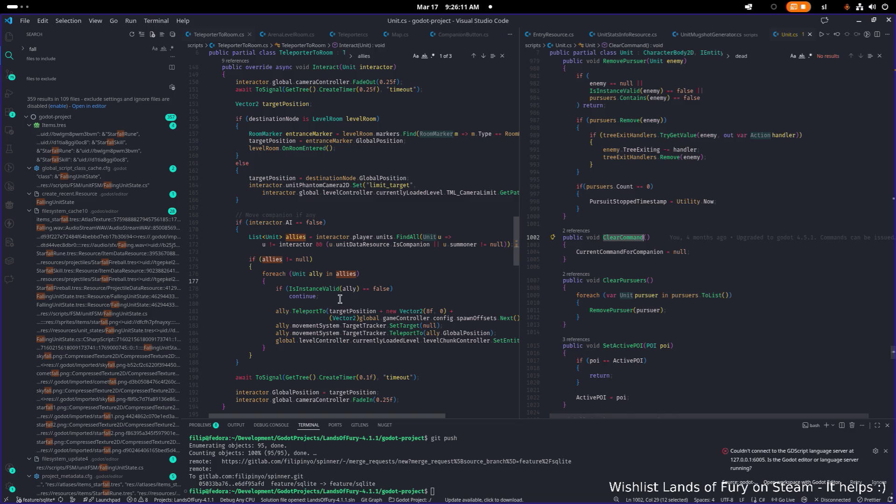
{"action": "left_click", "coordinate": [366, 283]}
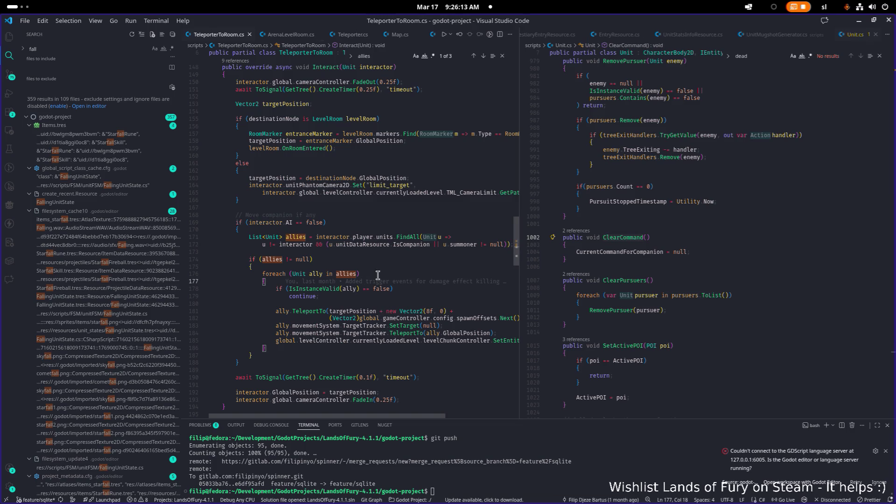
Insert 'ally.ClearCommand();' above the ally teleport call in TeleporterToRoom.cs and save
{"action": "left_click", "coordinate": [378, 275]}
{"action": "scroll", "coordinate": [378, 276], "scroll_direction": "down", "scroll_amount": 3}
{"action": "left_click", "coordinate": [322, 234]}
{"action": "key", "text": "ctrl+shift+Return"}
{"action": "type", "text": "a"}
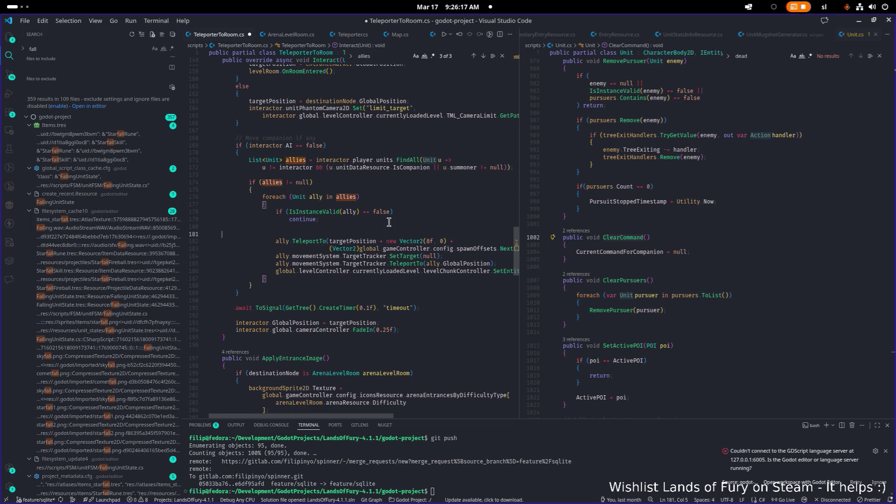
{"action": "type", "text": "lly.Cl"}
{"action": "key", "text": "Tab"}
{"action": "type", "text": "();"}
{"action": "key", "text": "ctrl+s"}
{"action": "key", "text": "shift+Home"}
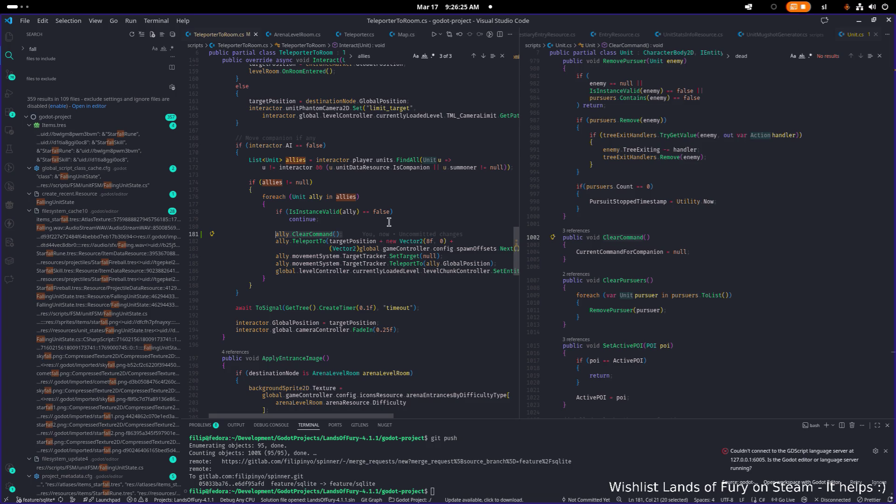
Add 'ally.ClearCommand();' after the ally validity check in TeleporterFromRoom.cs
{"action": "key", "text": "ctrl+p"}
{"action": "type", "text": "telepf"}
{"action": "key", "text": "Return"}
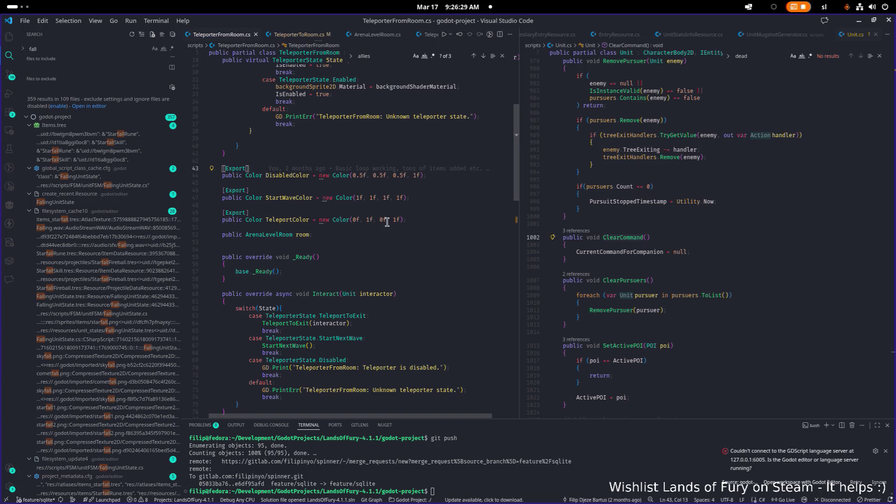
{"action": "key", "text": "F3"}
{"action": "left_click", "coordinate": [326, 288]}
{"action": "key", "text": "Return"}
{"action": "type", "text": "ally.ClearCommand();"}
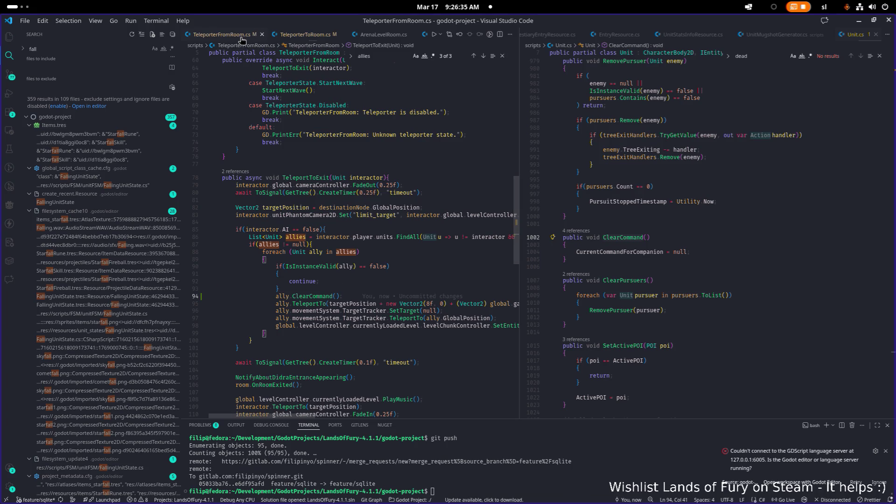
Compare the two teleporter scripts, then minimize VS Code to return to Godot
{"action": "left_click", "coordinate": [301, 35]}
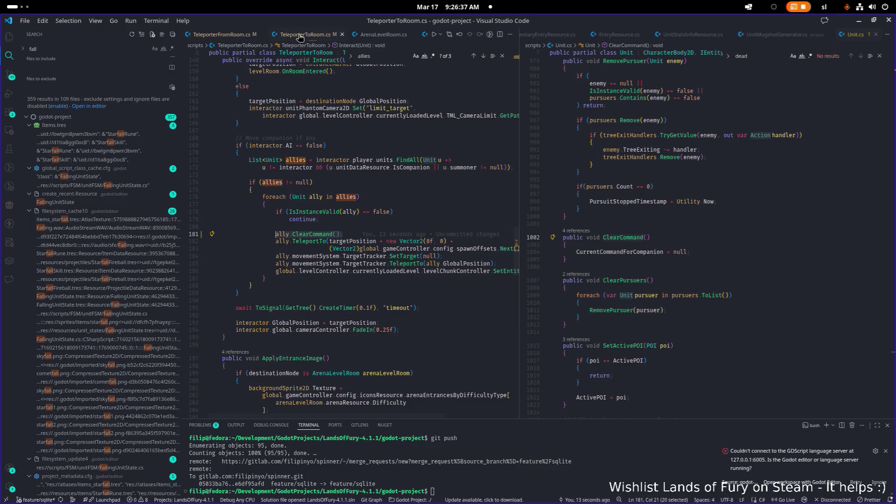
{"action": "left_click", "coordinate": [234, 33]}
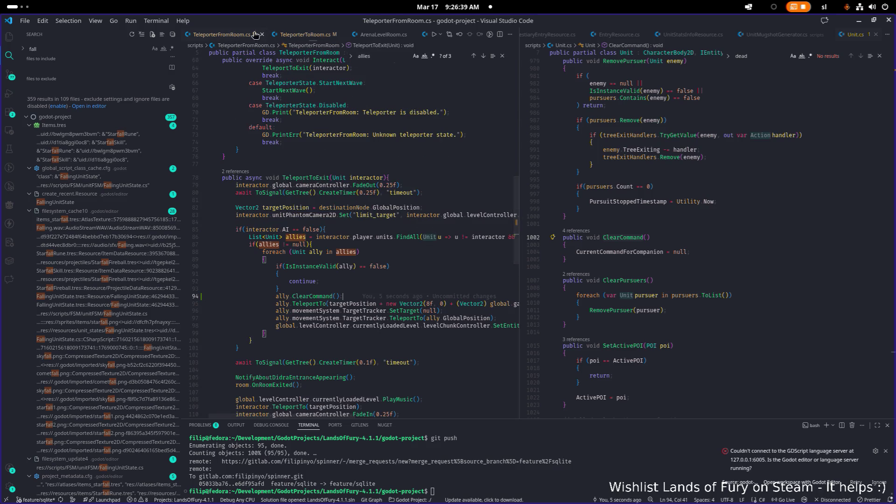
{"action": "left_click", "coordinate": [311, 36]}
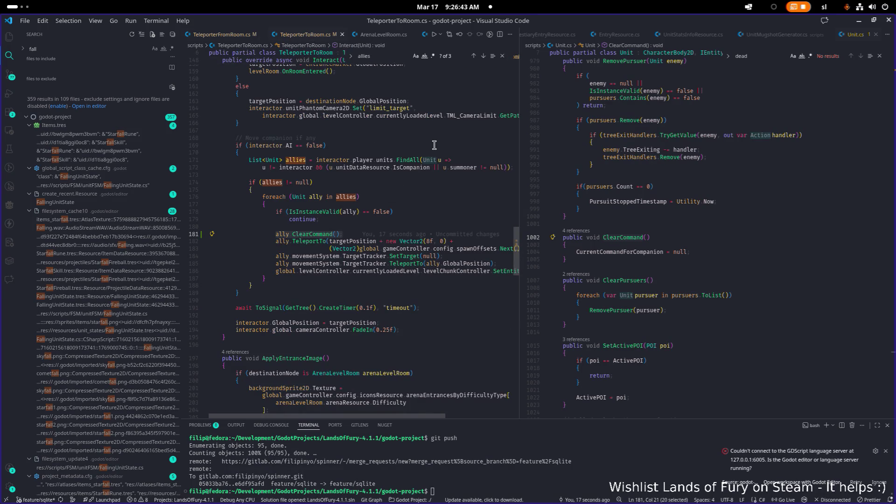
{"action": "left_click", "coordinate": [439, 190]}
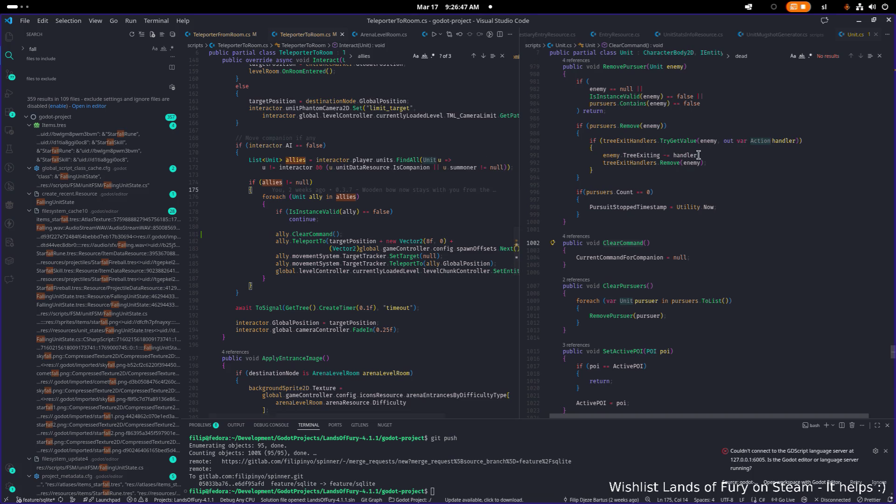
{"action": "left_click", "coordinate": [859, 20]}
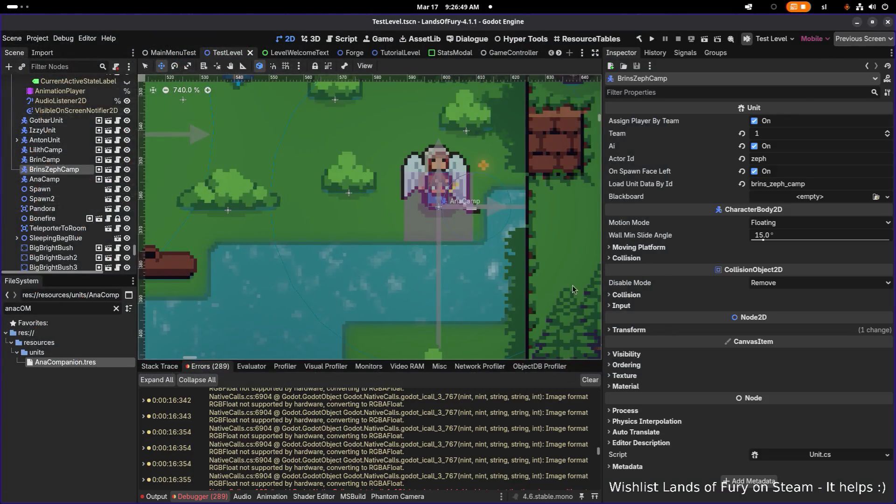
{"action": "left_click", "coordinate": [199, 497]}
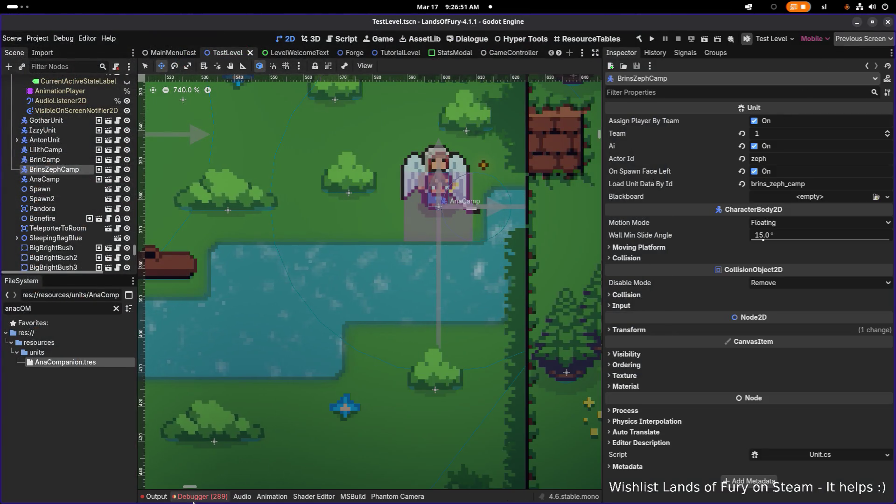
{"action": "left_click", "coordinate": [200, 496]}
{"action": "scroll", "coordinate": [329, 441], "scroll_direction": "up", "scroll_amount": 10}
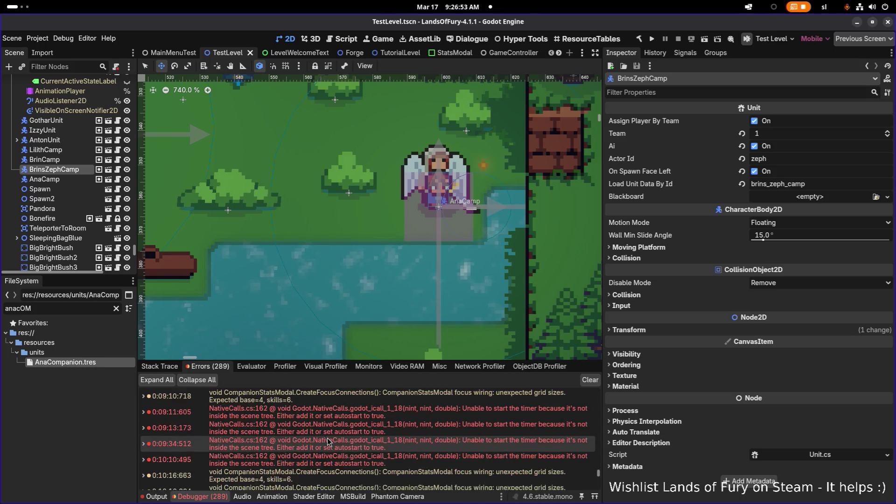
{"action": "scroll", "coordinate": [328, 441], "scroll_direction": "down", "scroll_amount": 5}
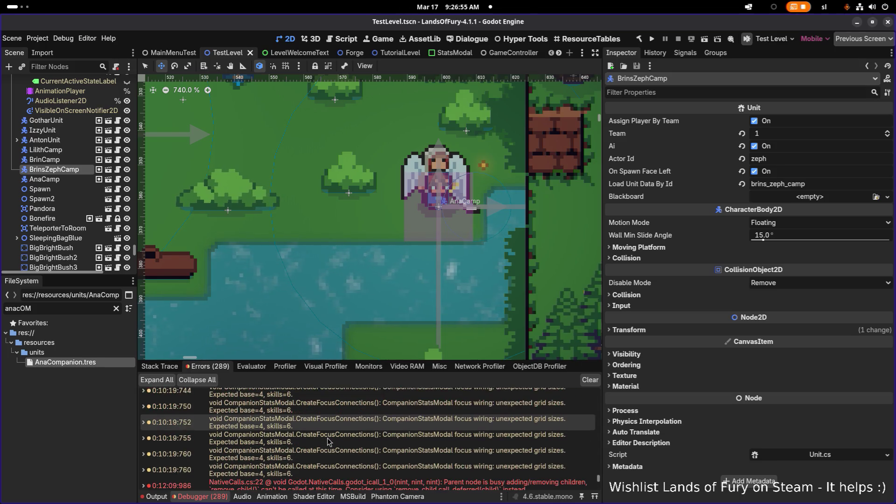
{"action": "scroll", "coordinate": [328, 441], "scroll_direction": "up", "scroll_amount": 15}
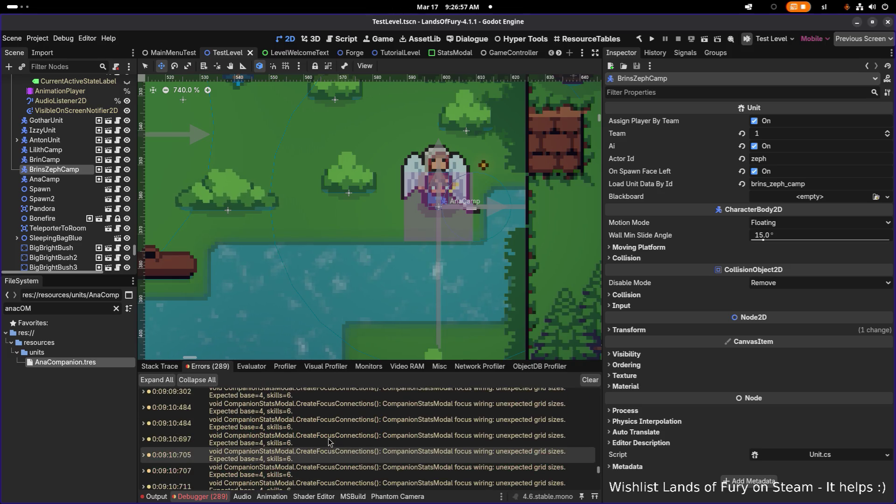
{"action": "scroll", "coordinate": [329, 442], "scroll_direction": "down", "scroll_amount": 5}
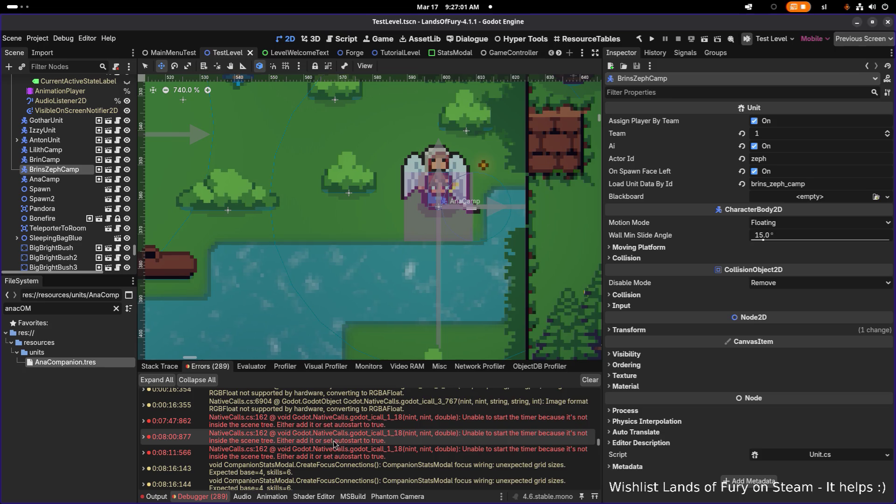
{"action": "left_click", "coordinate": [88, 310]}
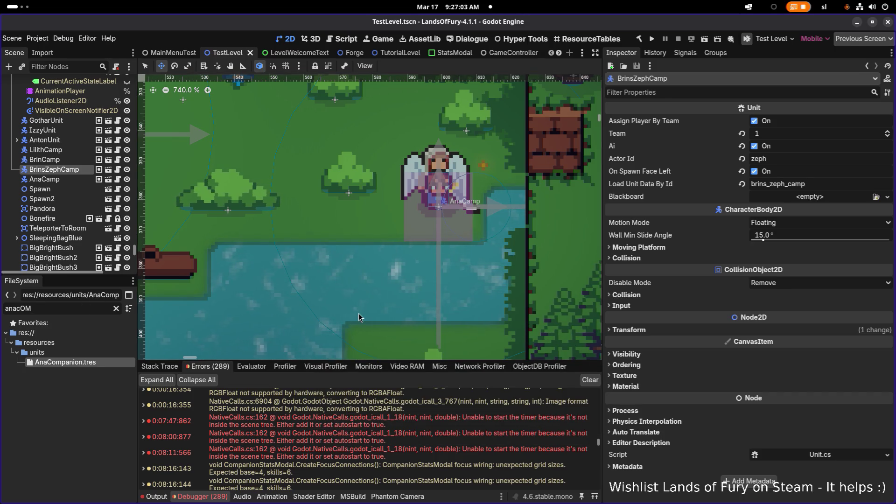
Filter the FileSystem for 'acamp' and inspect AnaCamp.tres
{"action": "key", "text": "BackSpace"}
{"action": "key", "text": "BackSpace"}
{"action": "key", "text": "BackSpace"}
{"action": "type", "text": "a"}
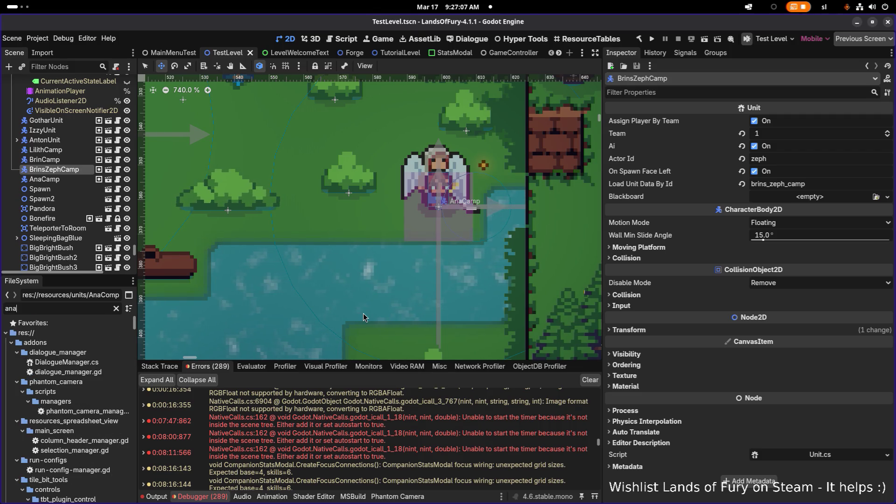
{"action": "type", "text": "camp"}
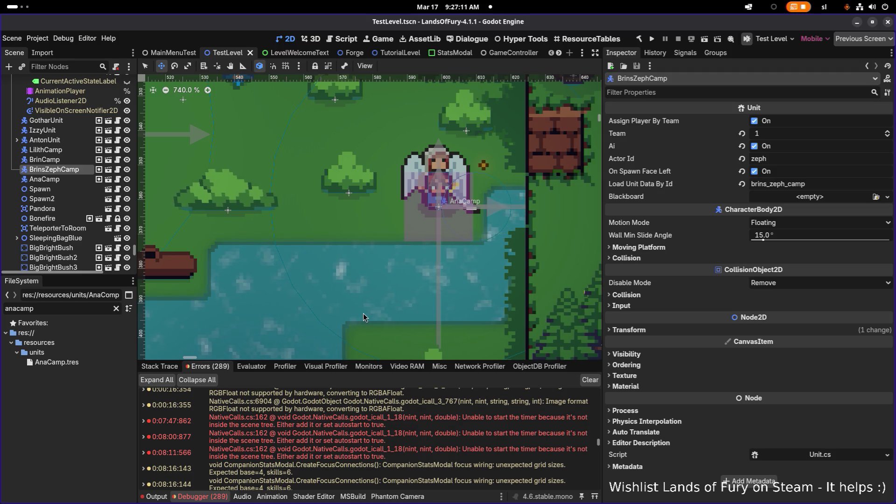
{"action": "left_click", "coordinate": [80, 363]}
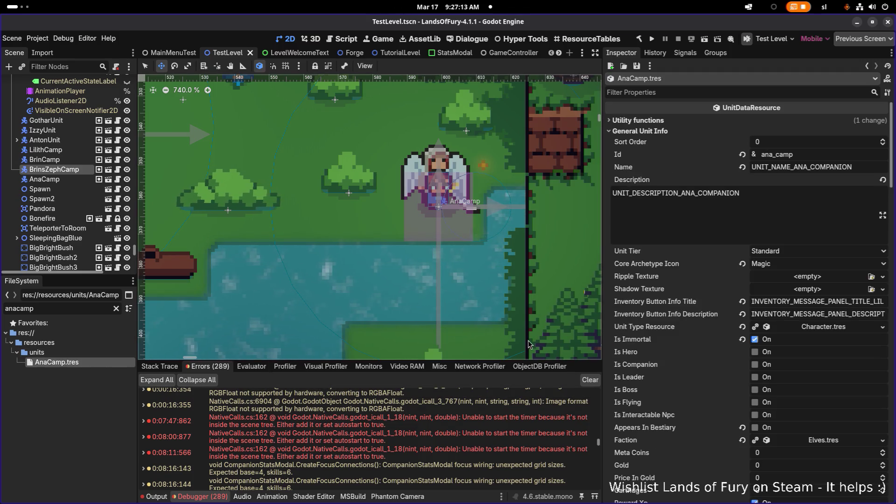
Open GotharCoalbeardCompanion.tres and page through its Item Data Resources By Slot Id
{"action": "double_click", "coordinate": [78, 309]}
{"action": "type", "text": "gothar"}
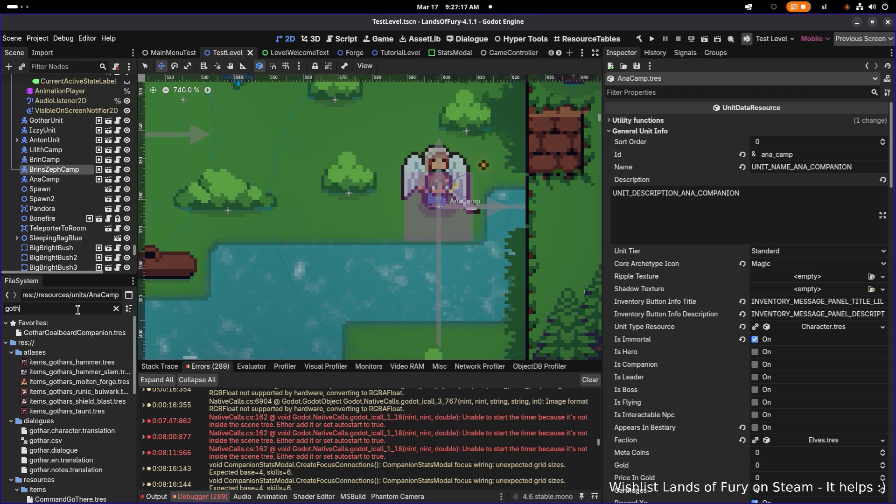
{"action": "scroll", "coordinate": [94, 420], "scroll_direction": "down", "scroll_amount": 5}
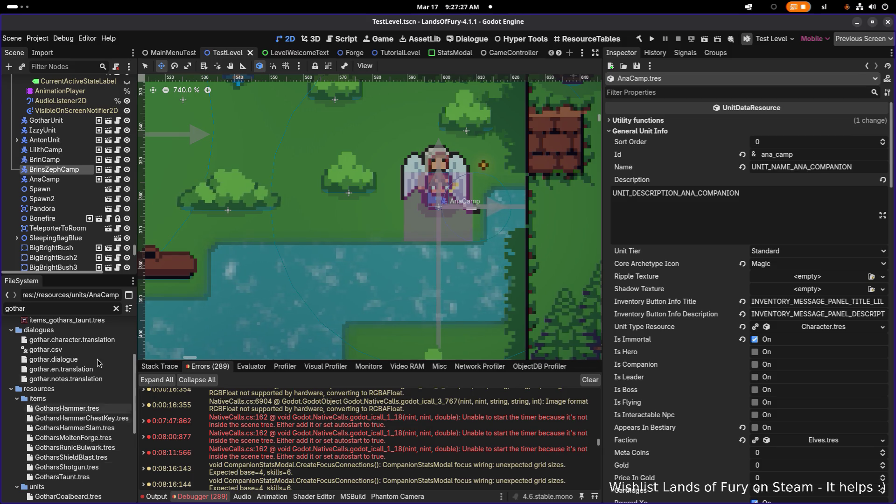
{"action": "scroll", "coordinate": [95, 401], "scroll_direction": "down", "scroll_amount": 5}
{"action": "double_click", "coordinate": [94, 425]}
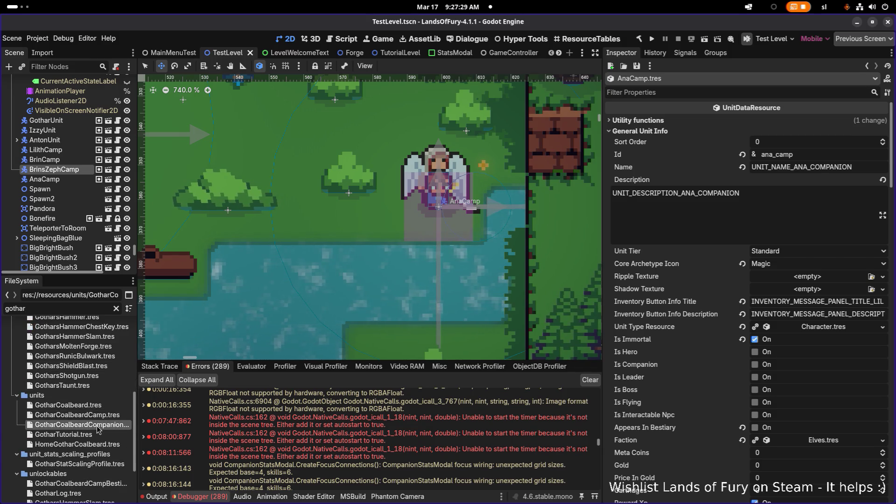
{"action": "scroll", "coordinate": [714, 357], "scroll_direction": "down", "scroll_amount": 5}
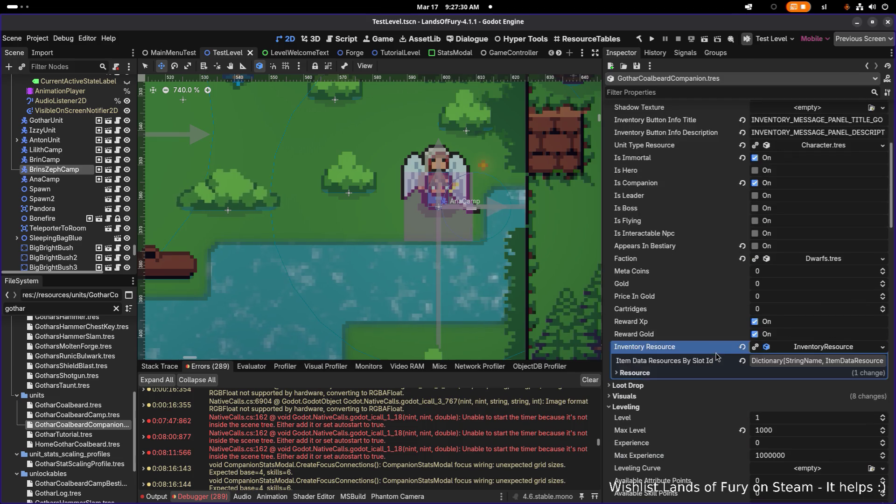
{"action": "left_click", "coordinate": [799, 359]}
{"action": "scroll", "coordinate": [800, 364], "scroll_direction": "down", "scroll_amount": 1}
{"action": "scroll", "coordinate": [800, 364], "scroll_direction": "down", "scroll_amount": 2}
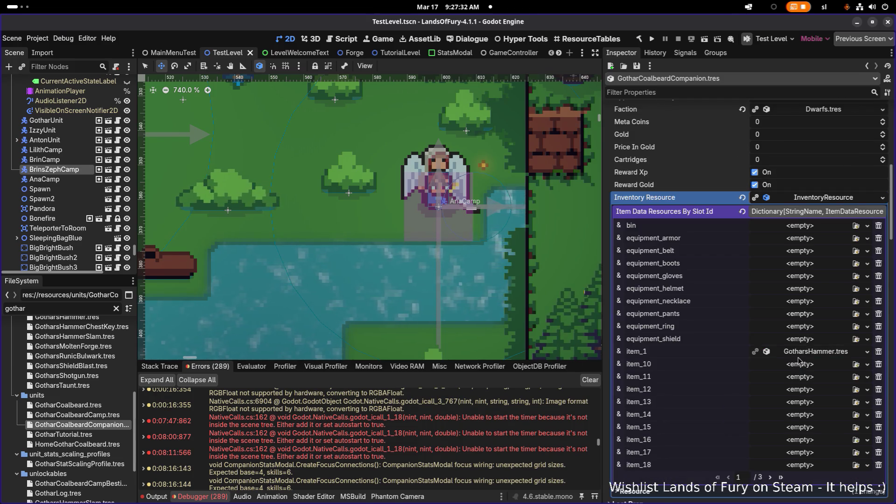
{"action": "left_click", "coordinate": [770, 477]}
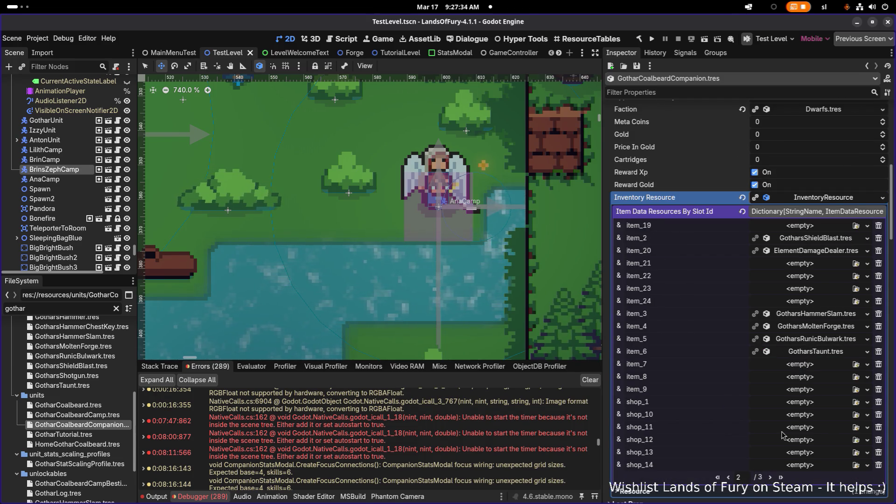
Filter for 'anaco' and open AnaCompanion.tres in the Inspector
{"action": "double_click", "coordinate": [73, 307]}
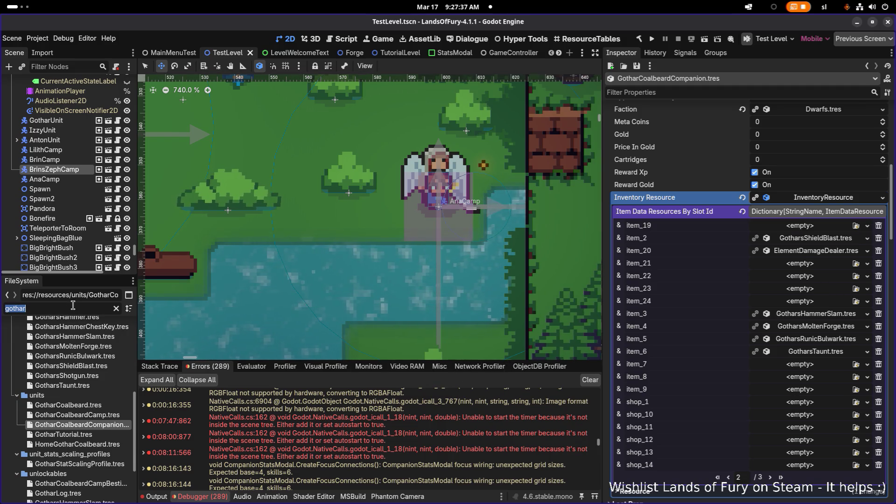
{"action": "type", "text": "anaco"}
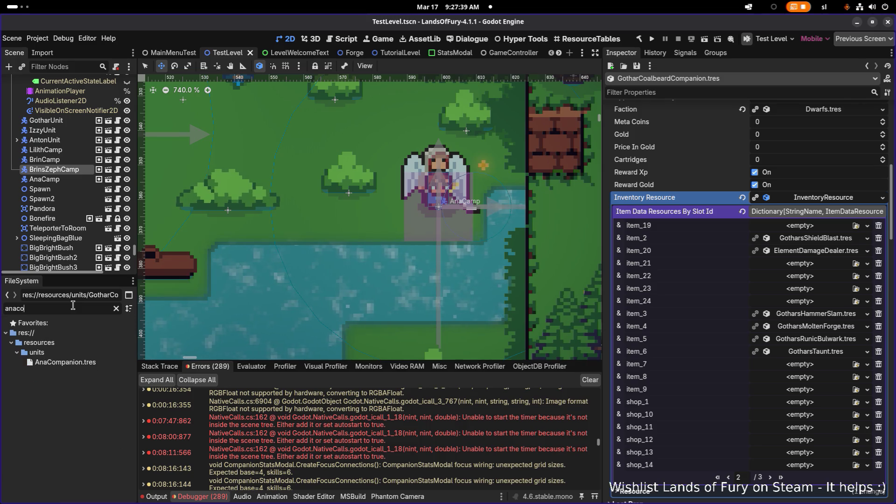
{"action": "left_click", "coordinate": [65, 362]}
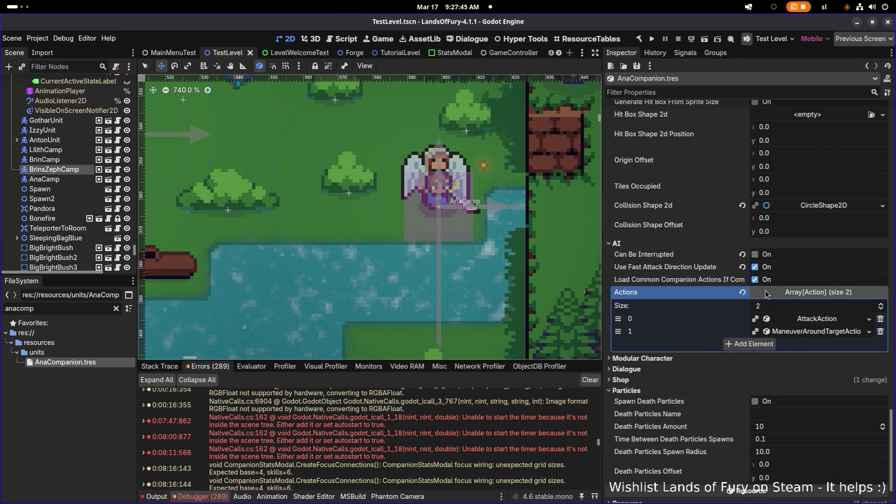
Expand ManeuverAroundTargetAction's Considerations in AnaCompanion.tres and add a third empty element
{"action": "scroll", "coordinate": [766, 293], "scroll_direction": "up", "scroll_amount": 10}
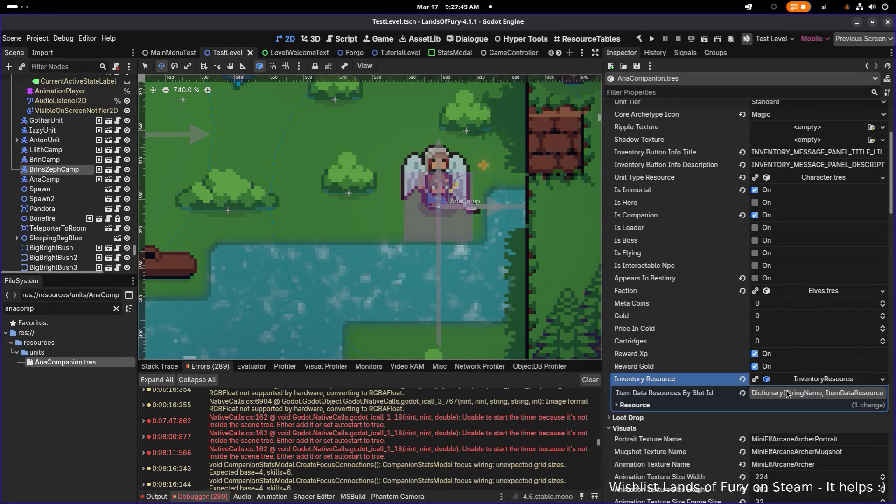
{"action": "scroll", "coordinate": [787, 395], "scroll_direction": "down", "scroll_amount": 15}
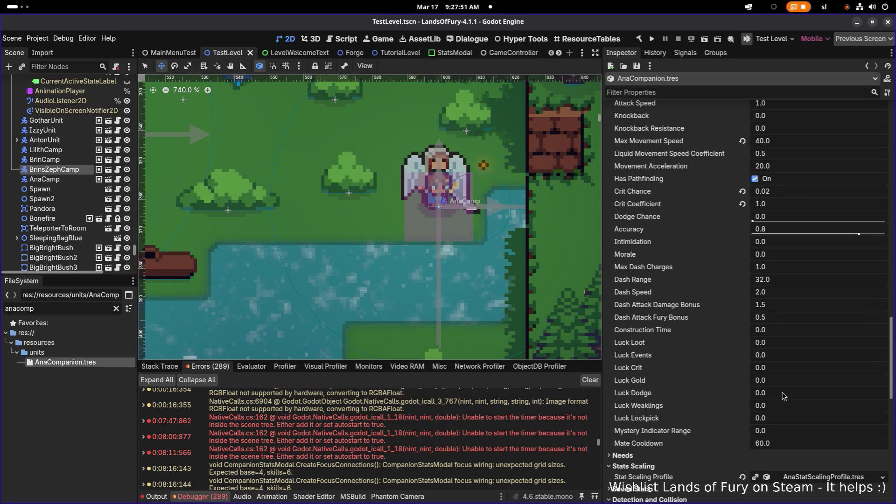
{"action": "scroll", "coordinate": [785, 395], "scroll_direction": "down", "scroll_amount": 5}
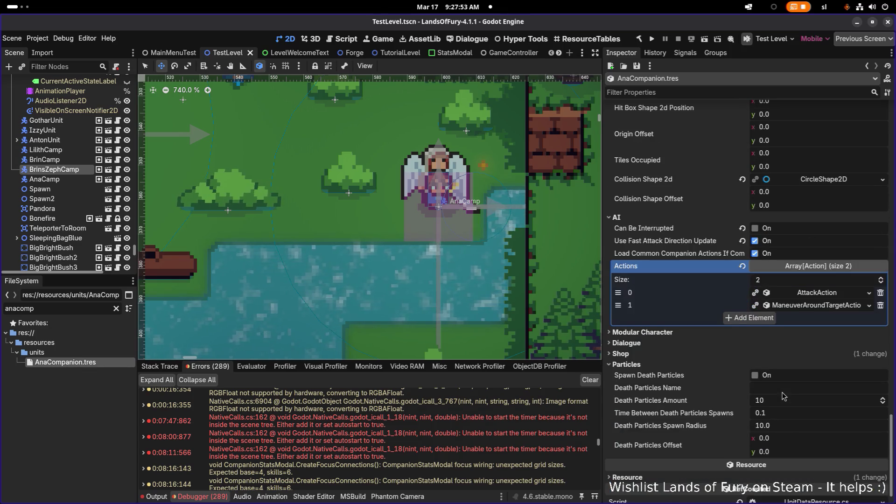
{"action": "left_click", "coordinate": [800, 305]}
{"action": "left_click_drag", "start_coordinate": [602, 278], "coordinate": [589, 277]}
{"action": "scroll", "coordinate": [776, 326], "scroll_direction": "down", "scroll_amount": 4}
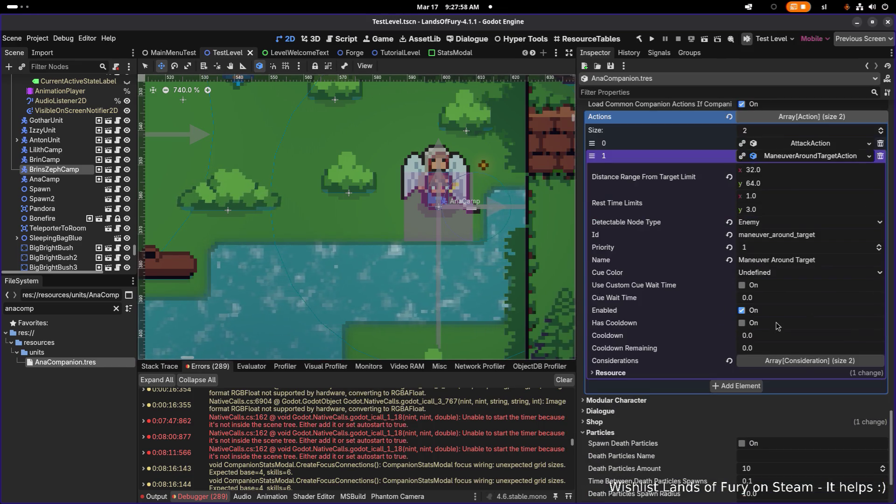
{"action": "left_click", "coordinate": [795, 359]}
{"action": "left_click", "coordinate": [754, 414]}
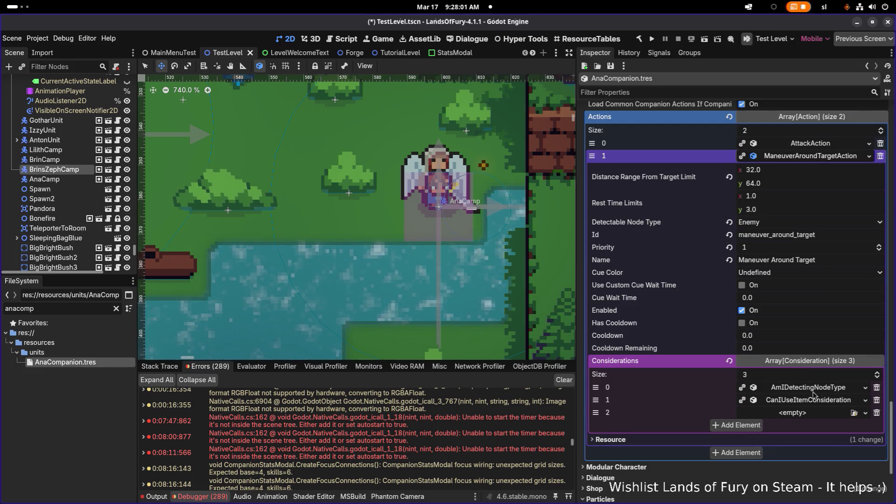
Make slot 2 a new DoIHaveACommandConsideration with Invert Response on and Command Type None
{"action": "left_click", "coordinate": [822, 417]}
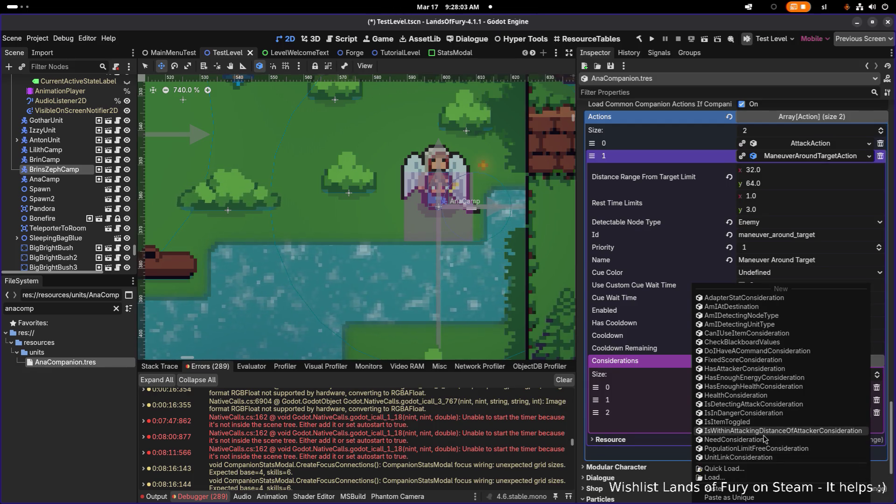
{"action": "left_click", "coordinate": [745, 352]}
{"action": "left_click", "coordinate": [833, 417]}
{"action": "scroll", "coordinate": [741, 331], "scroll_direction": "down", "scroll_amount": 4}
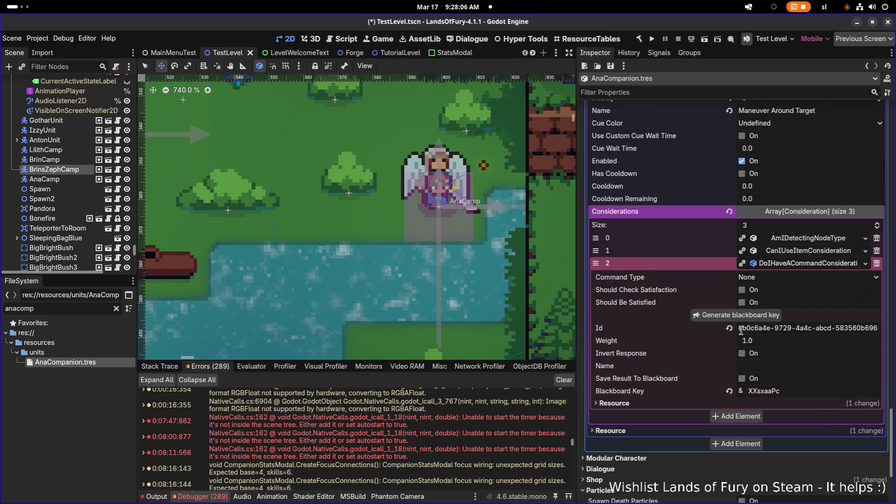
{"action": "left_click", "coordinate": [757, 279]}
{"action": "left_click", "coordinate": [759, 280]}
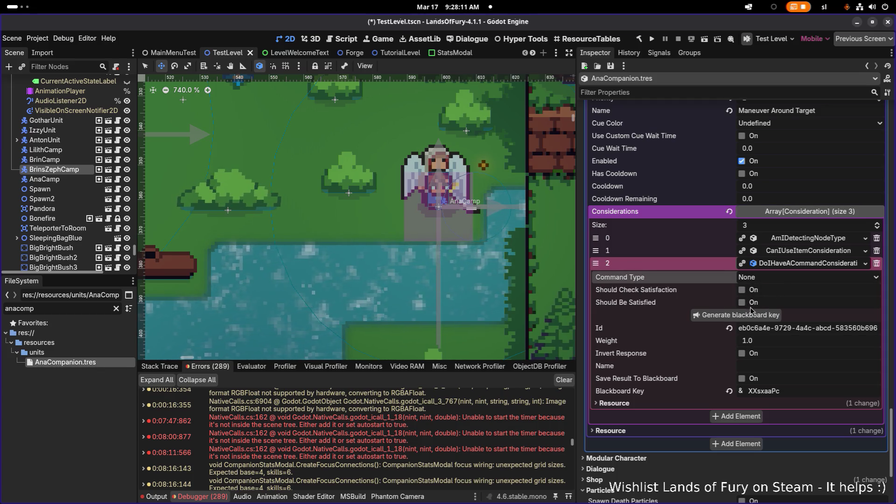
{"action": "left_click", "coordinate": [743, 354]}
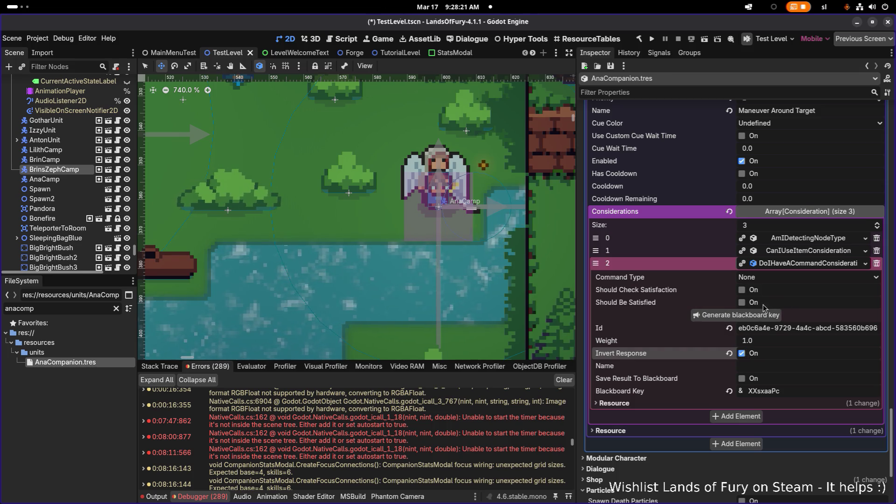
{"action": "left_click", "coordinate": [768, 279]}
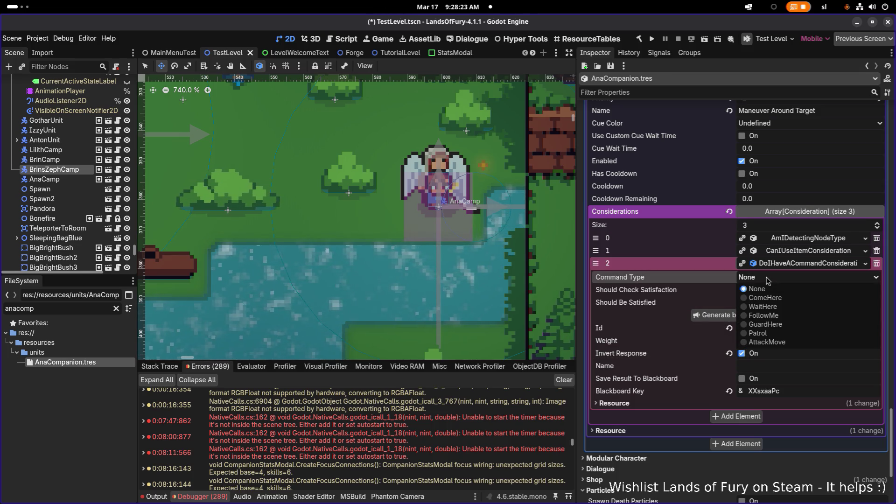
{"action": "left_click", "coordinate": [758, 289]}
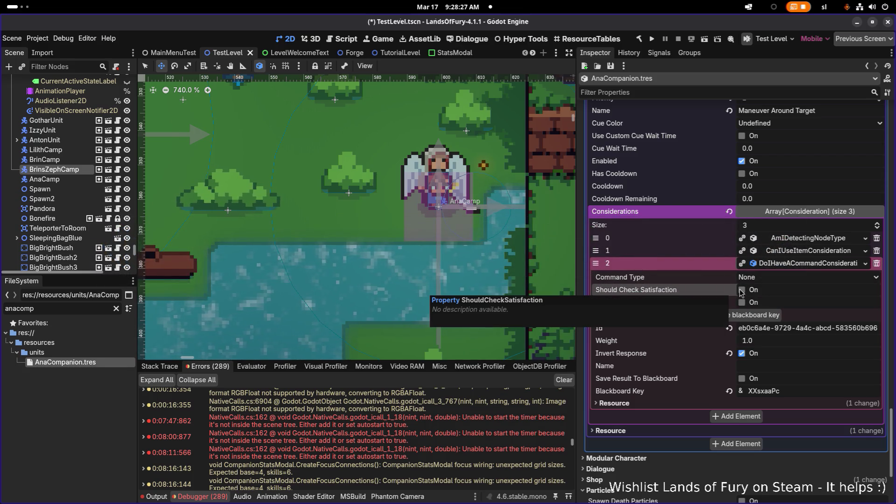
{"action": "key", "text": "super"}
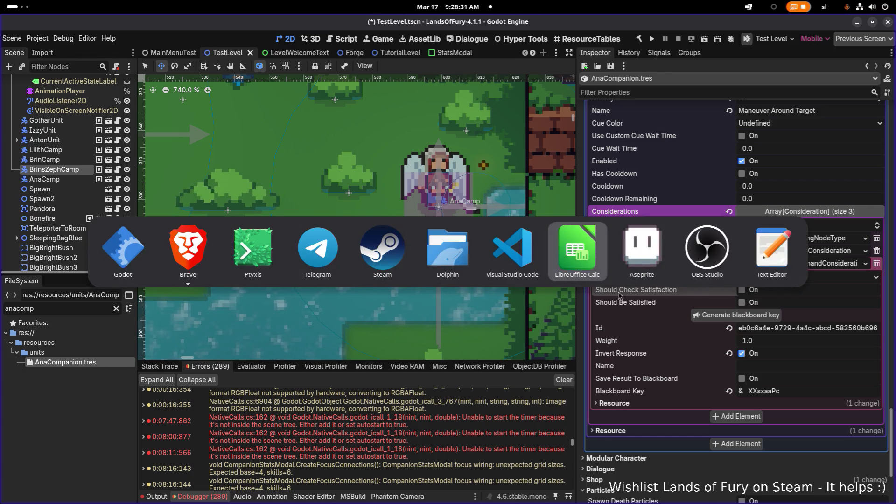
Open DoIHaveACommandConsideration.cs in Visual Studio Code via quick file search 'doihac'
{"action": "left_click", "coordinate": [513, 255]}
{"action": "left_click", "coordinate": [408, 206]}
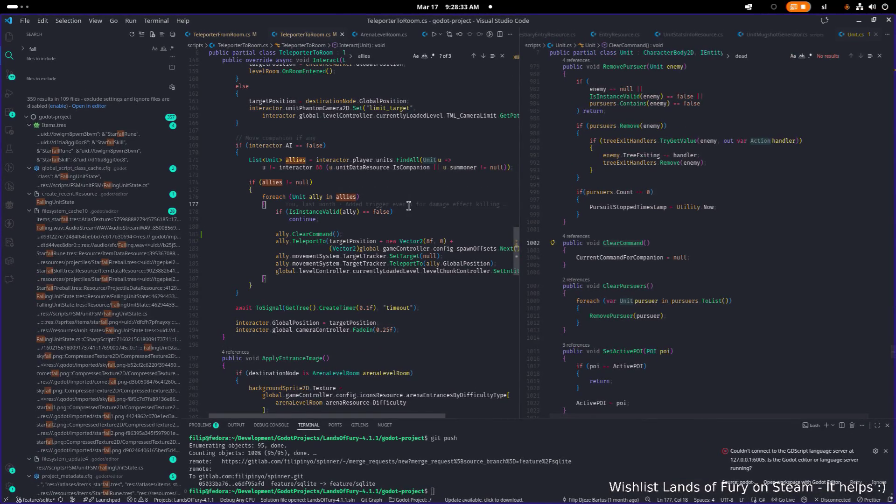
{"action": "key", "text": "ctrl+p"}
{"action": "type", "text": "d"}
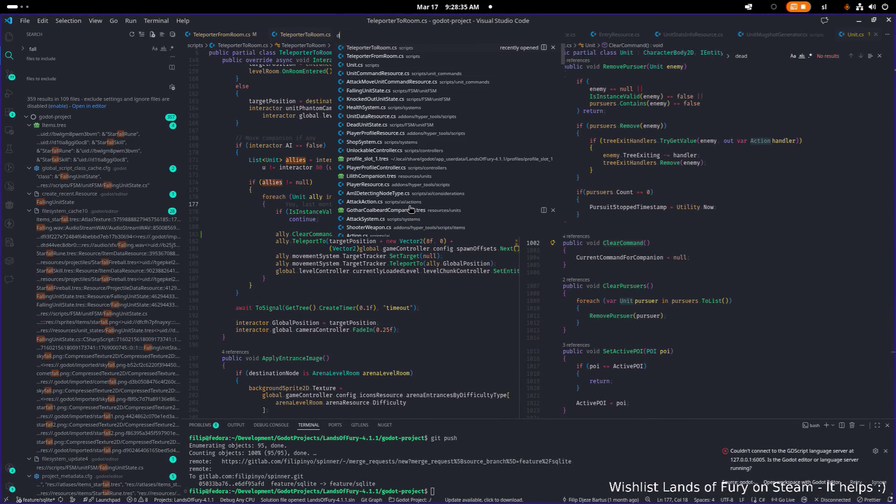
{"action": "type", "text": "oiha"}
{"action": "key", "text": "ctrl+p"}
{"action": "type", "text": "doihac"}
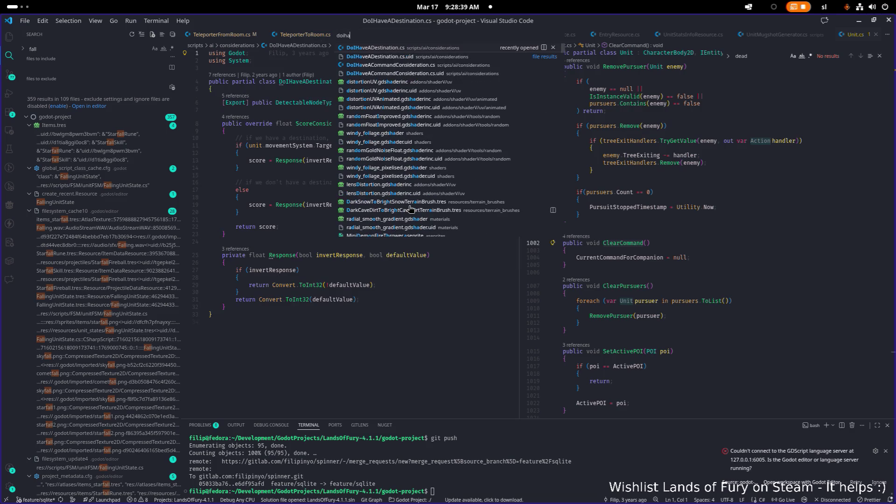
{"action": "key", "text": "Return"}
Review the ScoreConsideration early return and CurrentCommandForCompanion type, then minimize VS Code
{"action": "left_click", "coordinate": [467, 245]}
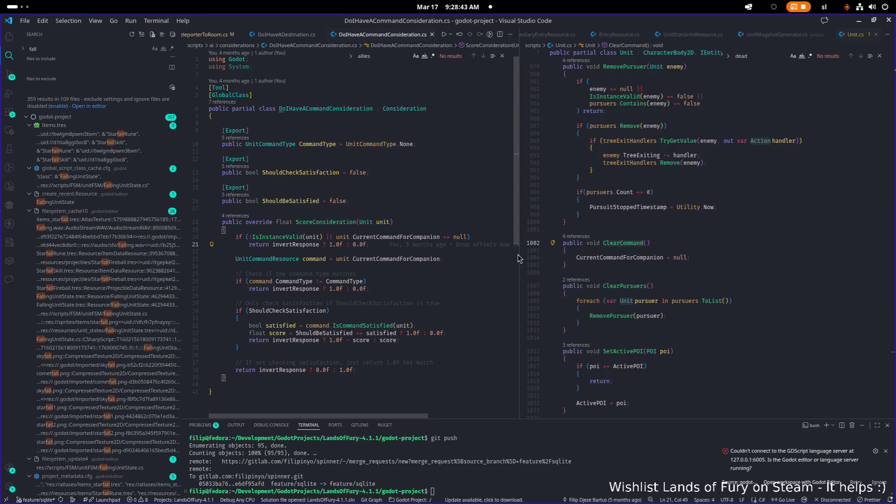
{"action": "left_click_drag", "start_coordinate": [520, 252], "coordinate": [584, 253]}
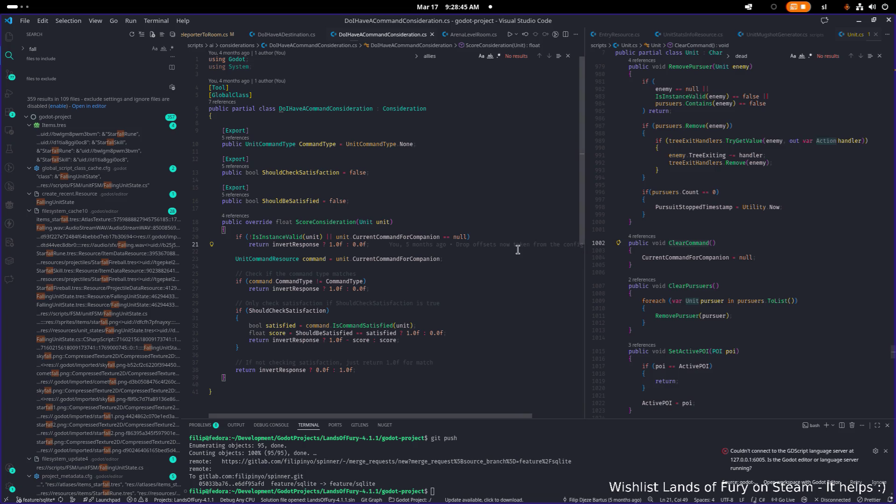
{"action": "mouse_move", "coordinate": [437, 258]}
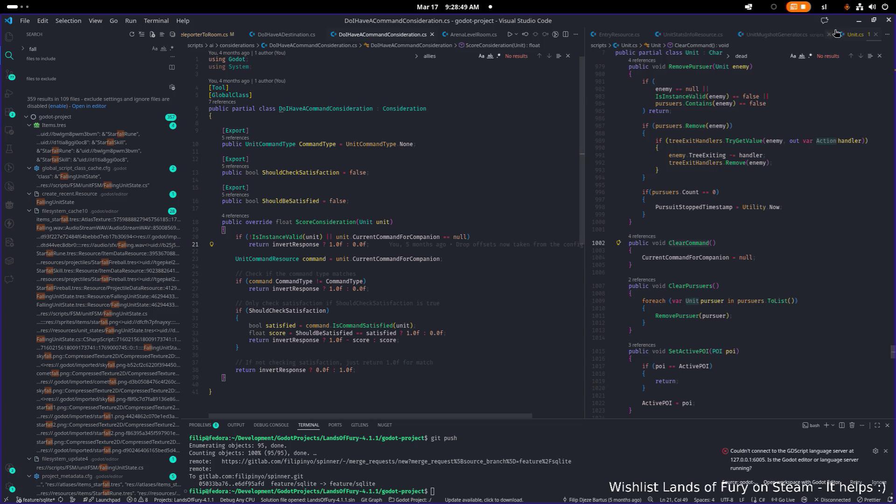
{"action": "left_click", "coordinate": [858, 24]}
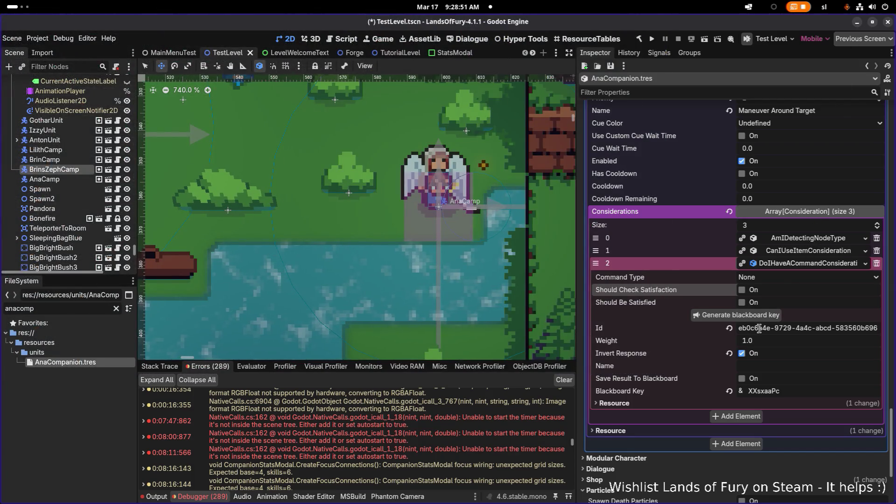
Collapse the DoIHaveACommandConsideration element 2 and save the TestLevel scene
{"action": "left_click", "coordinate": [807, 263]}
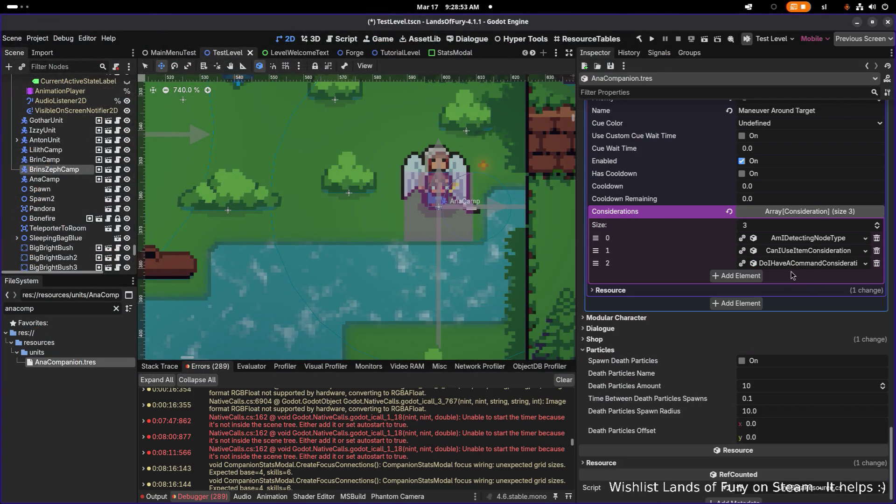
{"action": "key", "text": "ctrl+s"}
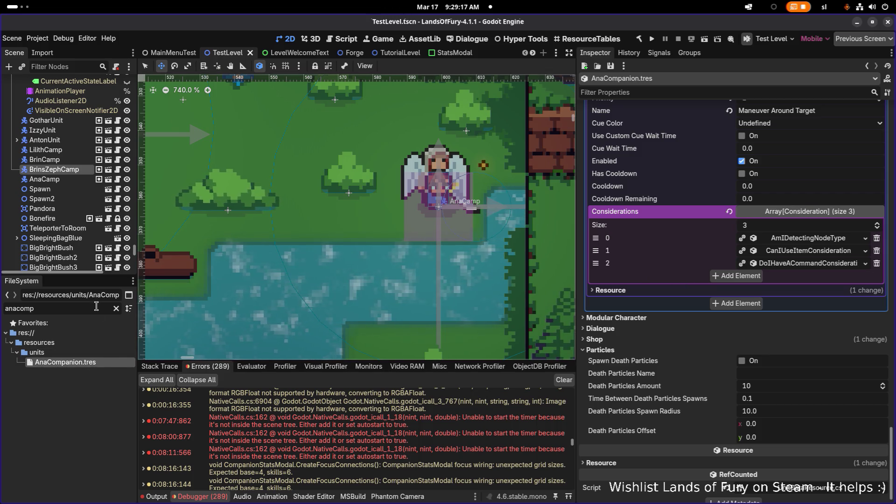
{"action": "scroll", "coordinate": [661, 251], "scroll_direction": "up", "scroll_amount": 15}
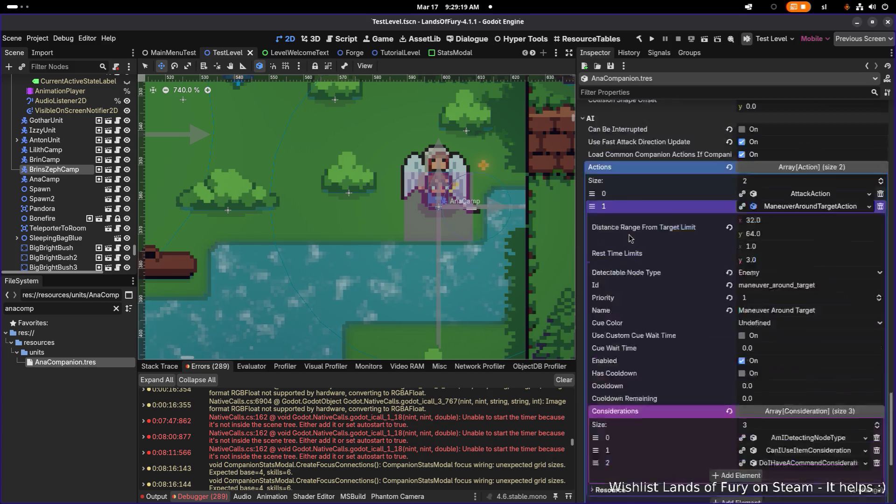
Load AnasMultishot.tres into AnaCompanion's item_2 slot, save, and switch to the LevelWelcomeText scene
{"action": "scroll", "coordinate": [661, 251], "scroll_direction": "up", "scroll_amount": 20}
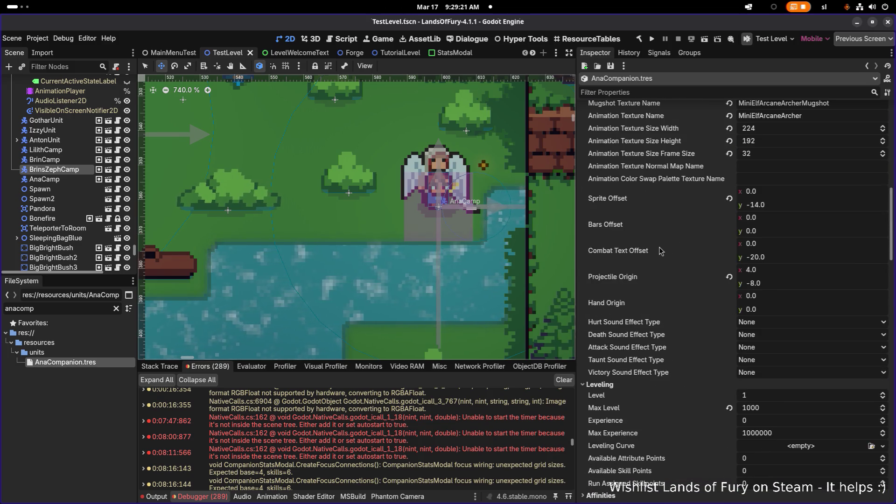
{"action": "left_click", "coordinate": [771, 294]}
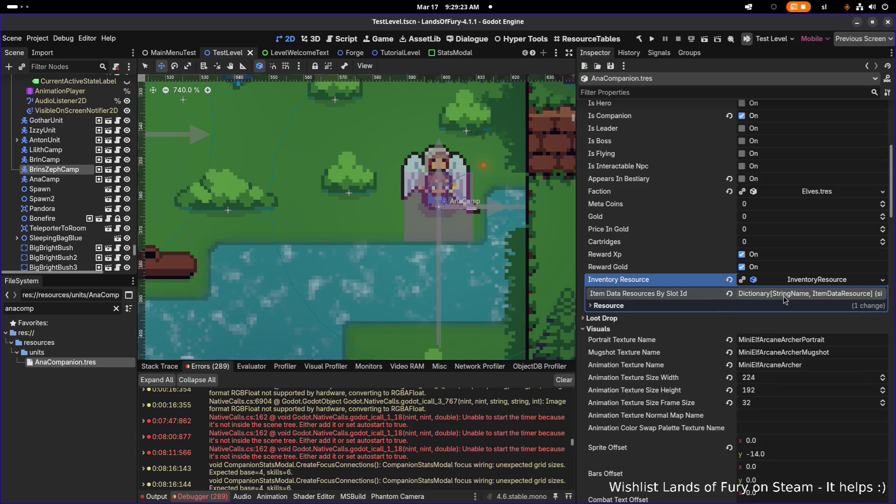
{"action": "scroll", "coordinate": [766, 374], "scroll_direction": "down", "scroll_amount": 3}
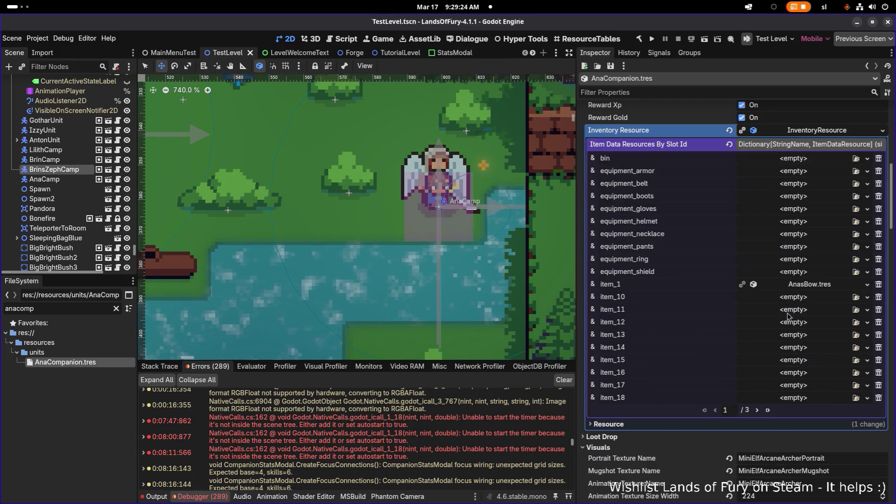
{"action": "left_click", "coordinate": [757, 411]}
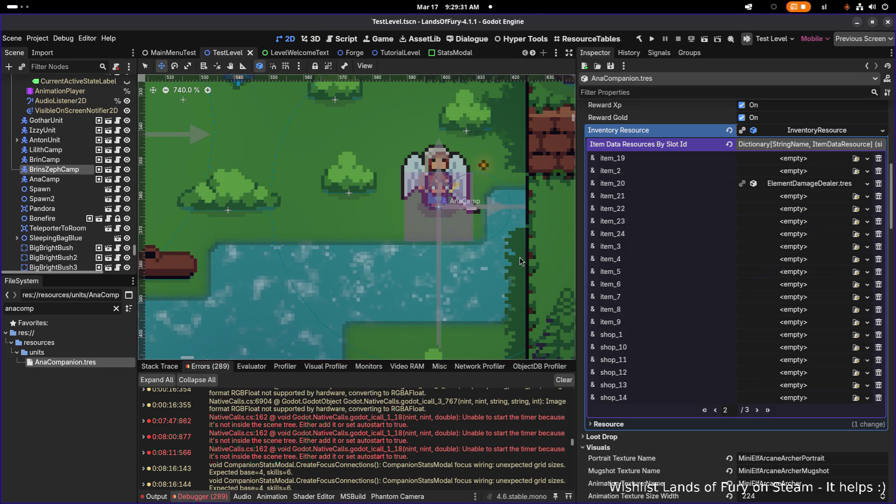
{"action": "left_click", "coordinate": [857, 171]}
{"action": "type", "text": "multishot"}
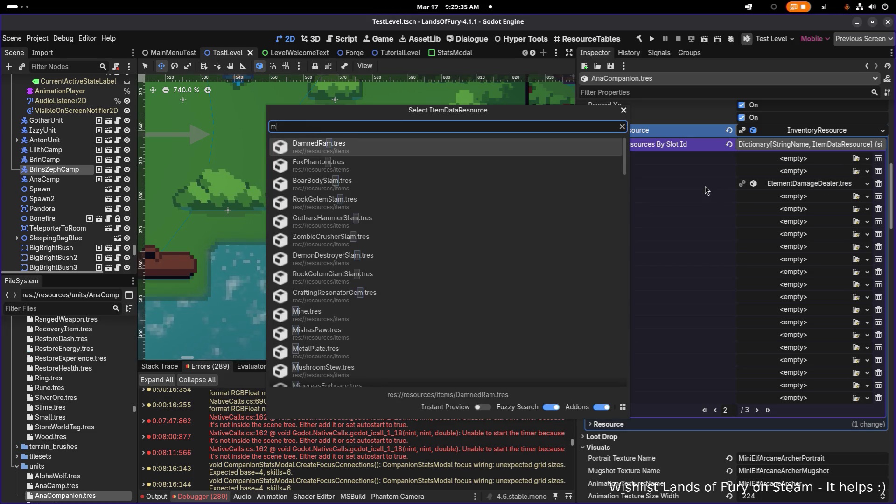
{"action": "key", "text": "Return"}
{"action": "key", "text": "ctrl+s"}
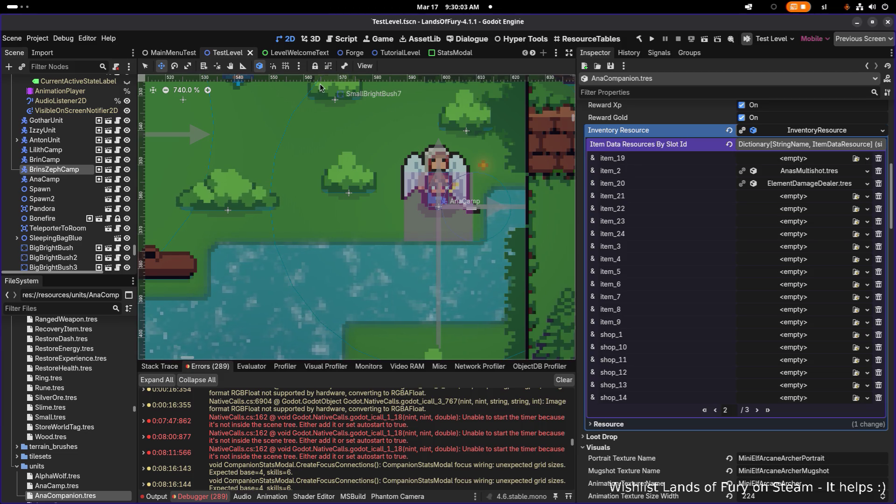
{"action": "left_click", "coordinate": [281, 53]}
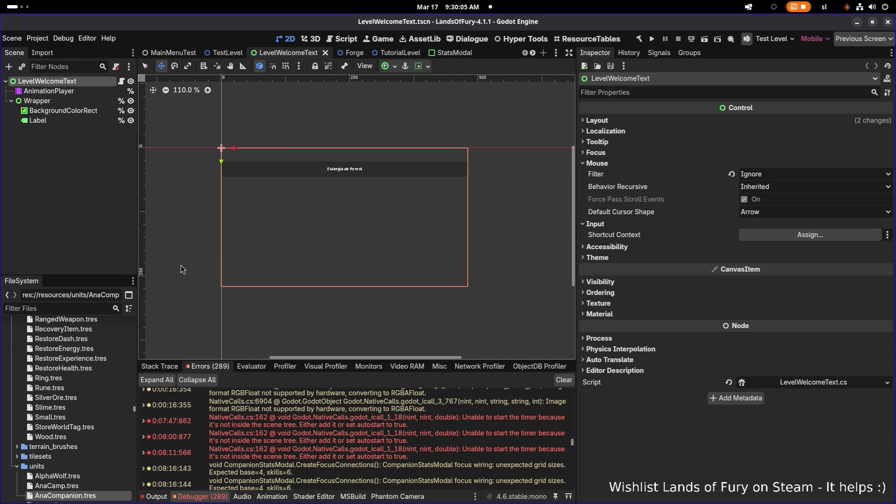
Assign AnasPouchOfFury.tres to AnaCompanion's item_3 slot
{"action": "left_click", "coordinate": [67, 498]}
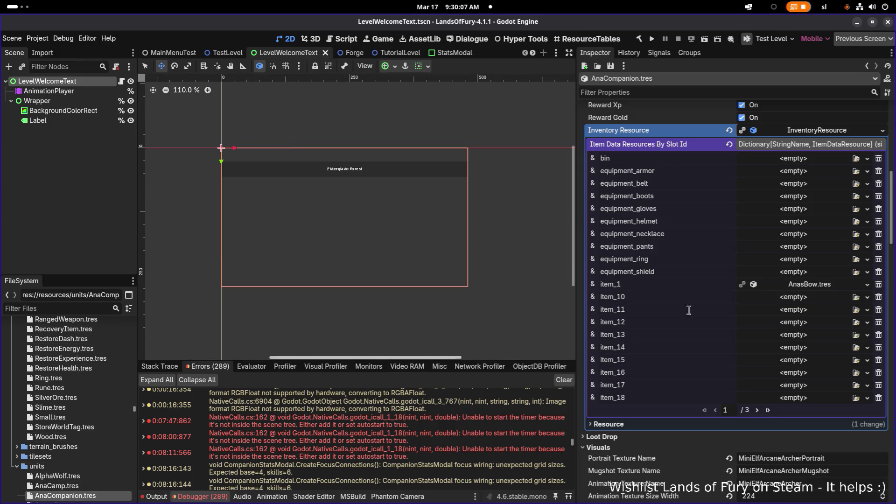
{"action": "left_click", "coordinate": [758, 410]}
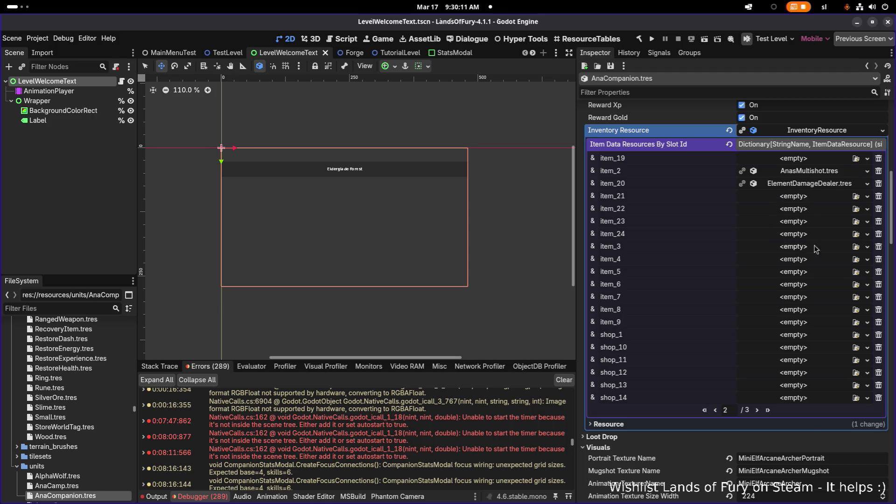
{"action": "left_click", "coordinate": [857, 247]}
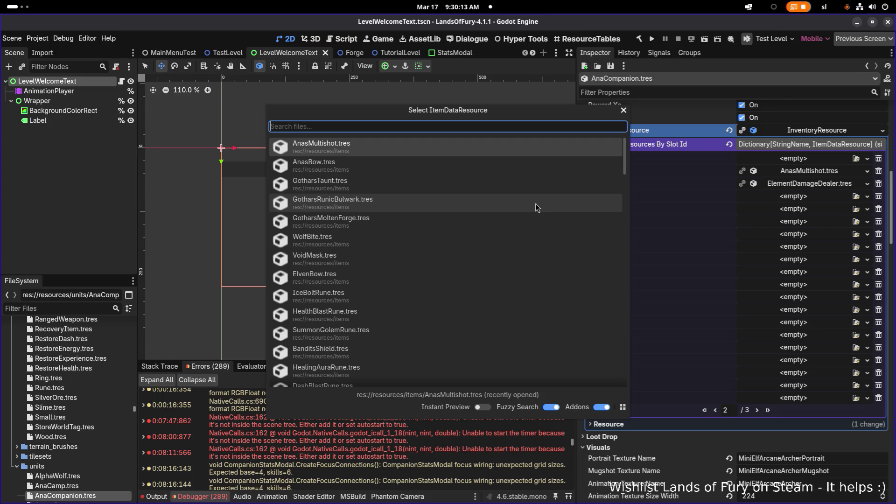
{"action": "type", "text": "bag"}
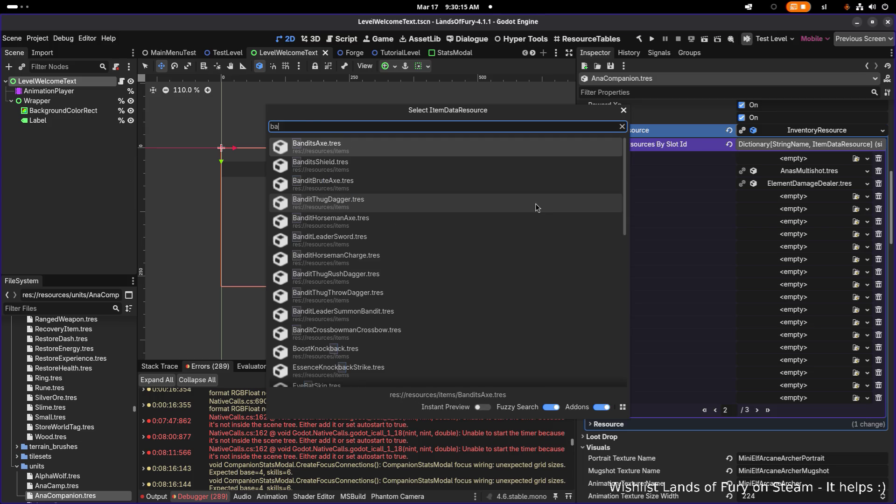
{"action": "key", "text": "ctrl+a"}
{"action": "type", "text": "pouc"}
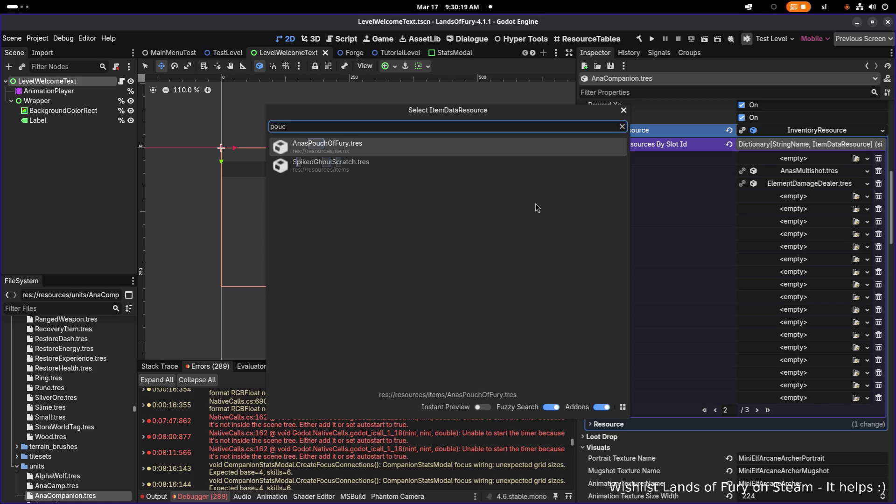
{"action": "double_click", "coordinate": [518, 151]}
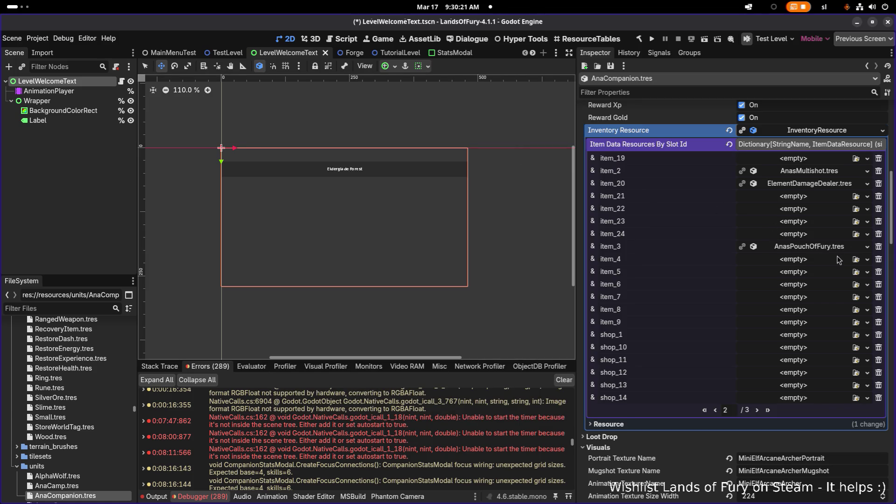
Assign AnasElvenBread.tres to item_4 and AnasArrowCyclone.tres to item_5
{"action": "left_click", "coordinate": [856, 259]}
{"action": "left_click", "coordinate": [472, 131]}
{"action": "type", "text": "elve"}
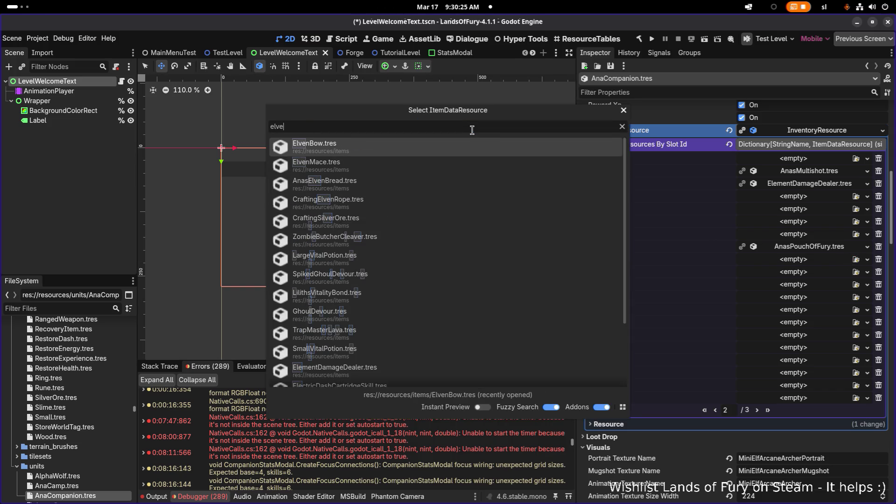
{"action": "left_click", "coordinate": [415, 191]}
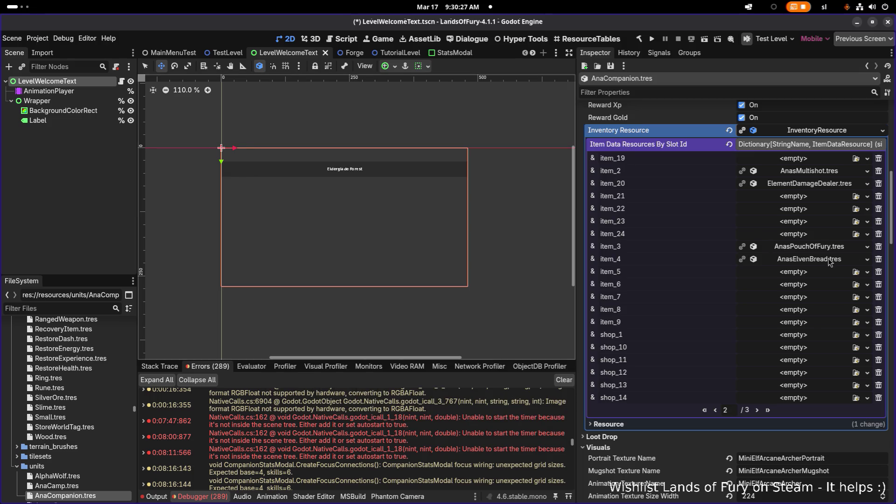
{"action": "left_click", "coordinate": [856, 273]}
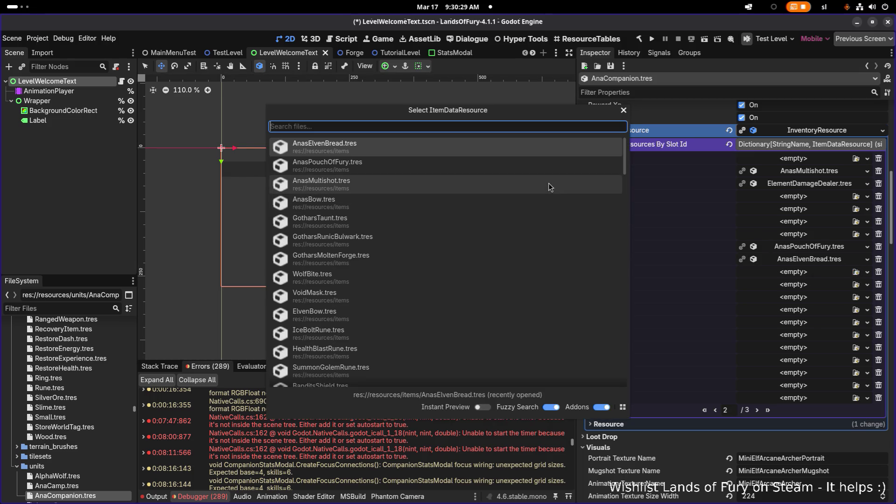
{"action": "type", "text": "sto"}
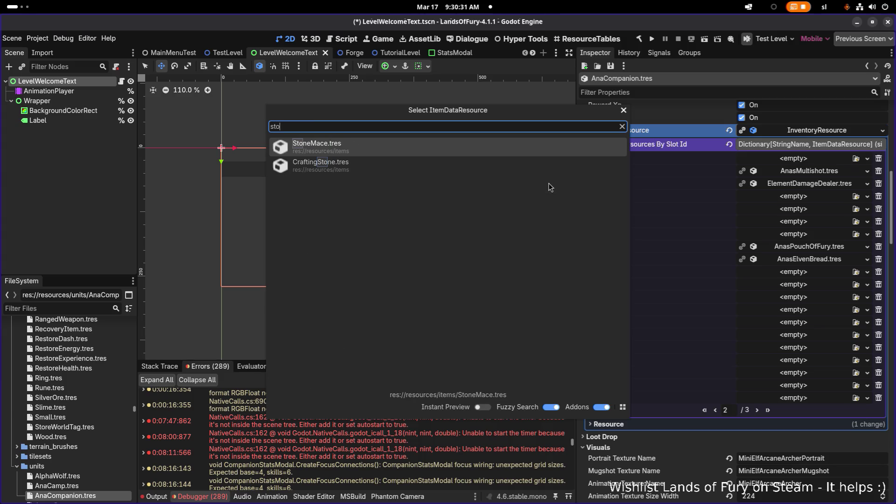
{"action": "key", "text": "BackSpace"}
{"action": "key", "text": "BackSpace"}
{"action": "key", "text": "BackSpace"}
{"action": "type", "text": "wi"}
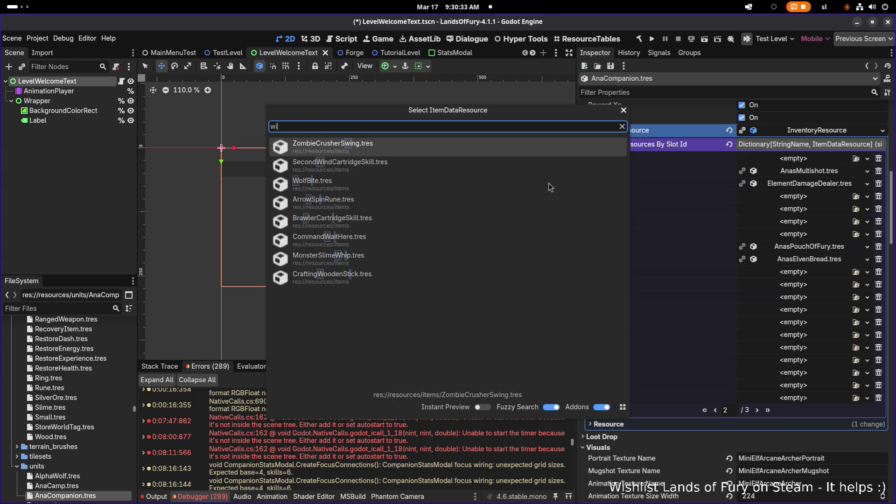
{"action": "key", "text": "BackSpace"}
{"action": "key", "text": "BackSpace"}
{"action": "type", "text": "anas"}
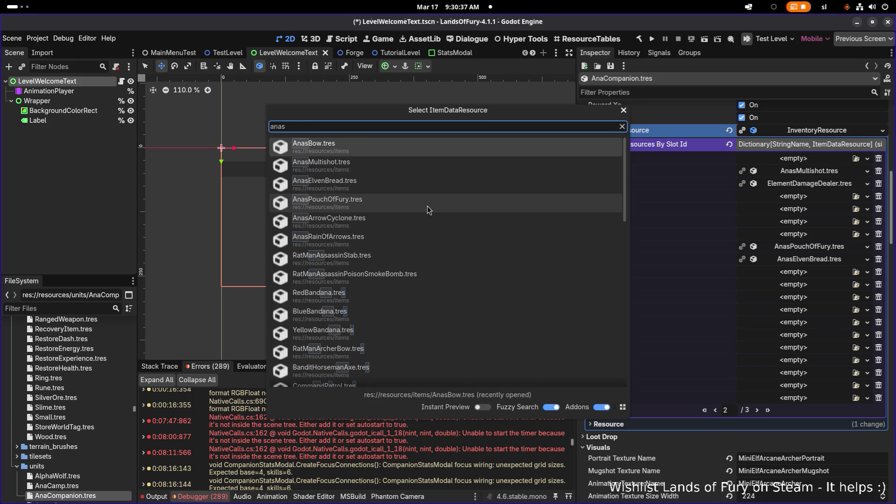
{"action": "left_click", "coordinate": [426, 219]}
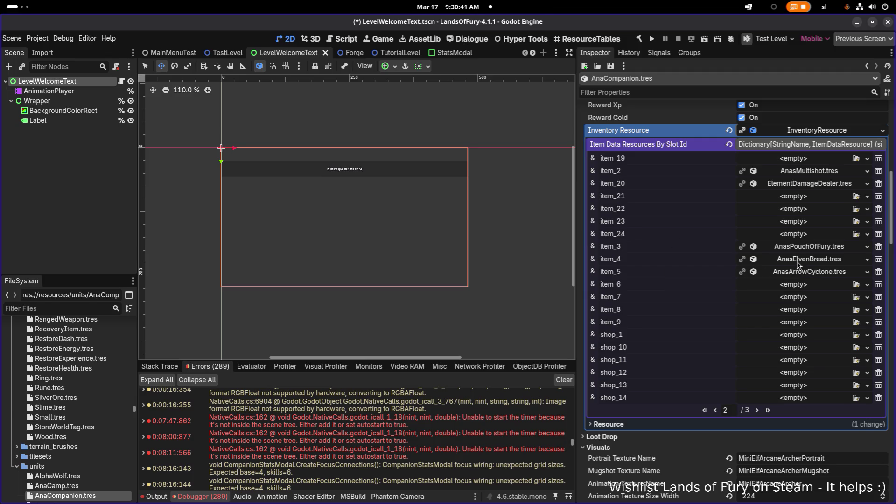
Swap them so item_4 holds AnasArrowCyclone.tres and item_5 holds AnasElvenBread.tres
{"action": "left_click", "coordinate": [867, 259]}
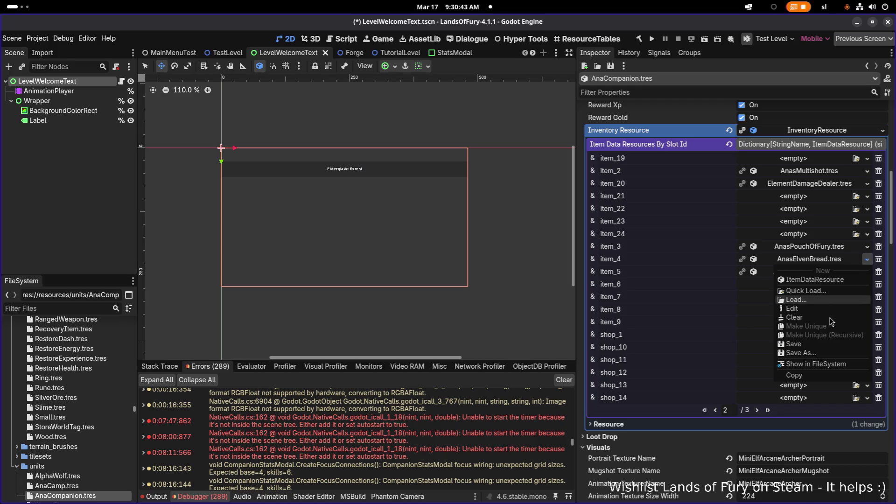
{"action": "left_click", "coordinate": [828, 291]}
{"action": "type", "text": "cyclonj"}
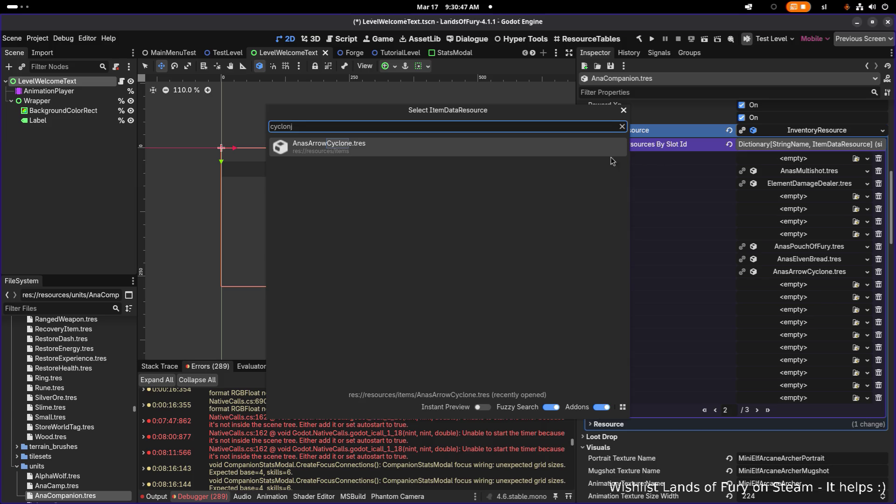
{"action": "left_click", "coordinate": [596, 150]}
{"action": "left_click", "coordinate": [867, 271]}
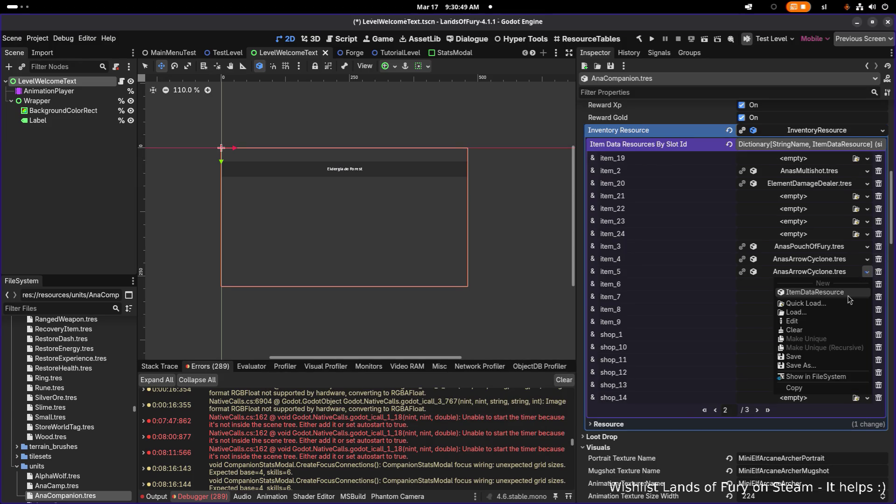
{"action": "left_click", "coordinate": [828, 306]}
{"action": "type", "text": "bread"}
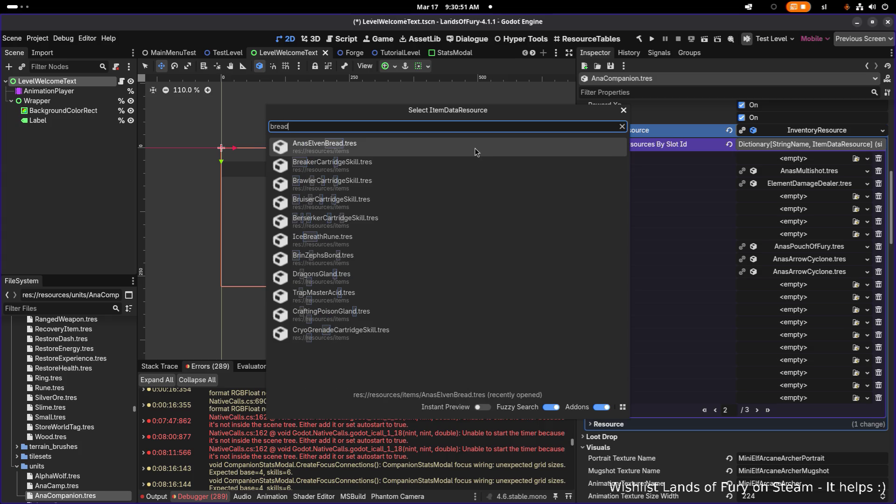
{"action": "left_click", "coordinate": [478, 150]}
Assign AnasRainOfArrows.tres to item_6 and save the scene
{"action": "left_click", "coordinate": [857, 285]}
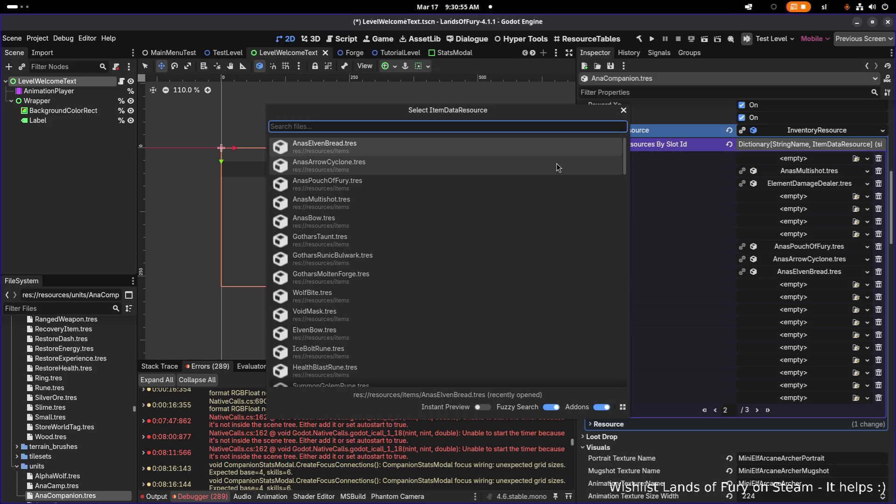
{"action": "type", "text": "rain"}
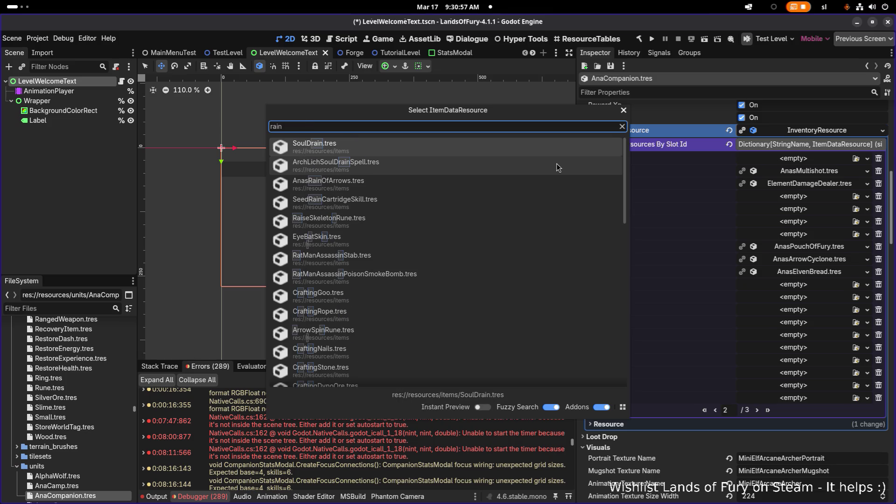
{"action": "key", "text": "BackSpace"}
{"action": "key", "text": "BackSpace"}
{"action": "key", "text": "BackSpace"}
{"action": "type", "text": "arrow"}
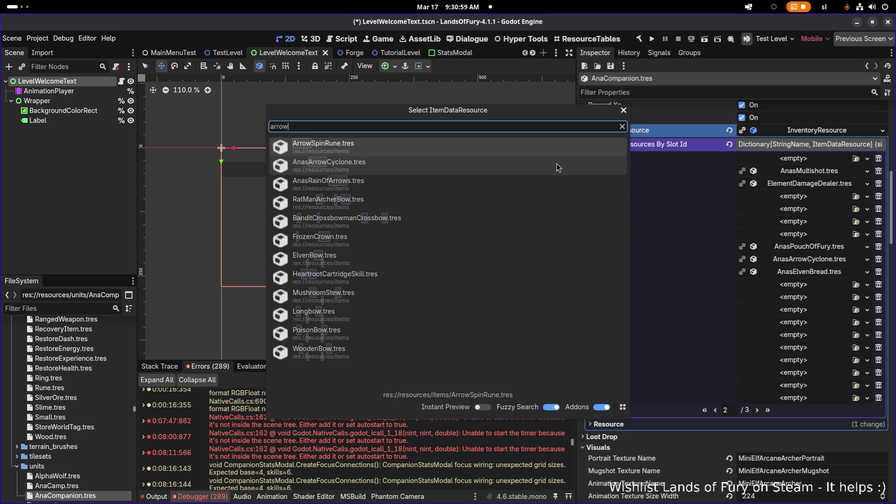
{"action": "left_click", "coordinate": [449, 183]}
{"action": "key", "text": "ctrl+s"}
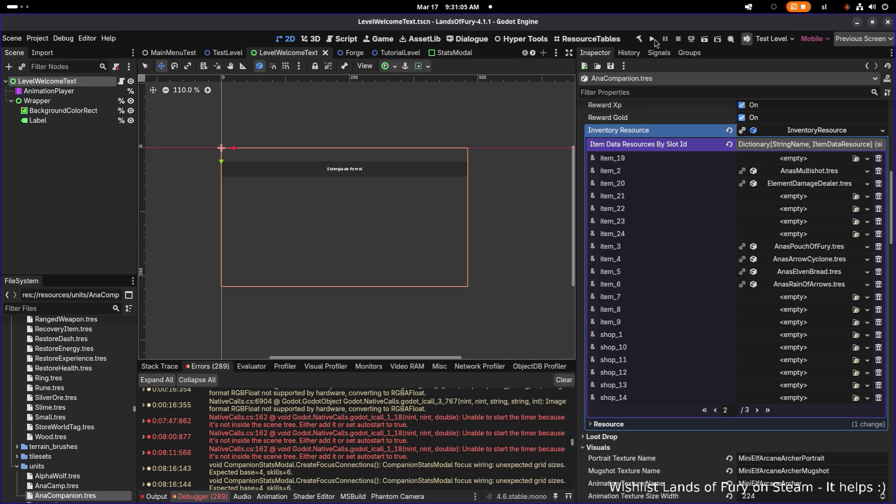
Run the Lands of Fury project and start a new game from the title menu
{"action": "left_click", "coordinate": [652, 41]}
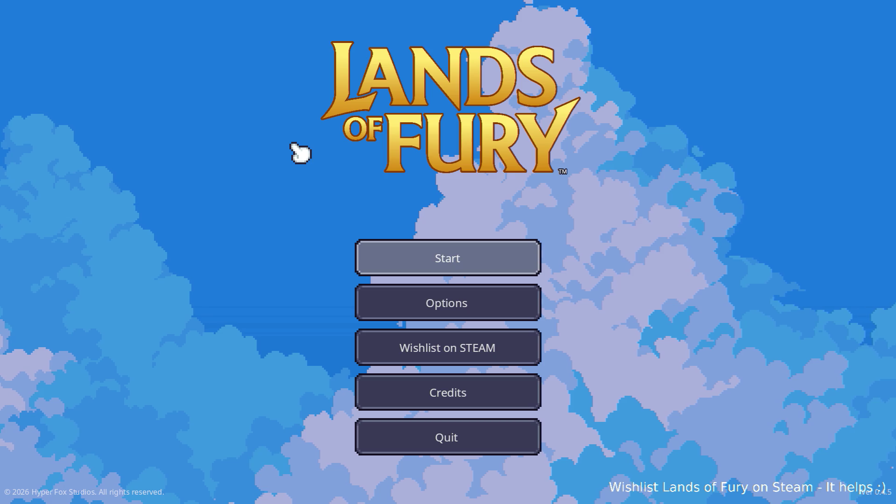
{"action": "key", "text": "Return"}
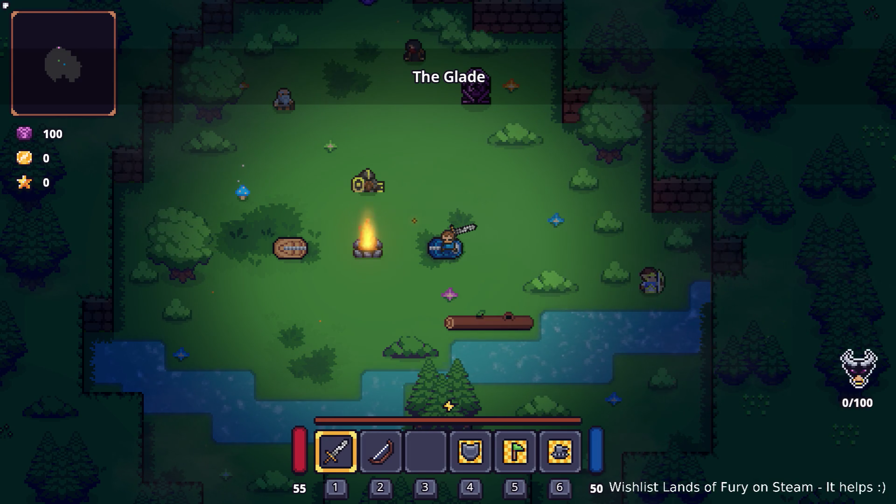
Walk up to the shopkeeper Anton and open his trade window
{"action": "key", "text": "w"}
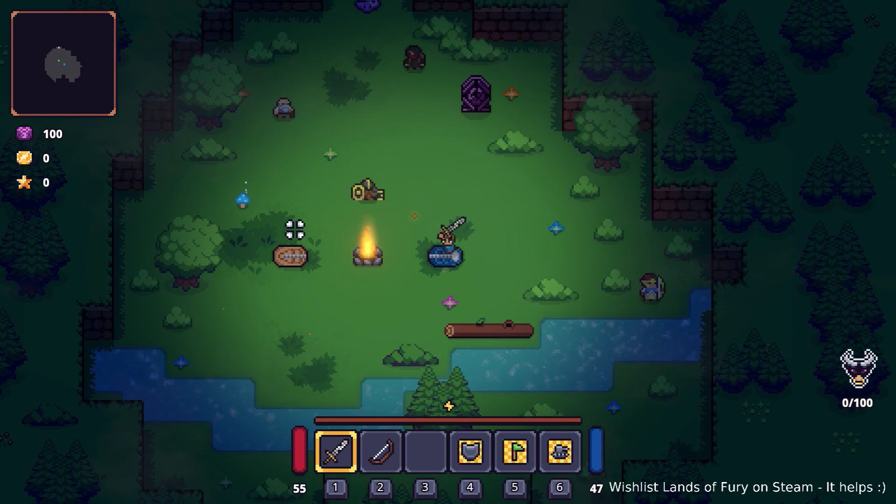
{"action": "key", "text": "a"}
{"action": "key", "text": "w"}
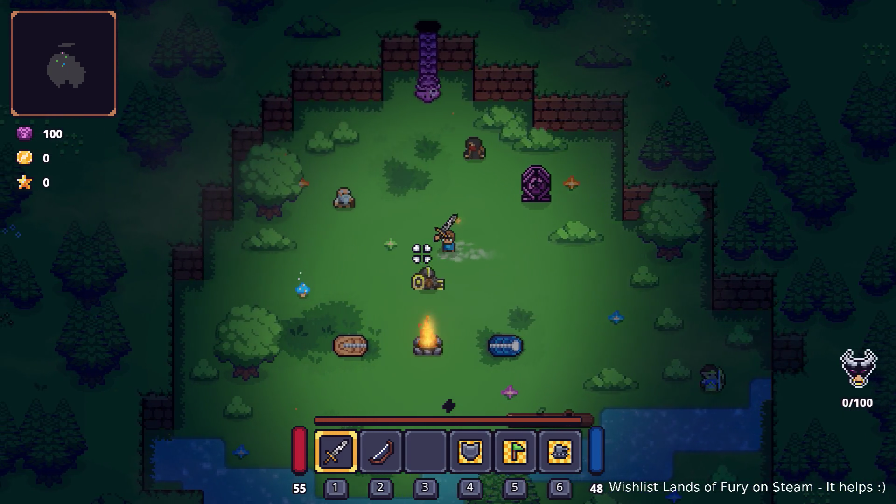
{"action": "key", "text": "e"}
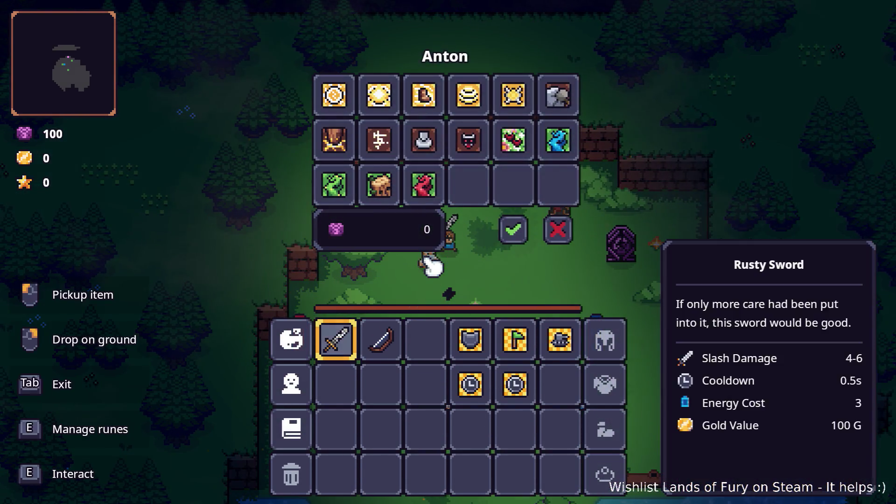
Move Vitality Bond, Treant and Thorn Bond, Shield Blast, Taunt and the heart item into the inventory
{"action": "left_click", "coordinate": [430, 189]}
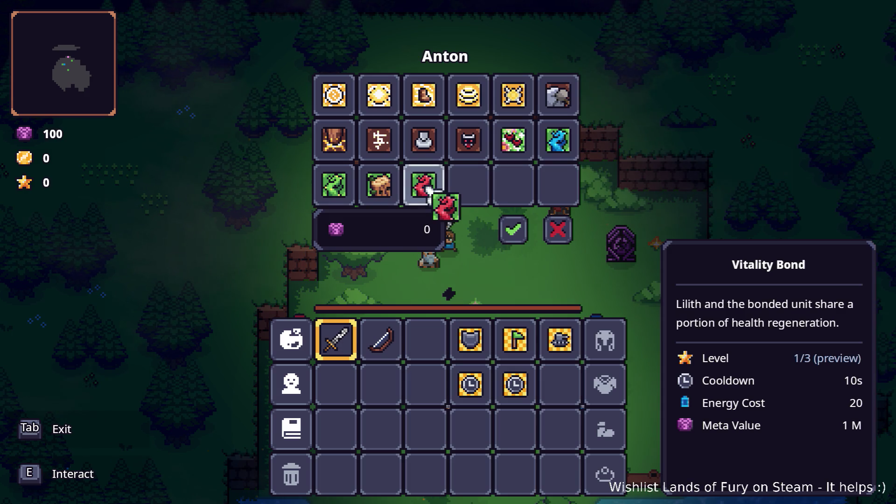
{"action": "left_click", "coordinate": [422, 336]}
{"action": "left_click", "coordinate": [379, 187]}
{"action": "left_click", "coordinate": [381, 384]}
{"action": "left_click", "coordinate": [335, 186]}
{"action": "left_click", "coordinate": [337, 384]}
{"action": "left_click", "coordinate": [432, 161]}
{"action": "left_click", "coordinate": [428, 383]}
{"action": "left_click", "coordinate": [483, 153]}
{"action": "left_click", "coordinate": [337, 428]}
{"action": "left_click", "coordinate": [511, 143]}
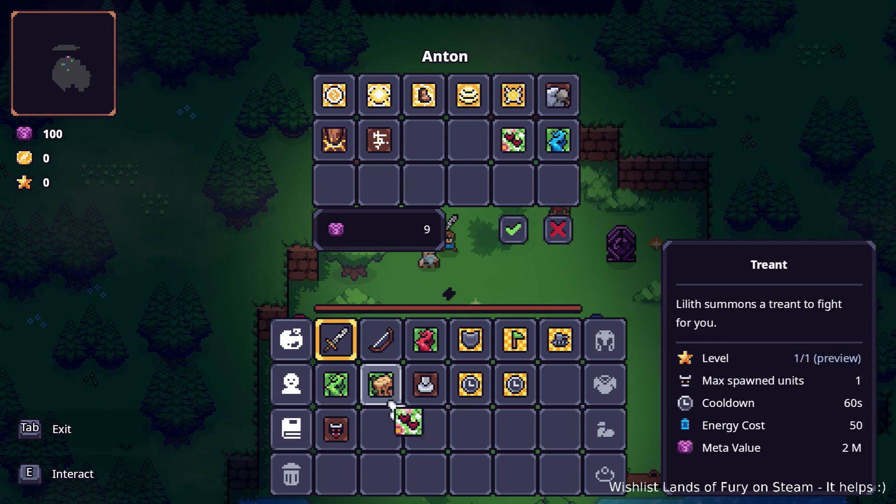
{"action": "left_click", "coordinate": [381, 428]}
{"action": "left_click", "coordinate": [559, 140]}
Take the remaining sign, wooden, sun, hammer, coin, orb and boot items, then pay 23 purple currency
{"action": "left_click", "coordinate": [379, 139]}
{"action": "left_click", "coordinate": [471, 428]}
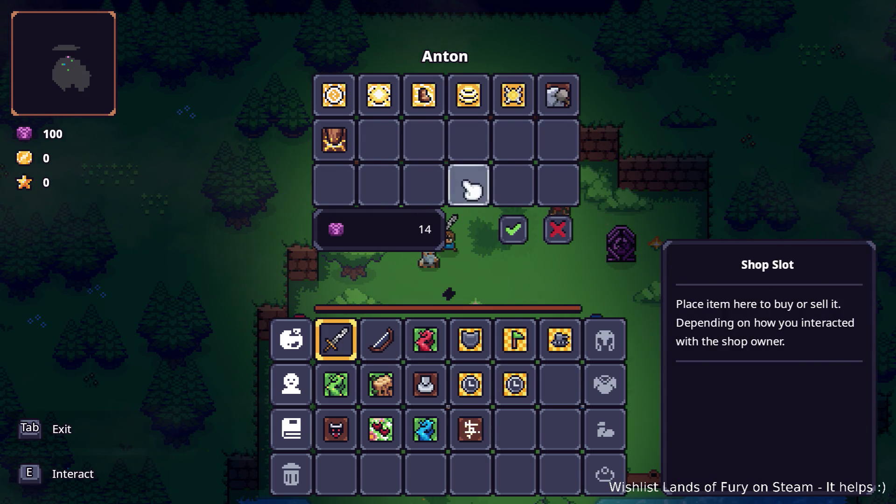
{"action": "left_click", "coordinate": [334, 139]}
{"action": "left_click", "coordinate": [562, 382]}
{"action": "left_click", "coordinate": [513, 96]}
{"action": "left_click", "coordinate": [516, 428]}
{"action": "left_click", "coordinate": [558, 96]}
{"action": "left_click", "coordinate": [560, 429]}
{"action": "left_click", "coordinate": [469, 96]}
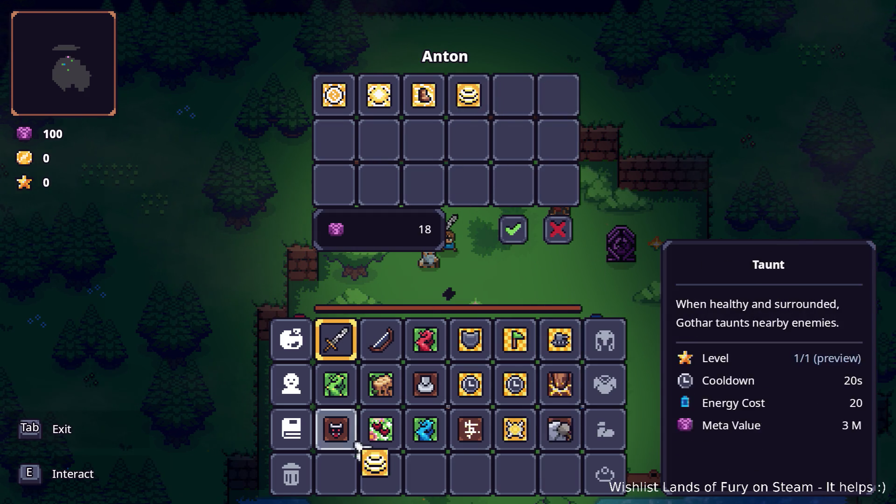
{"action": "left_click", "coordinate": [379, 474]}
{"action": "left_click", "coordinate": [380, 96]}
{"action": "left_click", "coordinate": [336, 474]}
{"action": "left_click", "coordinate": [334, 96]}
{"action": "left_click", "coordinate": [425, 474]}
{"action": "left_click", "coordinate": [424, 96]}
{"action": "left_click", "coordinate": [471, 474]}
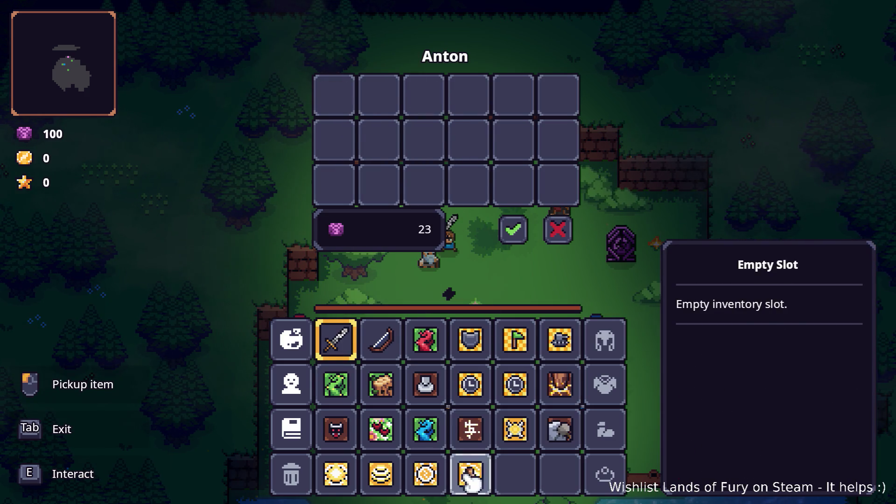
{"action": "left_click", "coordinate": [515, 230]}
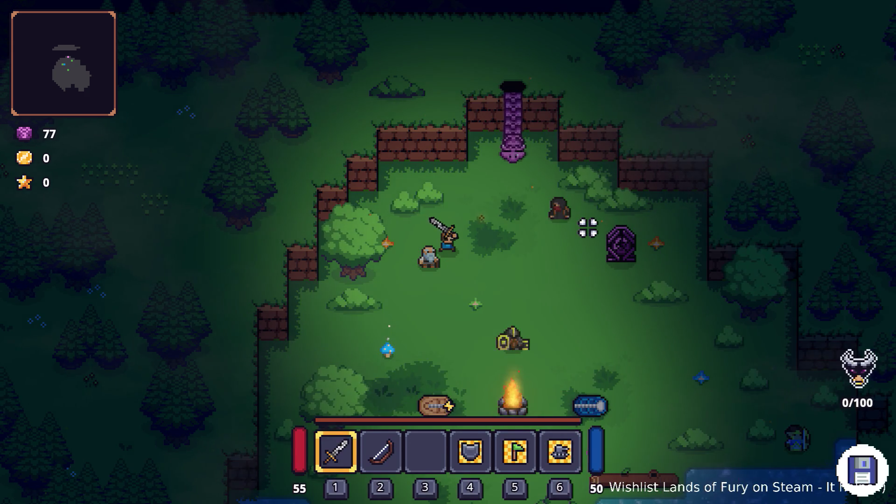
Walk to the second shopkeeper, Izzy, and ask to see her stuff
{"action": "key", "text": "w"}
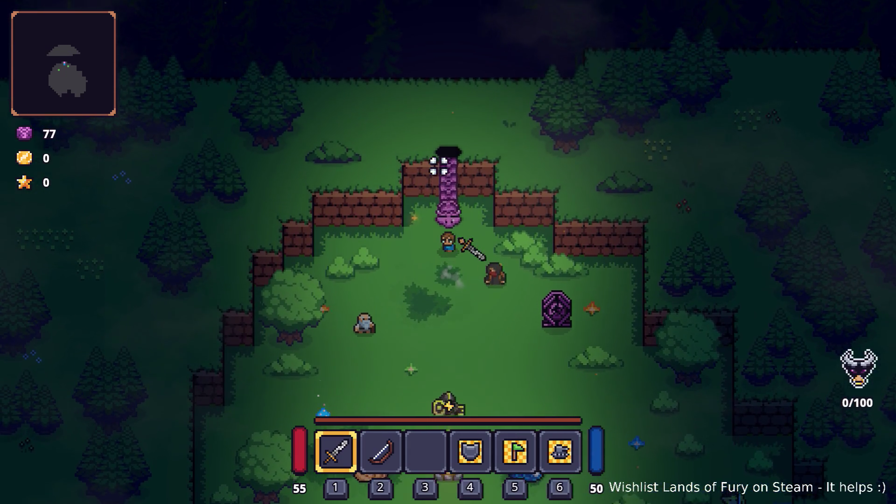
{"action": "key", "text": "e"}
{"action": "key", "text": "e"}
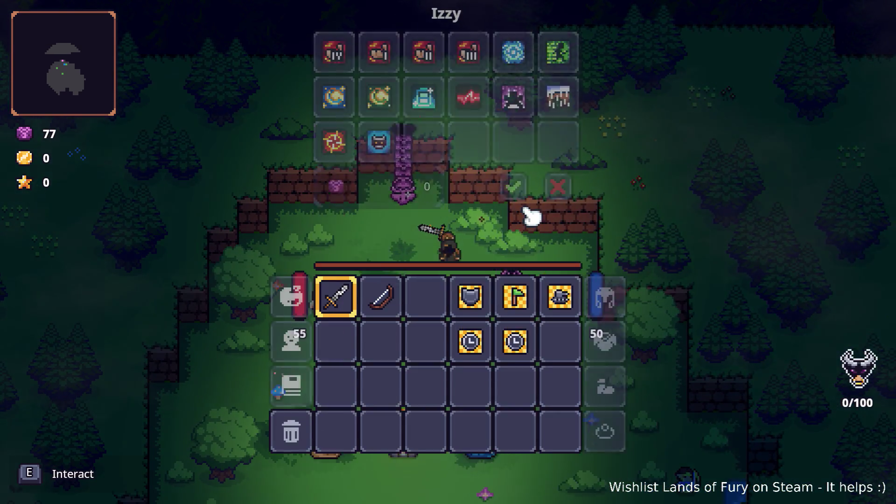
{"action": "left_click", "coordinate": [379, 184]}
Move the demon, red pulse, teal, Furious and pink cartridges into the inventory
{"action": "left_click", "coordinate": [428, 339]}
{"action": "left_click", "coordinate": [470, 139]}
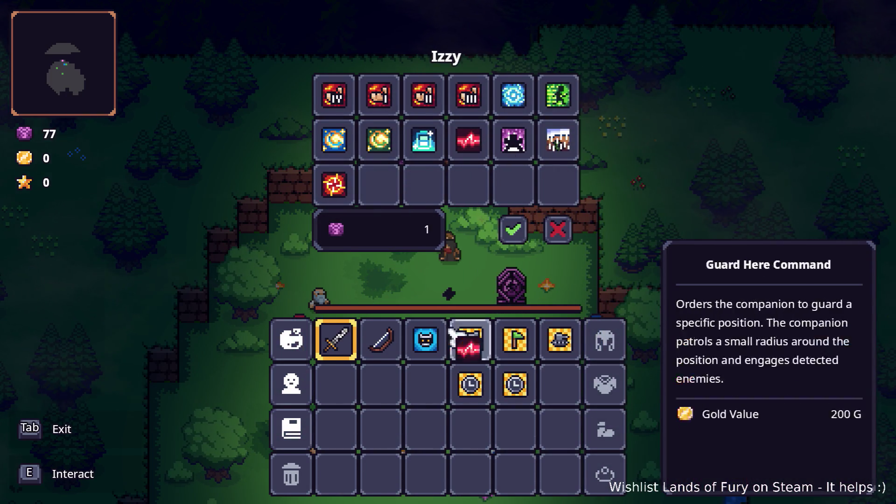
{"action": "left_click", "coordinate": [425, 384]}
{"action": "left_click", "coordinate": [424, 140]}
{"action": "left_click", "coordinate": [381, 384]}
{"action": "left_click", "coordinate": [556, 140]}
{"action": "left_click", "coordinate": [336, 384]}
{"action": "left_click", "coordinate": [504, 136]}
{"action": "left_click", "coordinate": [380, 423]}
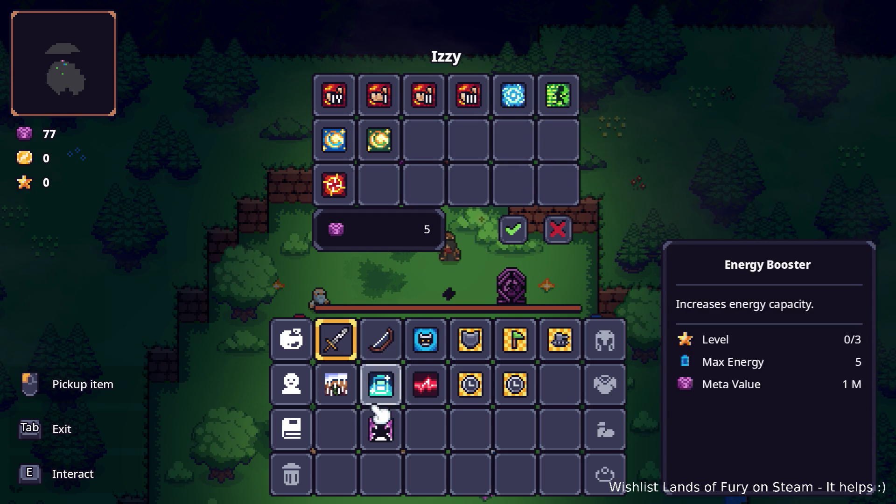
Add Dash Booster, Brawler, the red target, green and blue cartridges, then pay 10 purple
{"action": "left_click", "coordinate": [565, 108]}
{"action": "left_click", "coordinate": [337, 427]}
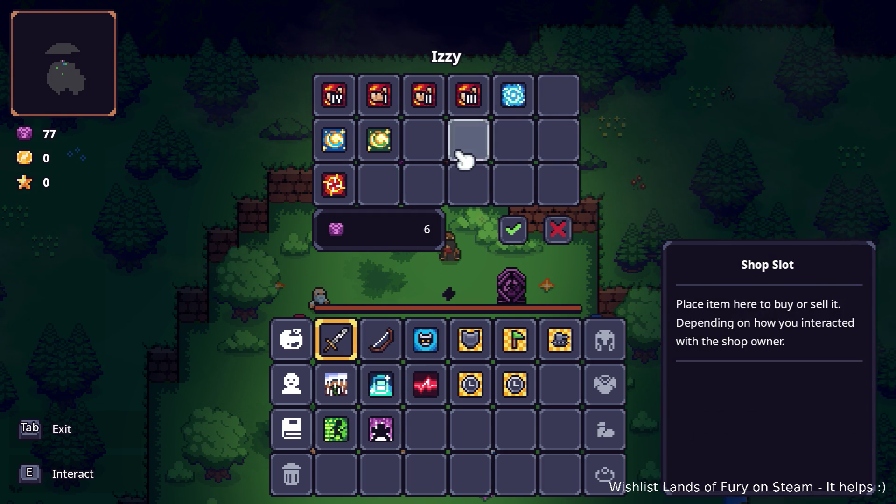
{"action": "left_click", "coordinate": [420, 425]}
{"action": "left_click", "coordinate": [341, 182]}
{"action": "left_click", "coordinate": [467, 426]}
{"action": "left_click", "coordinate": [397, 147]}
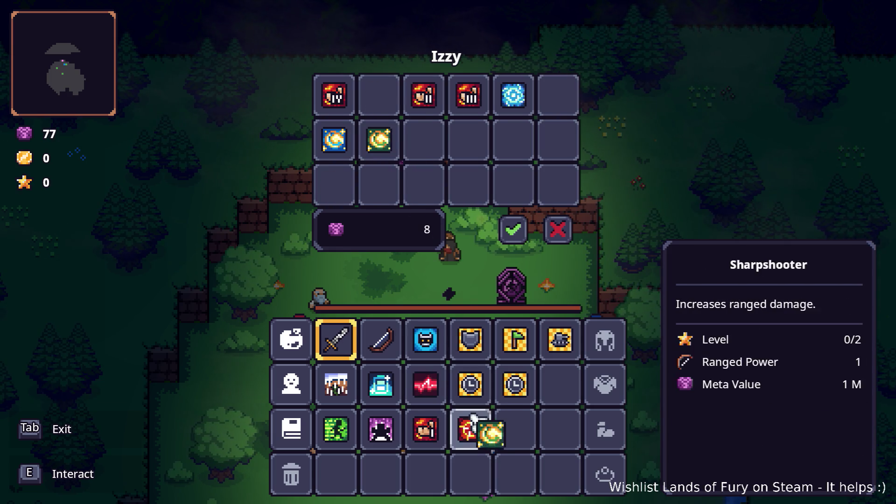
{"action": "left_click", "coordinate": [515, 427]}
{"action": "left_click", "coordinate": [348, 149]}
{"action": "left_click", "coordinate": [556, 383]}
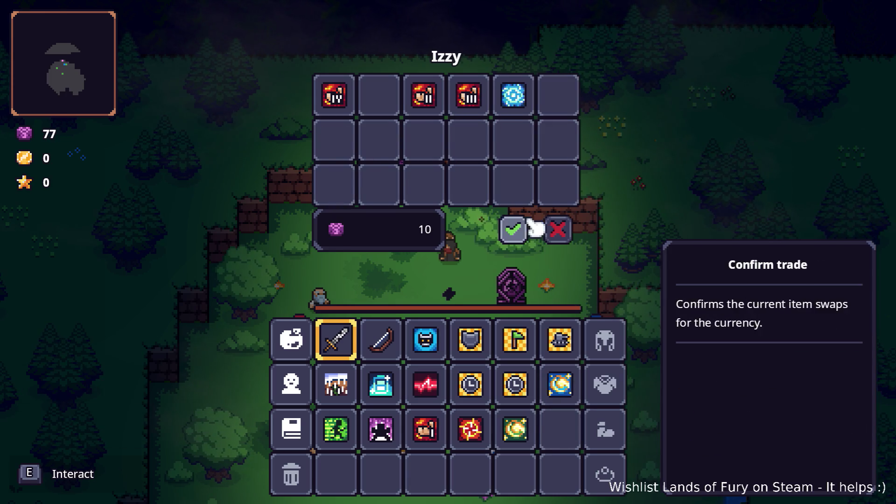
{"action": "left_click", "coordinate": [513, 230]}
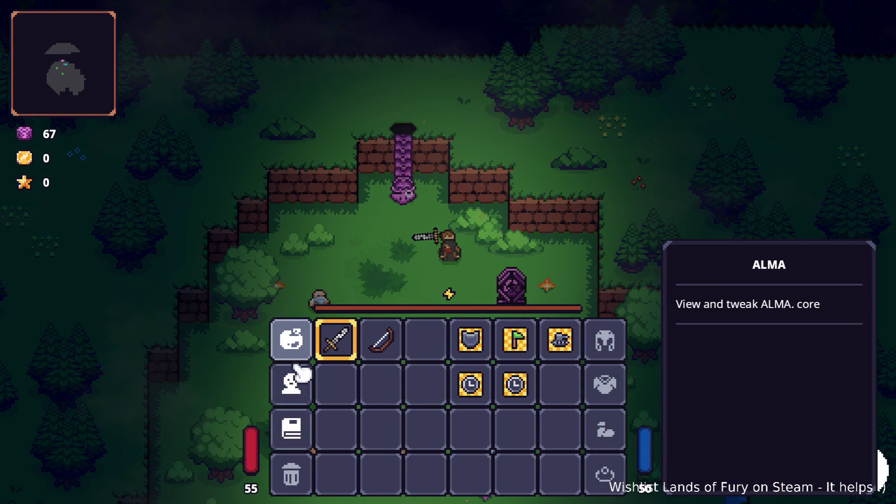
Slot Dash Booster, Brawler and two more cartridges into the ALMA rows and confirm
{"action": "left_click", "coordinate": [294, 340]}
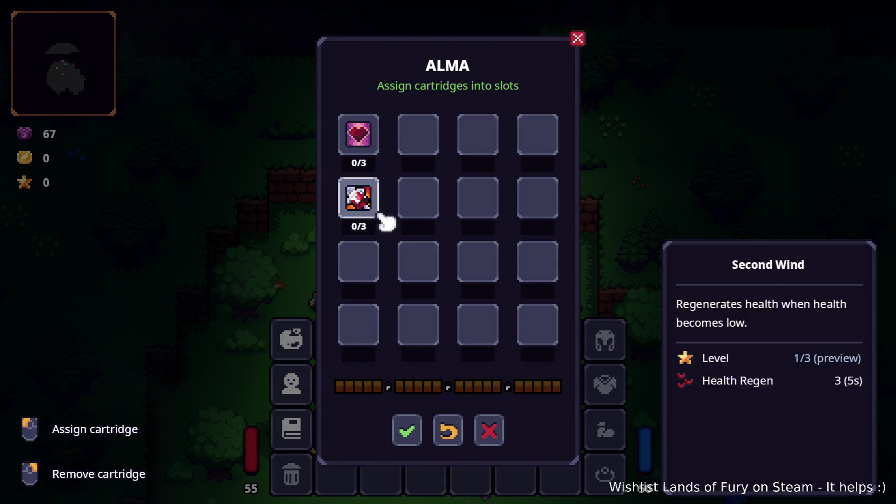
{"action": "left_click", "coordinate": [362, 273]}
{"action": "left_click", "coordinate": [441, 208]}
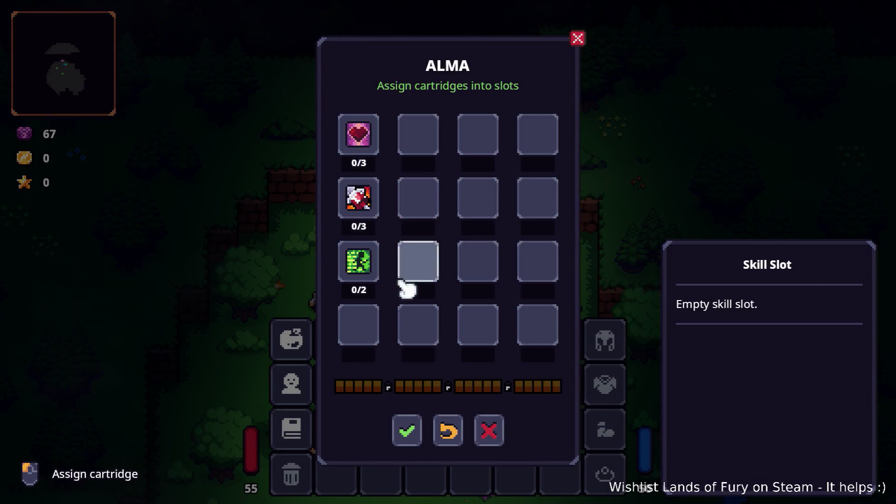
{"action": "left_click", "coordinate": [366, 338]}
{"action": "left_click", "coordinate": [384, 207]}
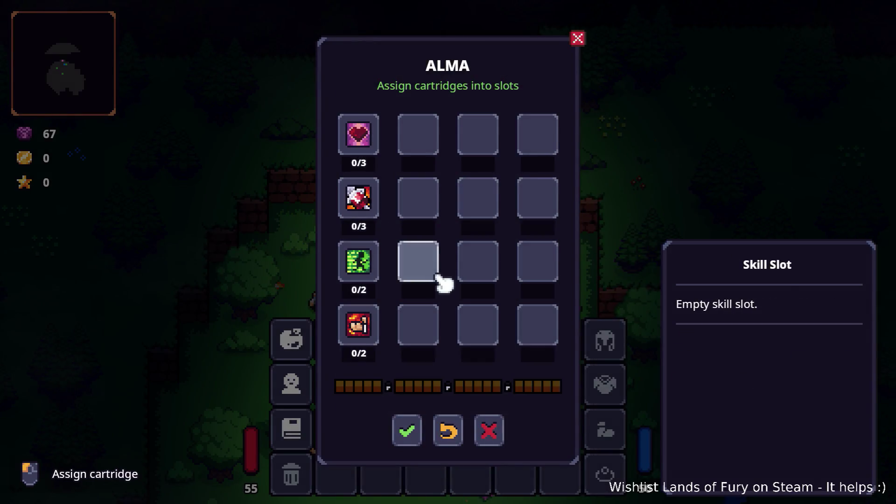
{"action": "left_click", "coordinate": [362, 144]}
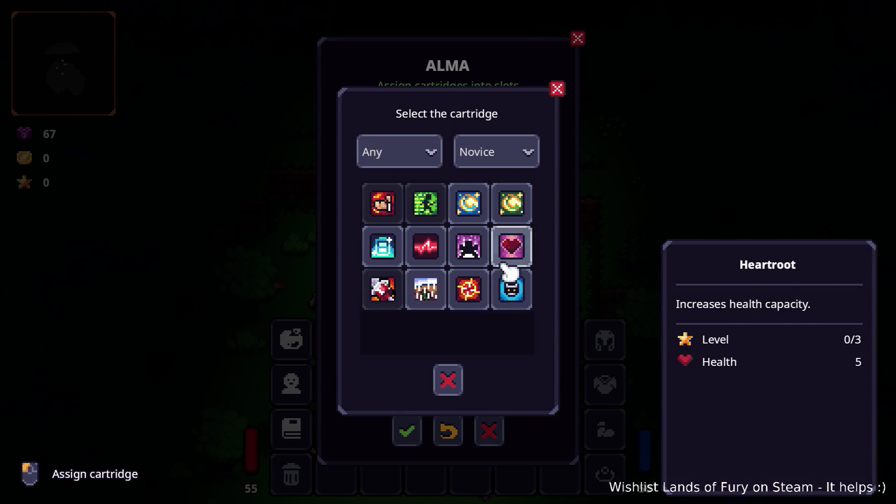
{"action": "left_click", "coordinate": [467, 288]}
{"action": "left_click", "coordinate": [407, 431]}
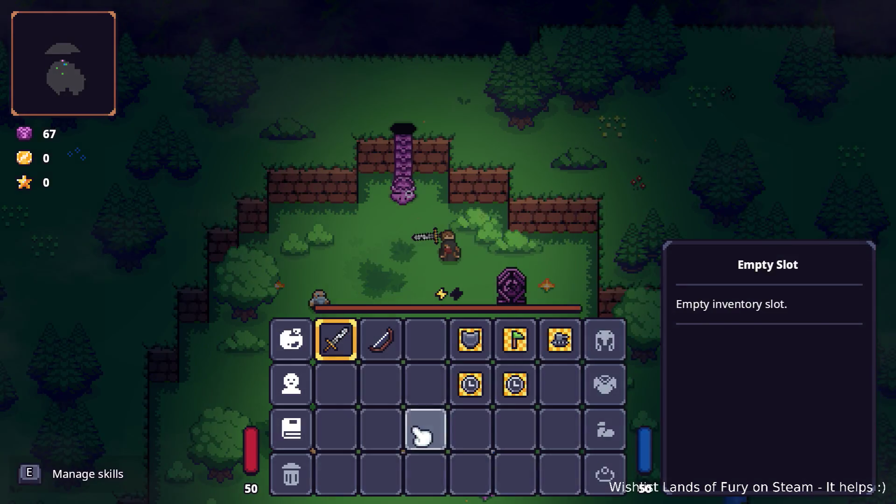
Close the inventory and walk into the purple portal to travel
{"action": "key", "text": "Escape"}
{"action": "key", "text": "w"}
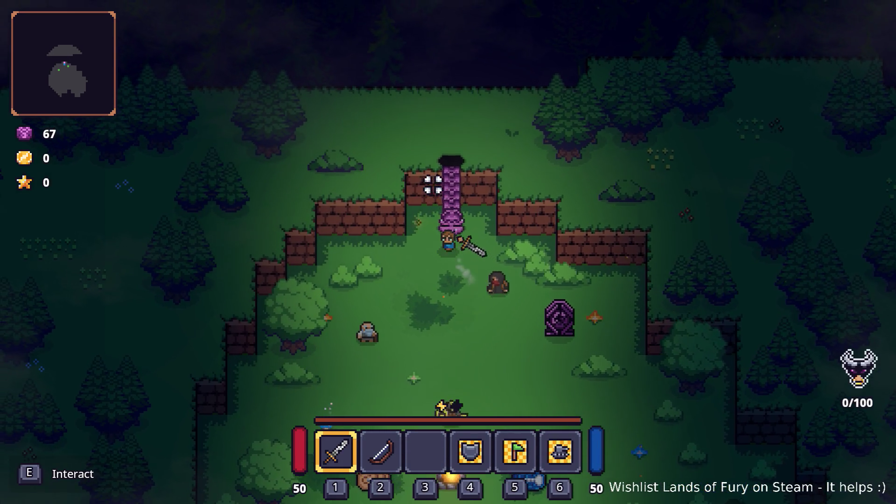
{"action": "key", "text": "e"}
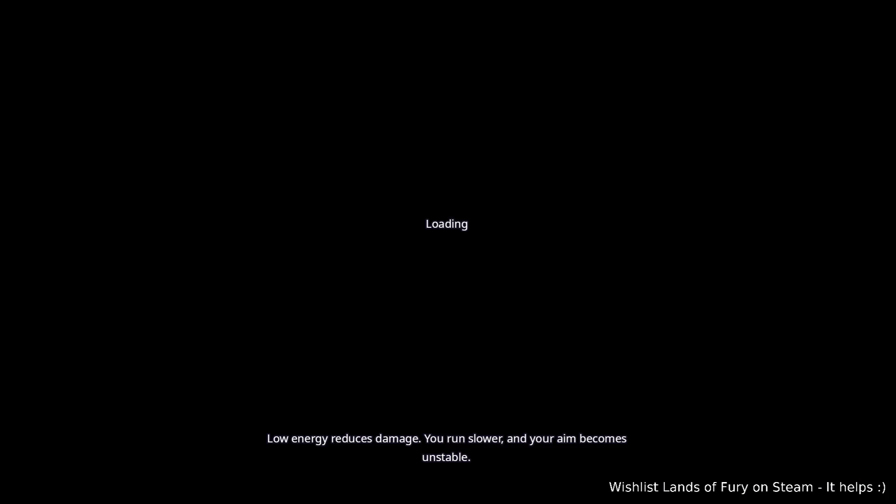
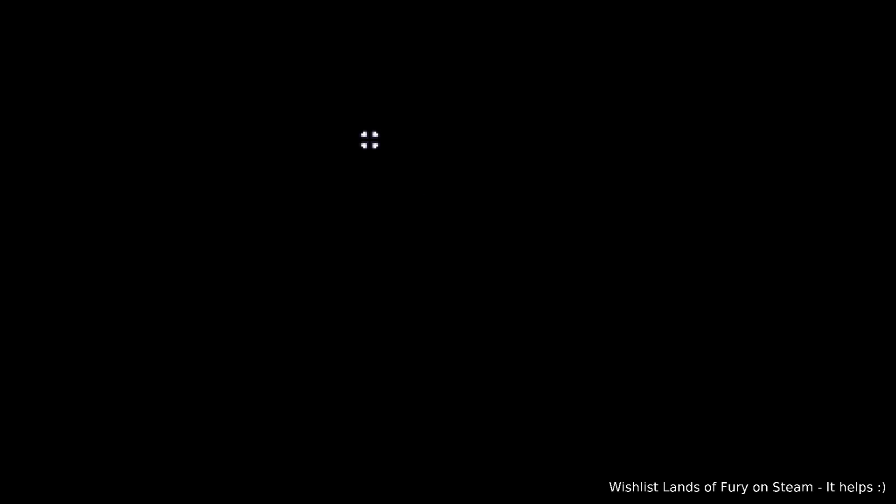
Lead the hero, with Ana following, up the Elderglade Forest dirt path toward an enemy
{"action": "key", "text": "w"}
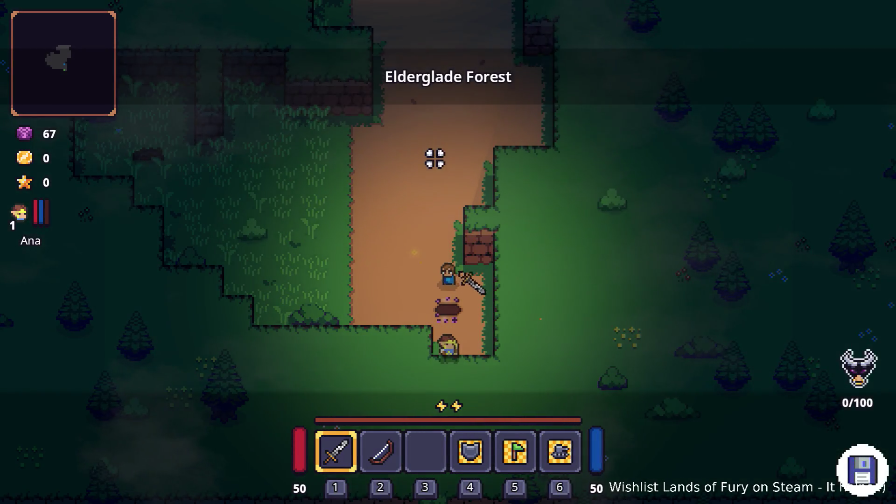
{"action": "key", "text": "w"}
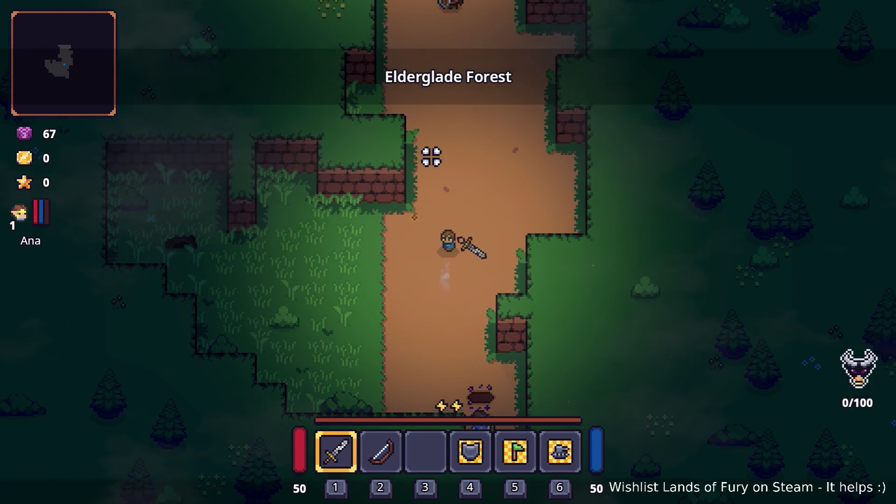
{"action": "key", "text": "w"}
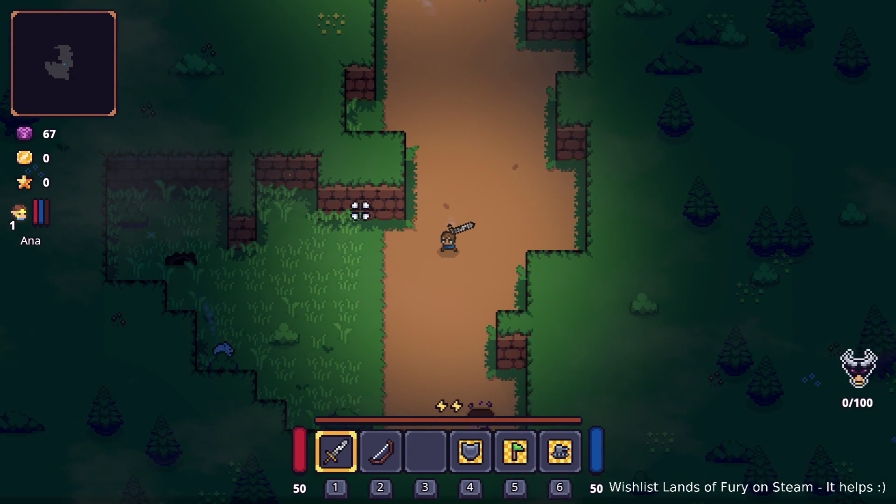
{"action": "key", "text": "a"}
{"action": "key", "text": "s"}
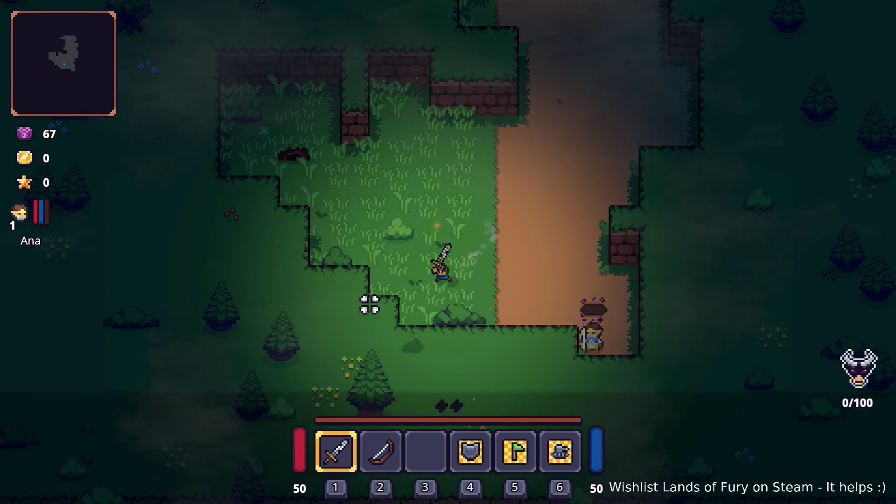
{"action": "key", "text": "d"}
{"action": "key", "text": "w"}
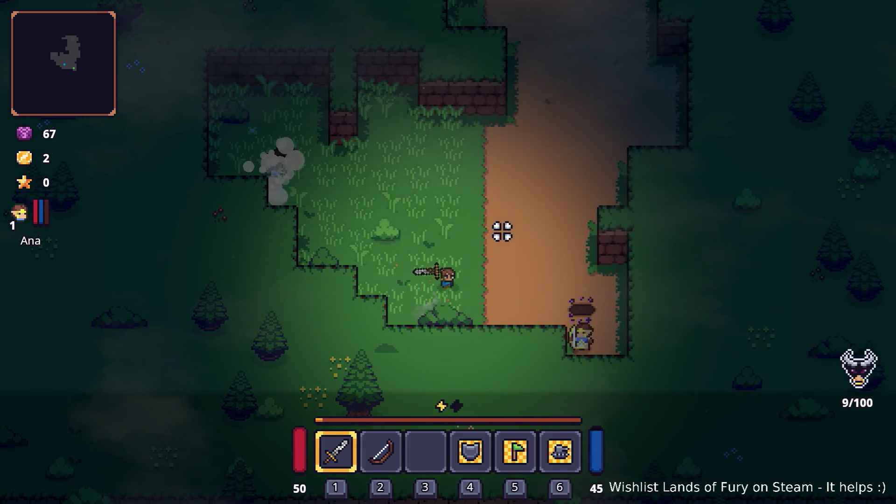
{"action": "key", "text": "d"}
{"action": "key", "text": "a"}
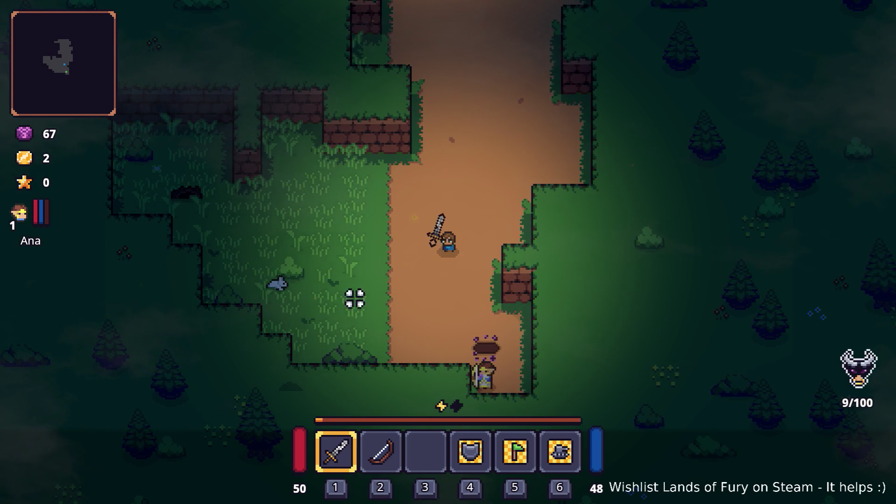
{"action": "key", "text": "w"}
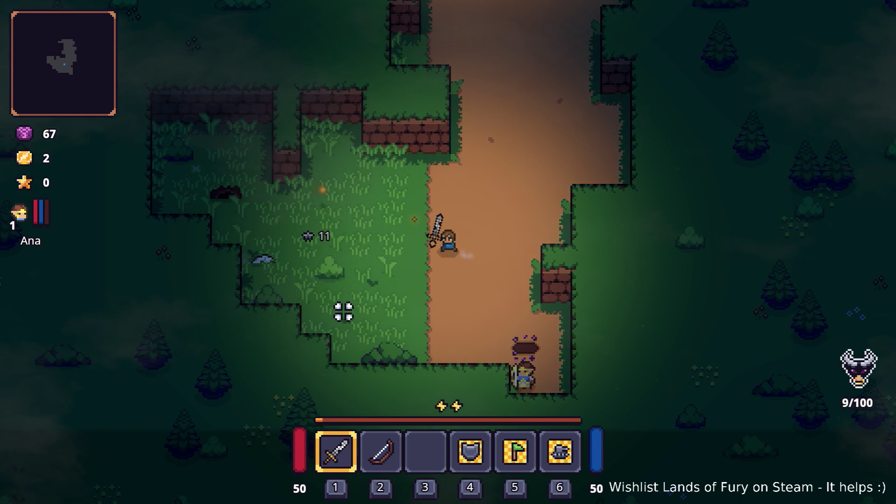
{"action": "key", "text": "w"}
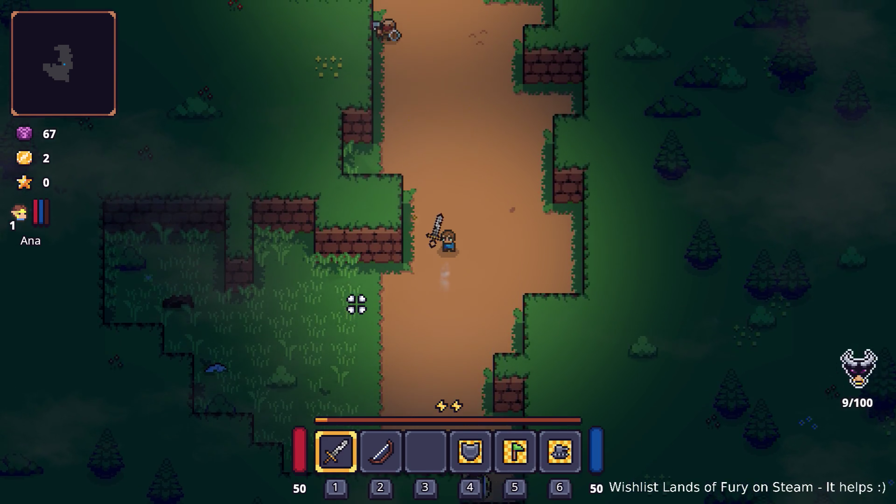
Back away, dash down-right along the path, and strike the axe enemy with the sword
{"action": "key", "text": "s"}
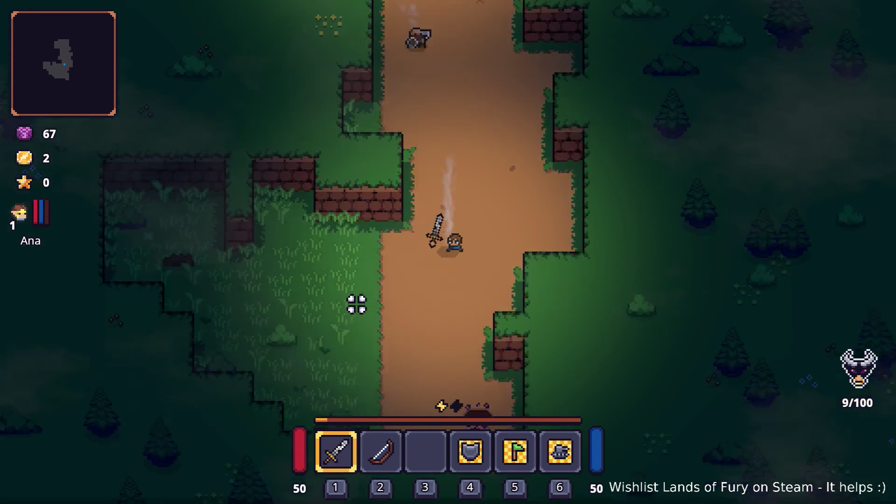
{"action": "key", "text": "a"}
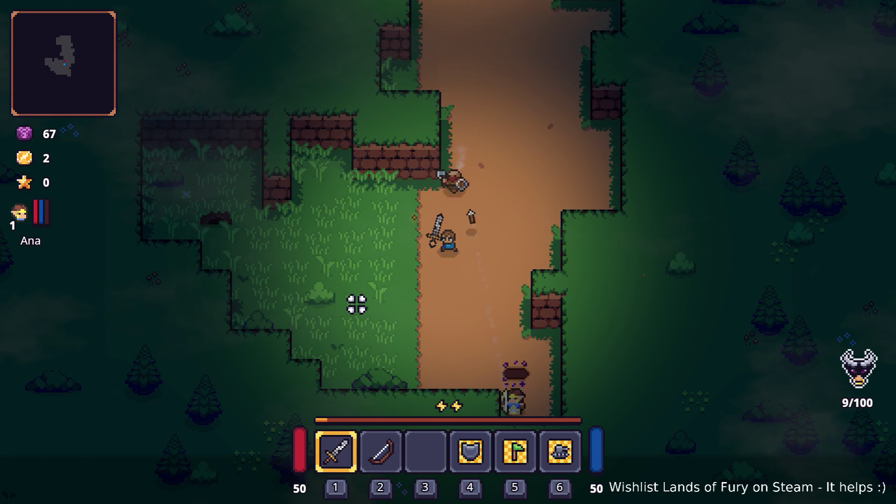
{"action": "key", "text": "s"}
{"action": "key", "text": "d"}
{"action": "key", "text": "space"}
{"action": "key", "text": "a"}
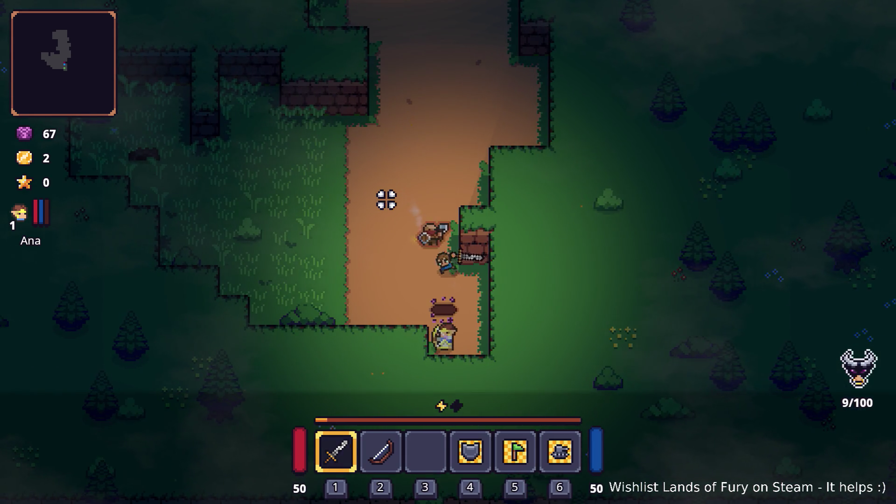
{"action": "left_click", "coordinate": [387, 199]}
Lead the approaching enemies up-left along the path into the open grassy area
{"action": "key", "text": "a"}
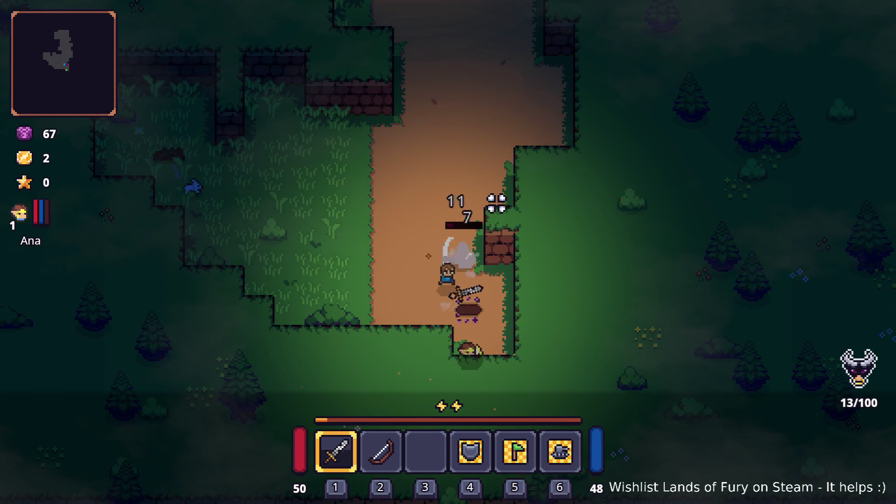
{"action": "key", "text": "a"}
{"action": "key", "text": "w"}
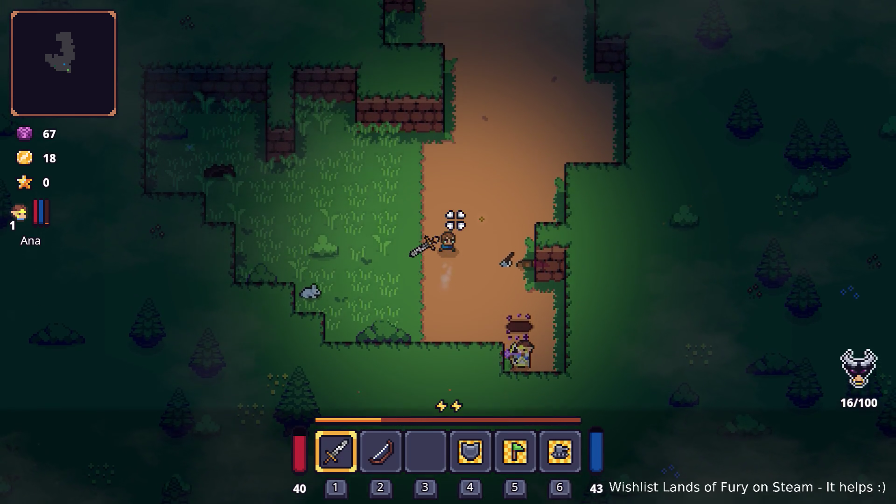
{"action": "key", "text": "w"}
{"action": "key", "text": "d"}
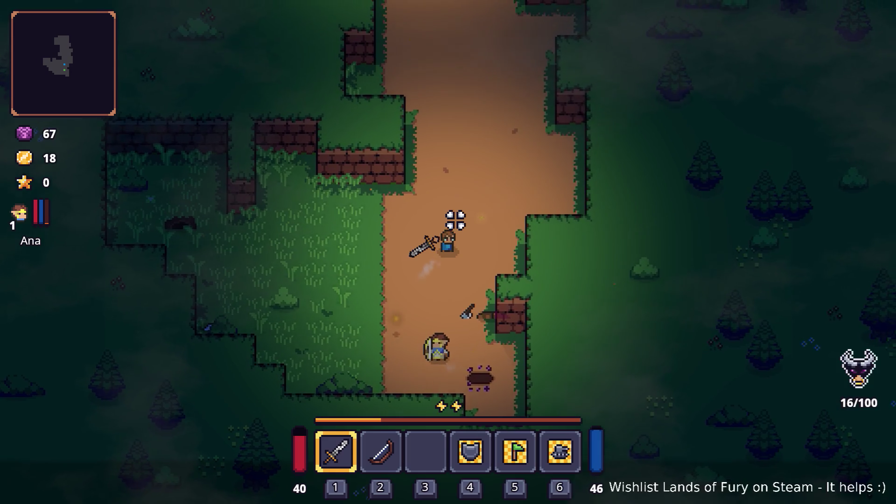
{"action": "key", "text": "s"}
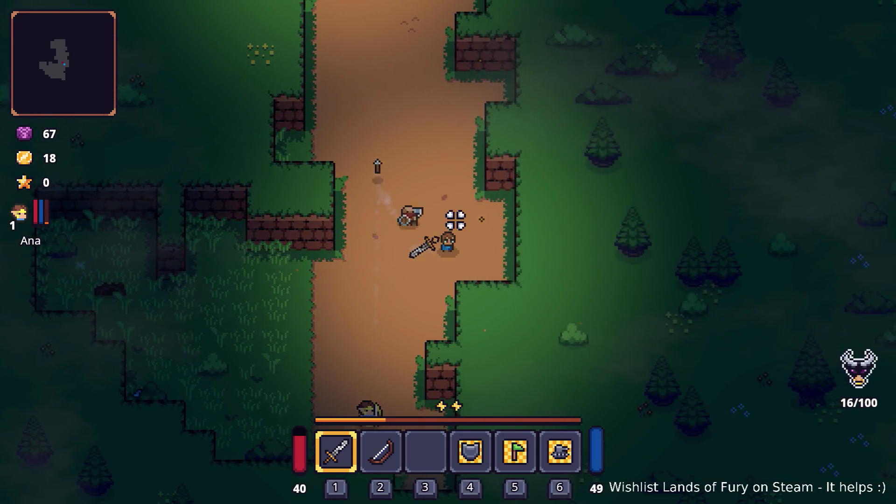
{"action": "key", "text": "a"}
{"action": "key", "text": "a"}
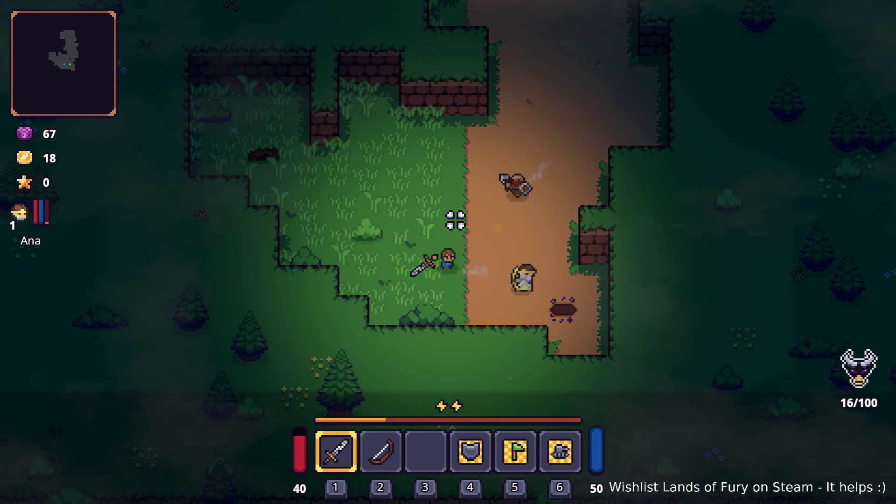
Fight the closing enemies with repeated sword swings
{"action": "left_click", "coordinate": [439, 201]}
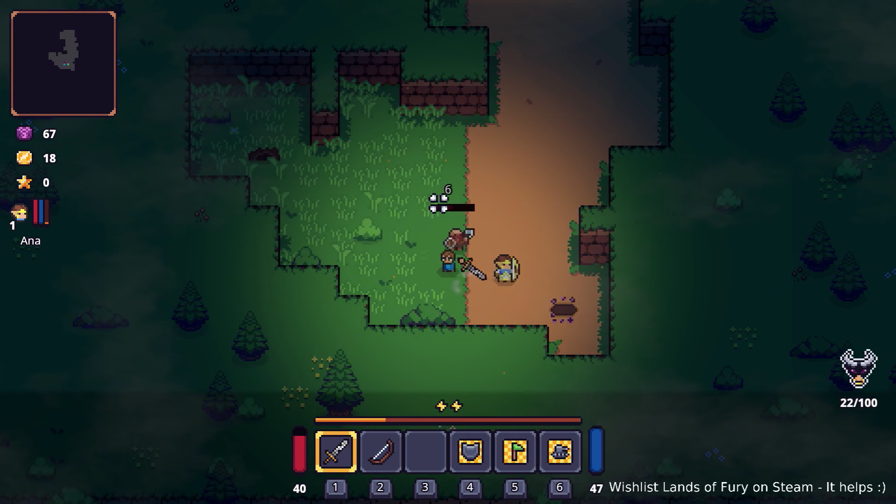
{"action": "key", "text": "d"}
{"action": "left_click", "coordinate": [514, 222]}
{"action": "left_click", "coordinate": [492, 230]}
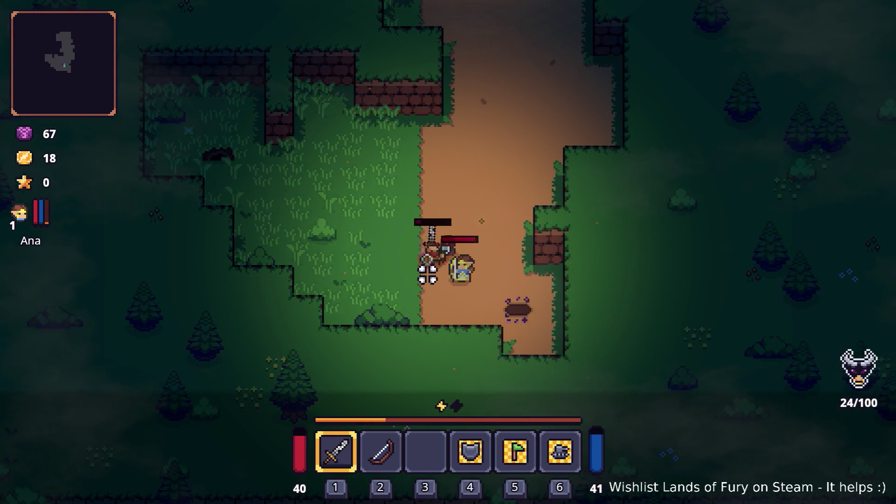
{"action": "left_click", "coordinate": [427, 262]}
Walk north up the dirt path, then right and down along it
{"action": "key", "text": "w"}
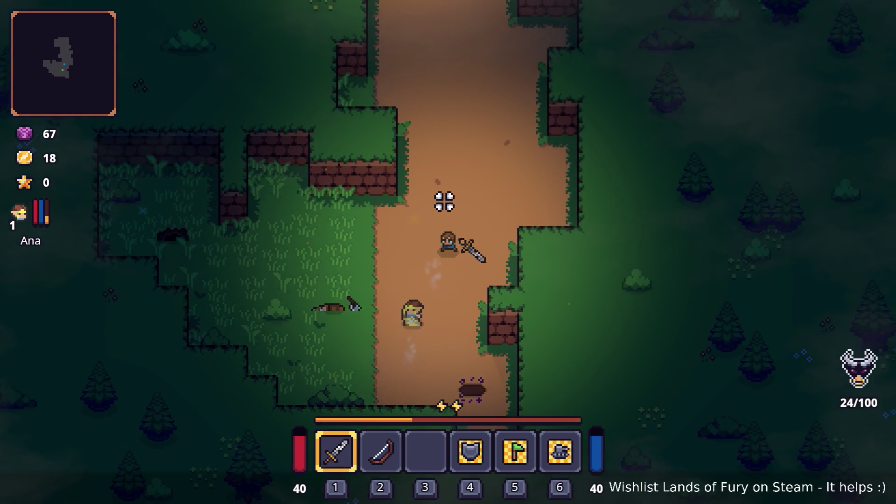
{"action": "key", "text": "w"}
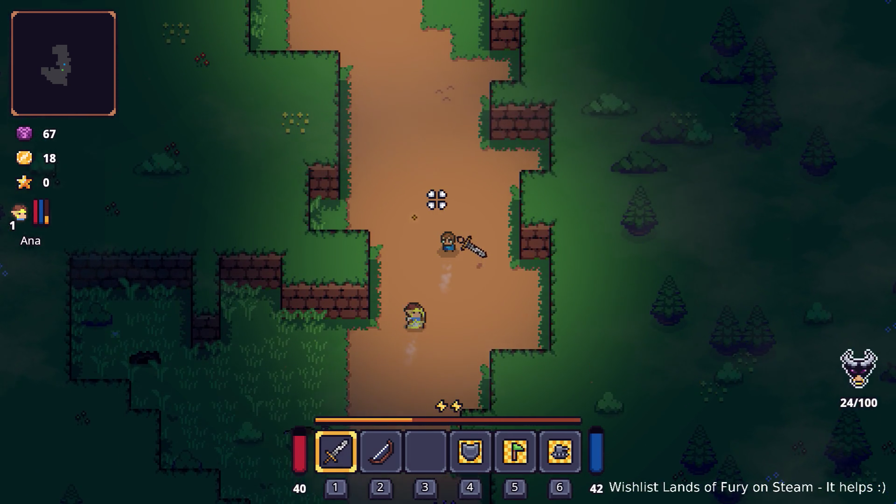
{"action": "key", "text": "w"}
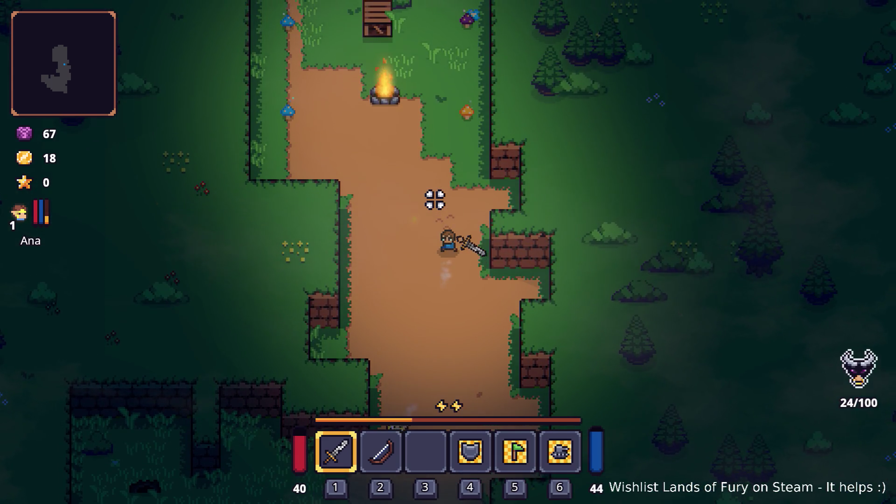
{"action": "key", "text": "d"}
{"action": "key", "text": "s"}
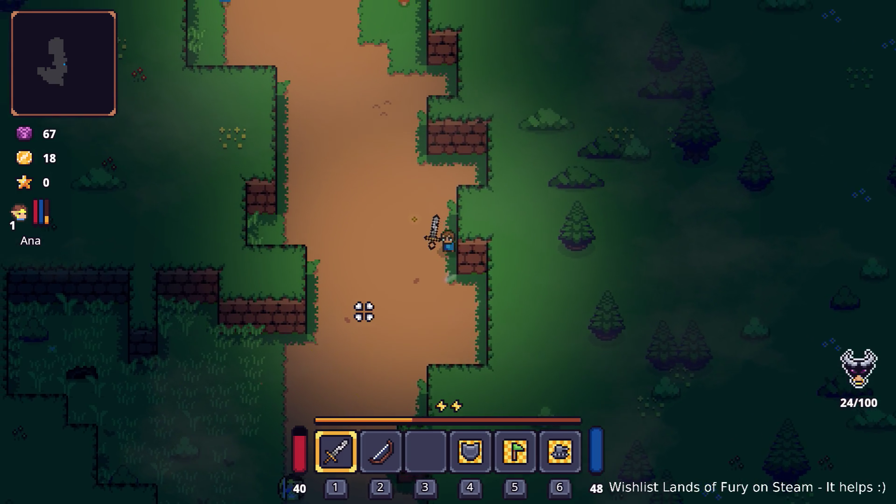
Dash up-left to the campfire and pick up the Burning Stick
{"action": "key", "text": "w"}
{"action": "key", "text": "a"}
{"action": "key", "text": "space"}
{"action": "key", "text": "w"}
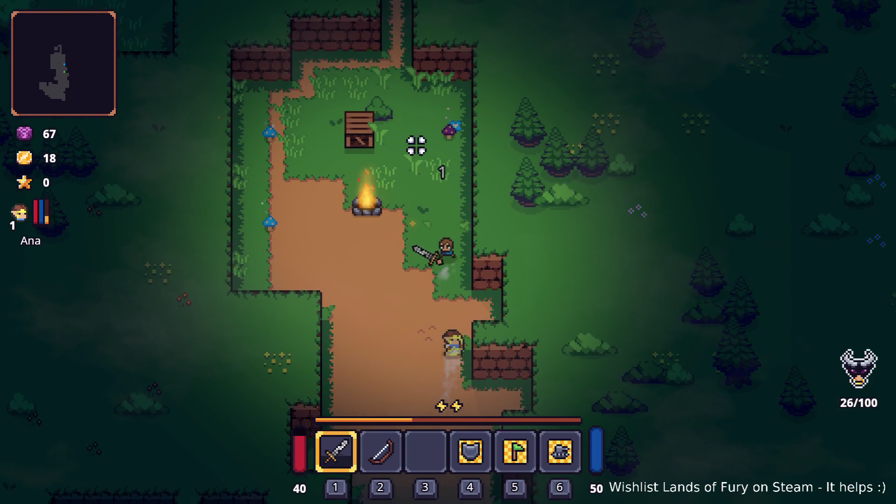
{"action": "key", "text": "w"}
{"action": "key", "text": "a"}
{"action": "key", "text": "space"}
{"action": "key", "text": "e"}
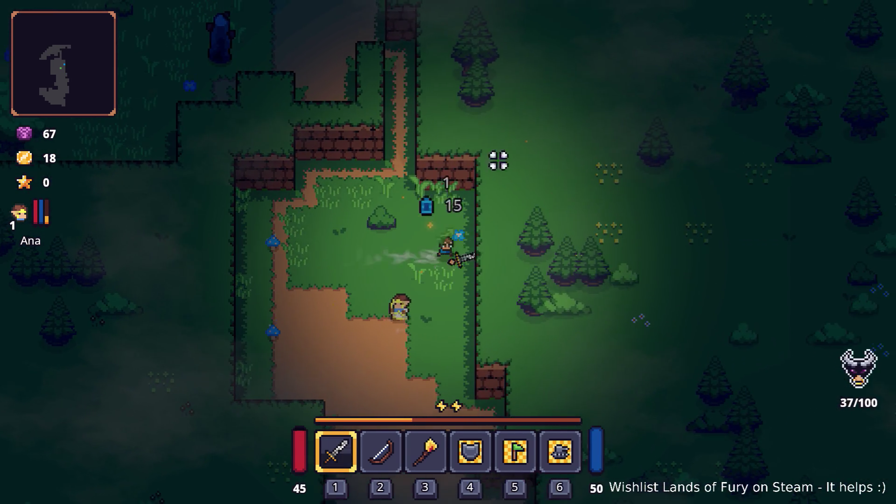
Walk up-left through the clearing and narrow path past the tombstone, then dash left at an enemy
{"action": "key", "text": "w"}
{"action": "key", "text": "a"}
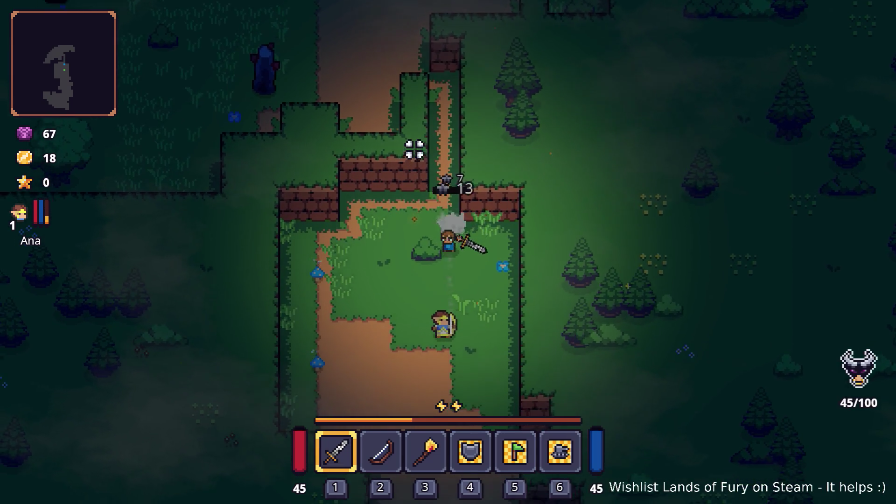
{"action": "key", "text": "w"}
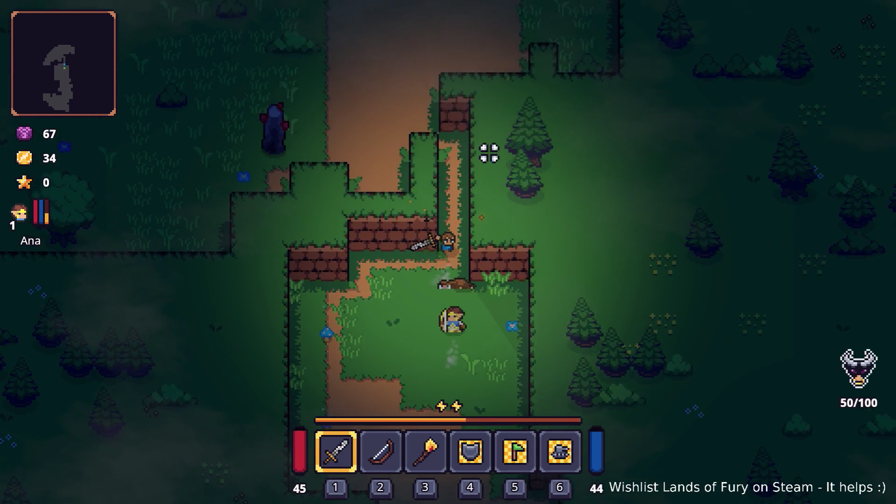
{"action": "key", "text": "w"}
{"action": "key", "text": "a"}
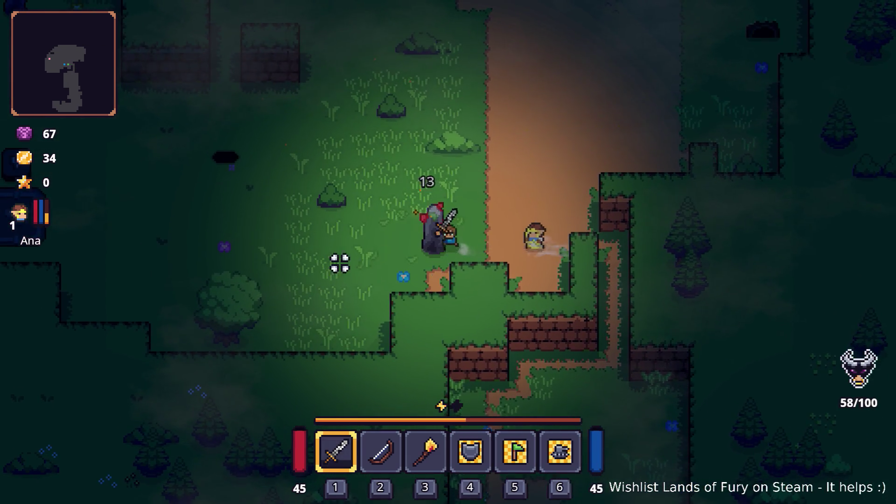
{"action": "key", "text": "a"}
{"action": "key", "text": "space"}
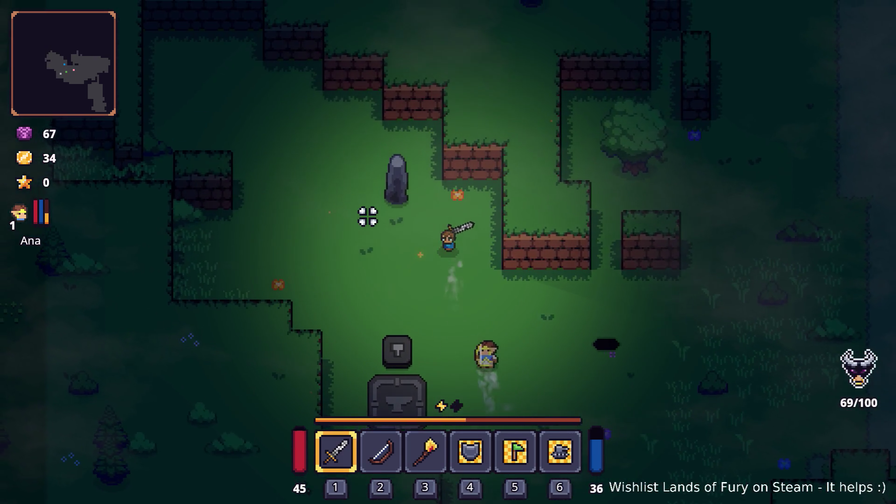
Break the standing stone for crafting stone, then walk around the anvil clearing
{"action": "left_click", "coordinate": [368, 198]}
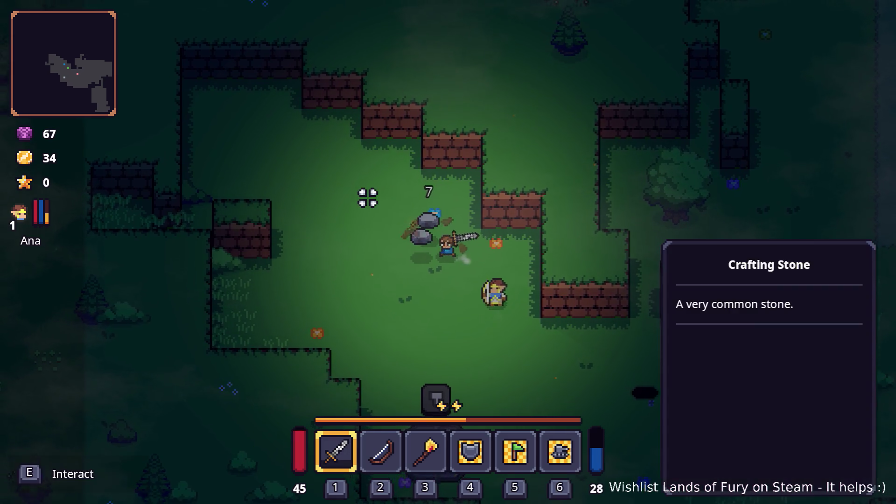
{"action": "key", "text": "d"}
{"action": "key", "text": "s"}
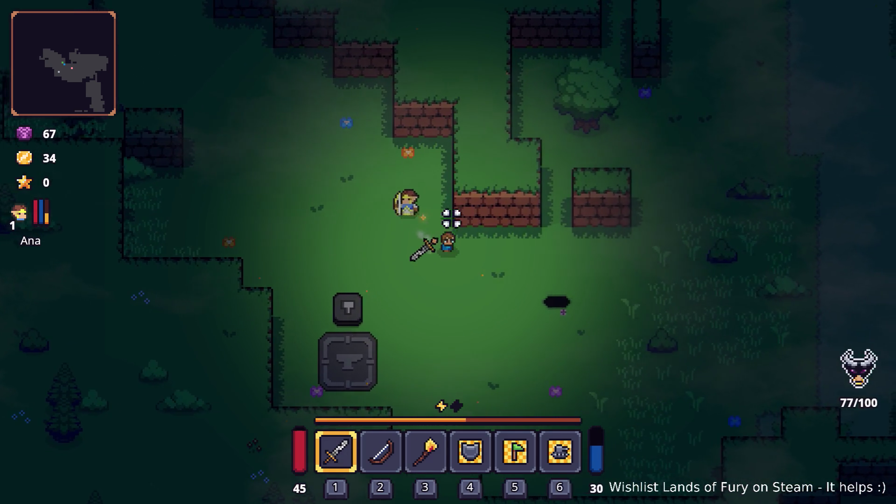
{"action": "key", "text": "d"}
{"action": "key", "text": "w"}
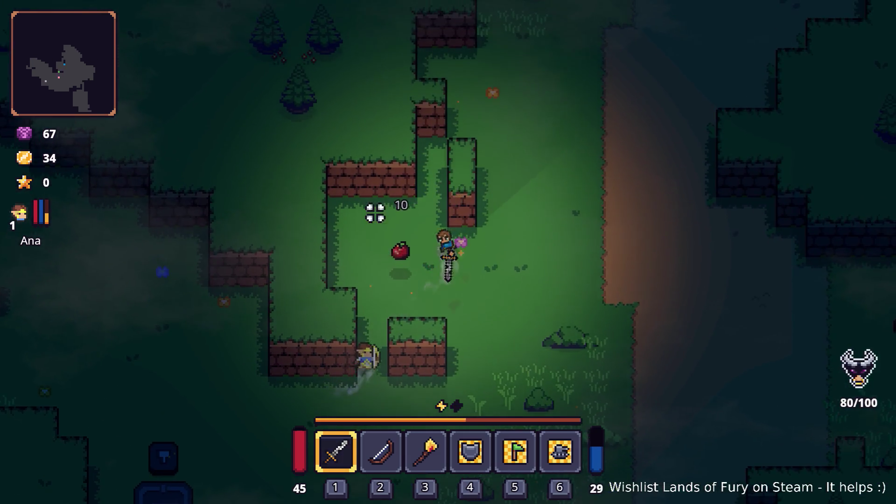
{"action": "key", "text": "s"}
{"action": "key", "text": "a"}
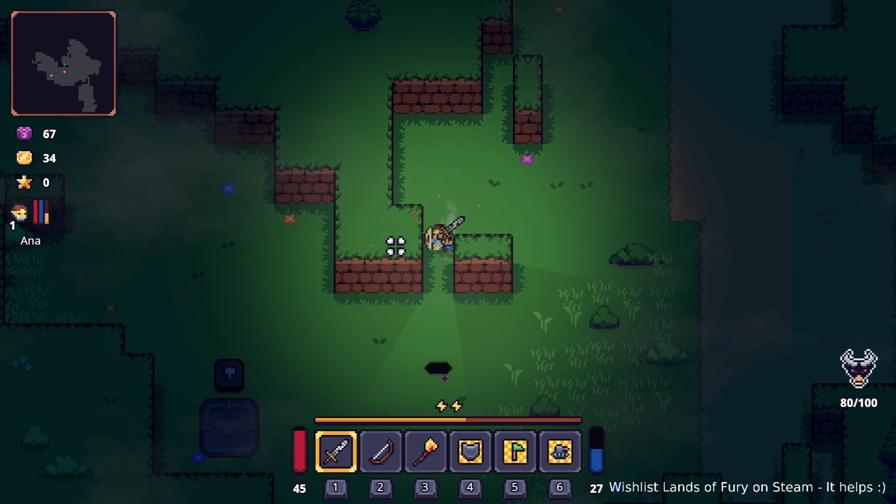
Walk the hero right and up, then down-left around the cavern
{"action": "key", "text": "d"}
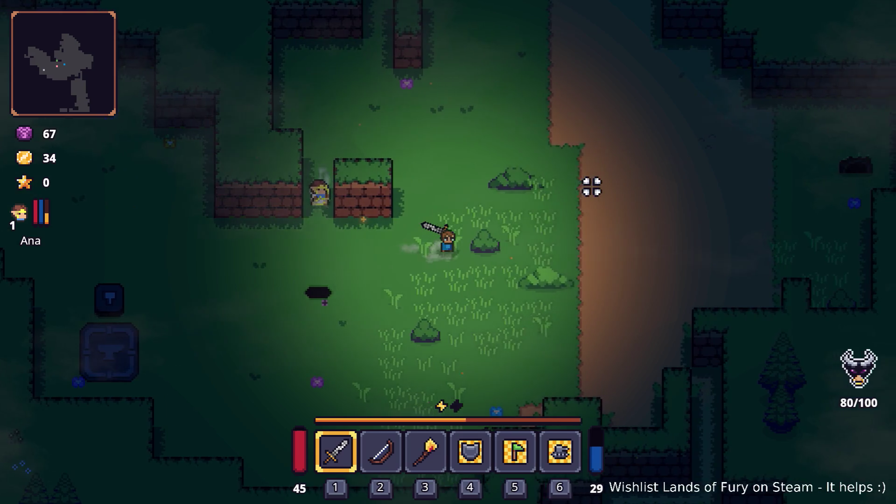
{"action": "key", "text": "d"}
{"action": "key", "text": "w"}
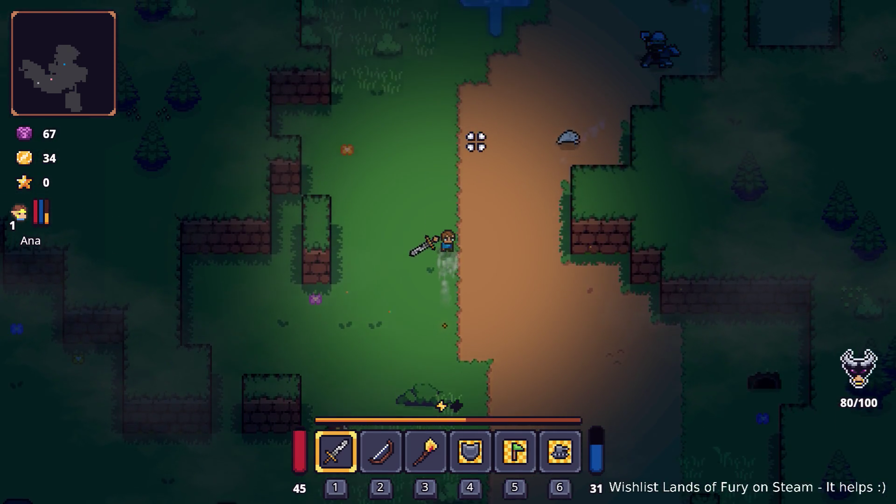
{"action": "key", "text": "a"}
{"action": "key", "text": "s"}
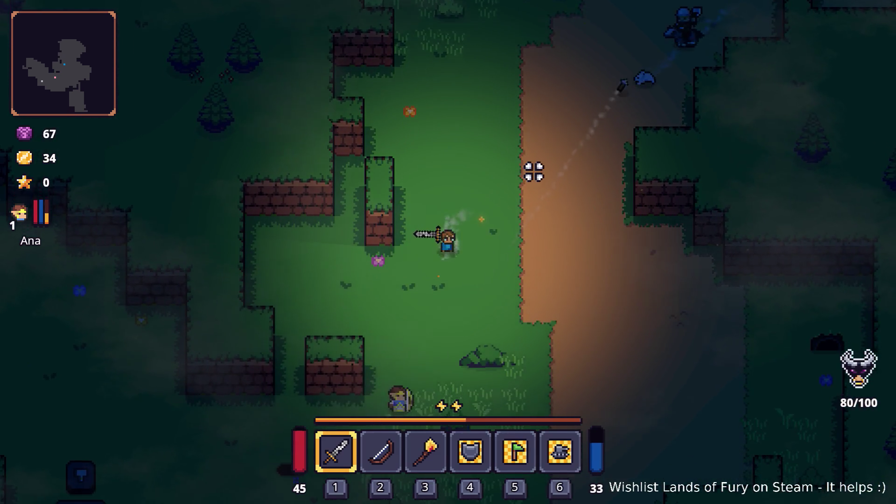
{"action": "key", "text": "a"}
{"action": "key", "text": "s"}
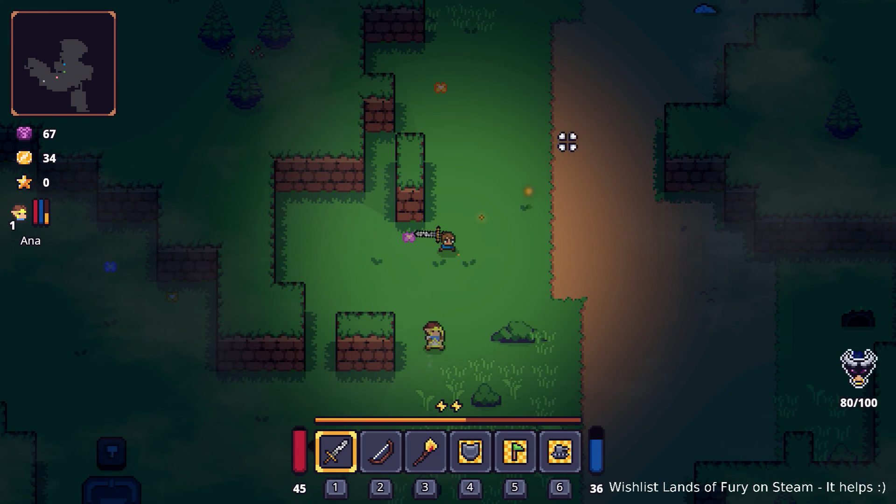
Walk the hero back up and right along the dirt path toward the pond
{"action": "key", "text": "w"}
{"action": "key", "text": "d"}
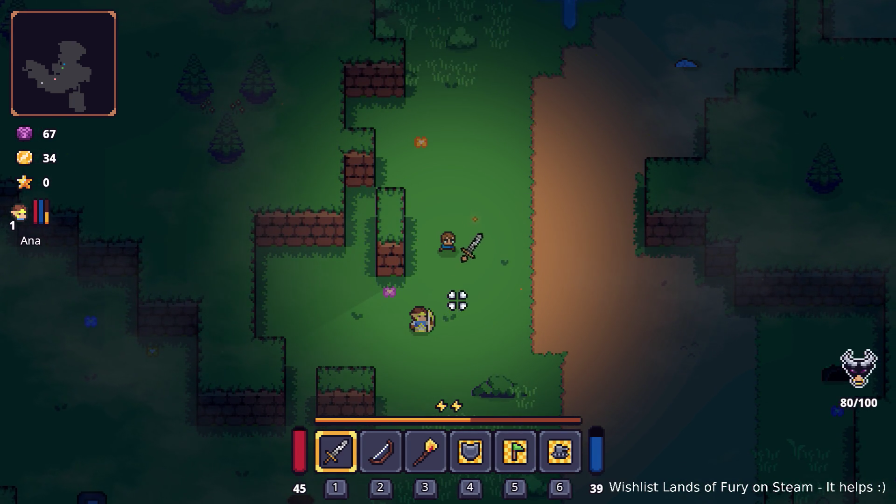
{"action": "key", "text": "d"}
{"action": "key", "text": "w"}
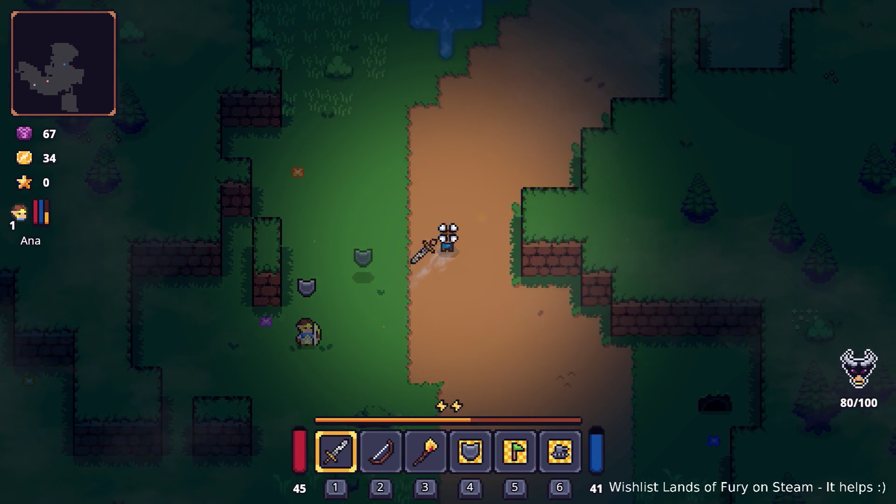
{"action": "key", "text": "w"}
{"action": "key", "text": "d"}
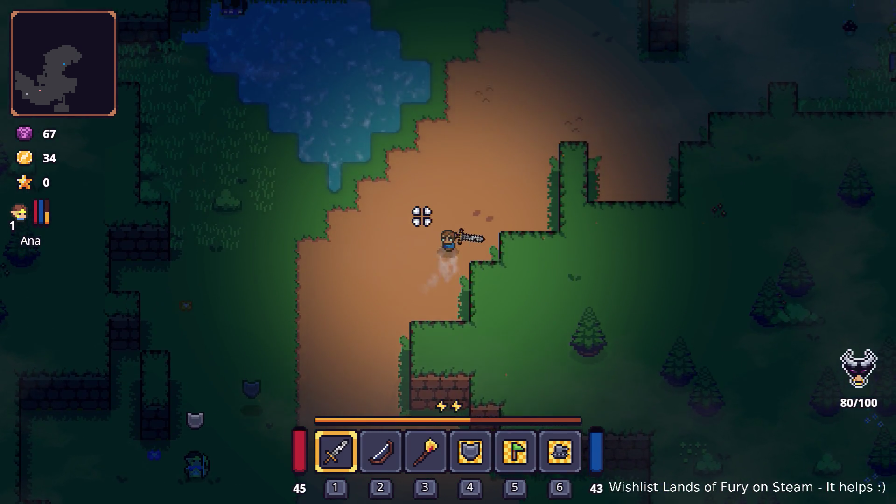
Shuffle beside the pond, then open the inventory showing the sword's stats
{"action": "key", "text": "a"}
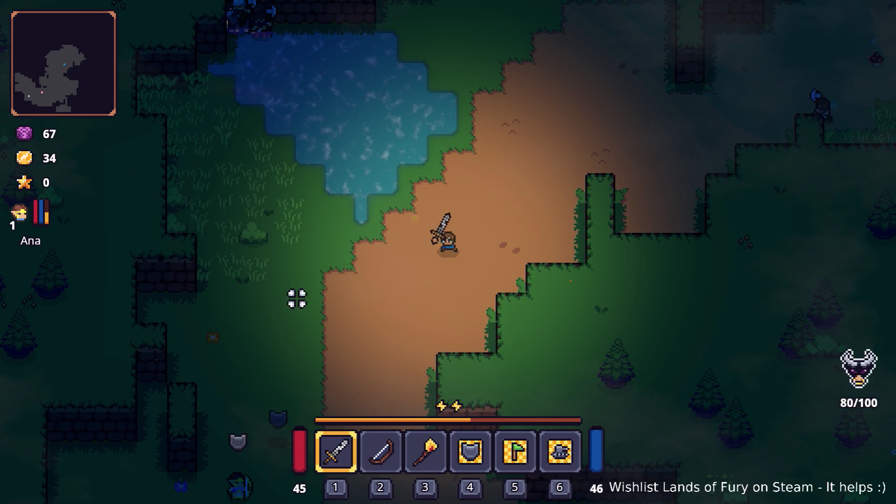
{"action": "key", "text": "a"}
{"action": "key", "text": "d"}
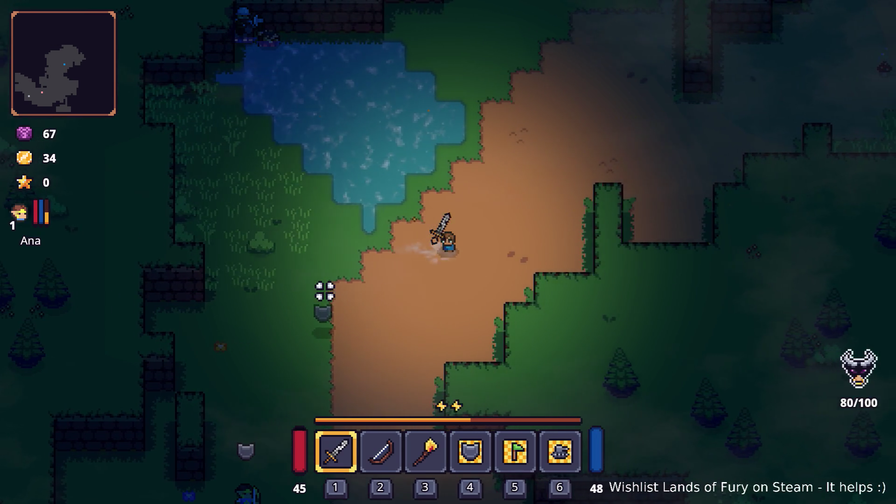
{"action": "key", "text": "s"}
{"action": "key", "text": "s"}
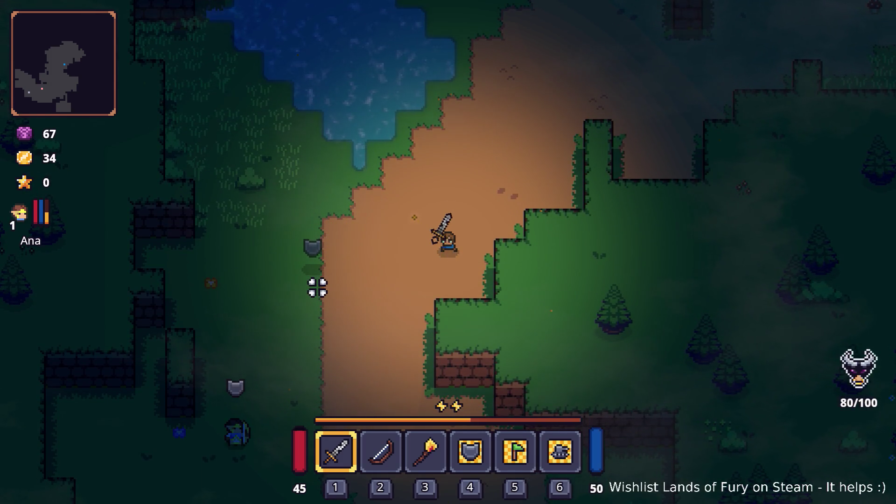
{"action": "key", "text": "d"}
{"action": "key", "text": "alt+Tab"}
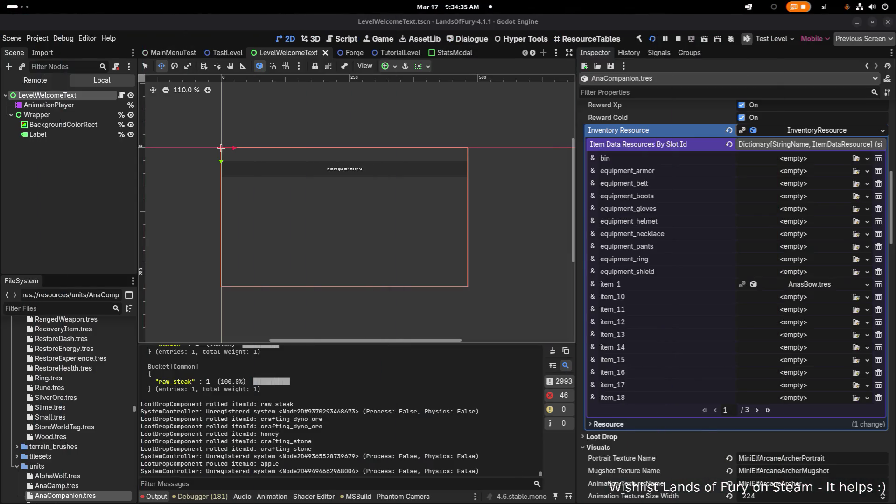
{"action": "key", "text": "alt+Tab"}
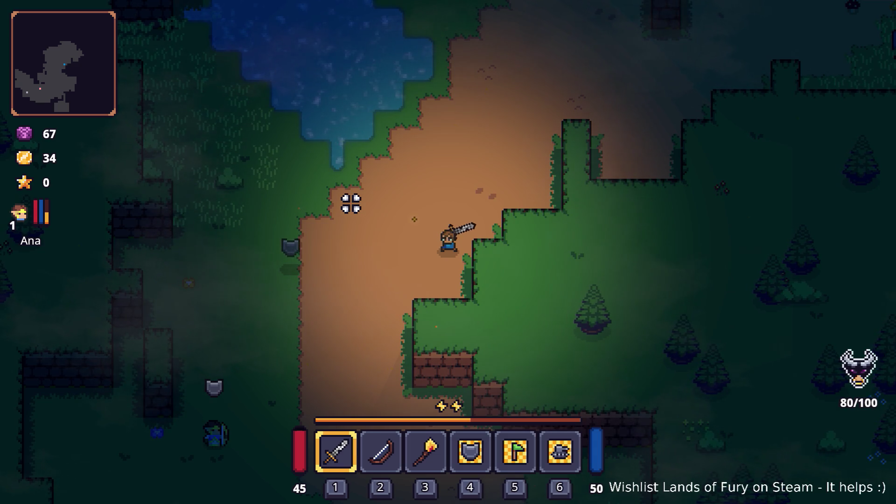
{"action": "key", "text": "alt+Tab"}
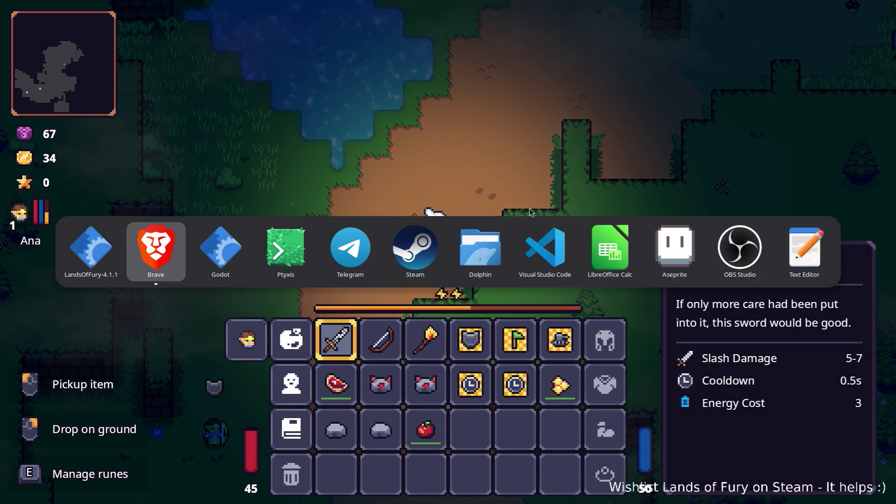
Filter FileSystem for 'GUARD' to inspect CommandGuardHere.tres, then filter 'config.tr' and open Config.tres
{"action": "left_click", "coordinate": [234, 250]}
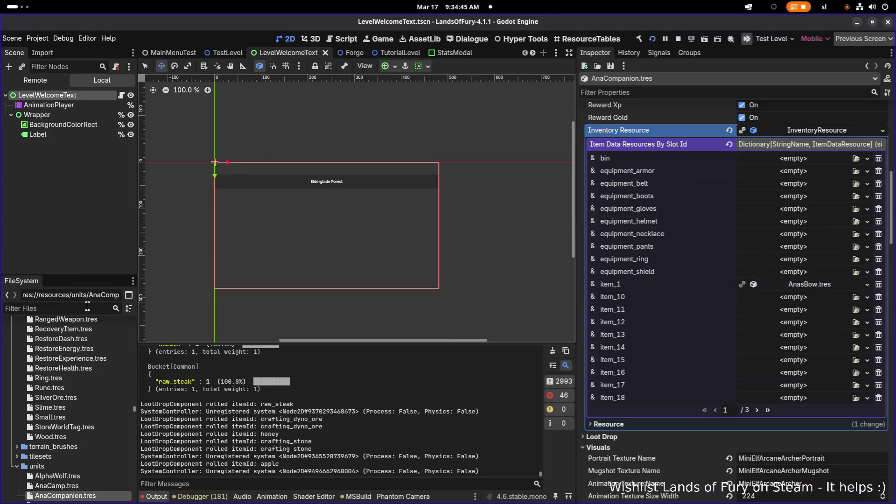
{"action": "type", "text": "GUARD"}
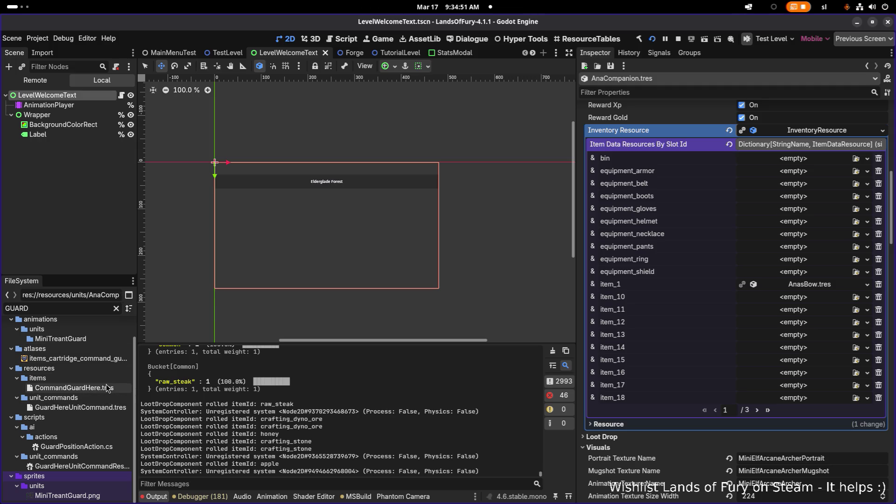
{"action": "left_click", "coordinate": [107, 389]}
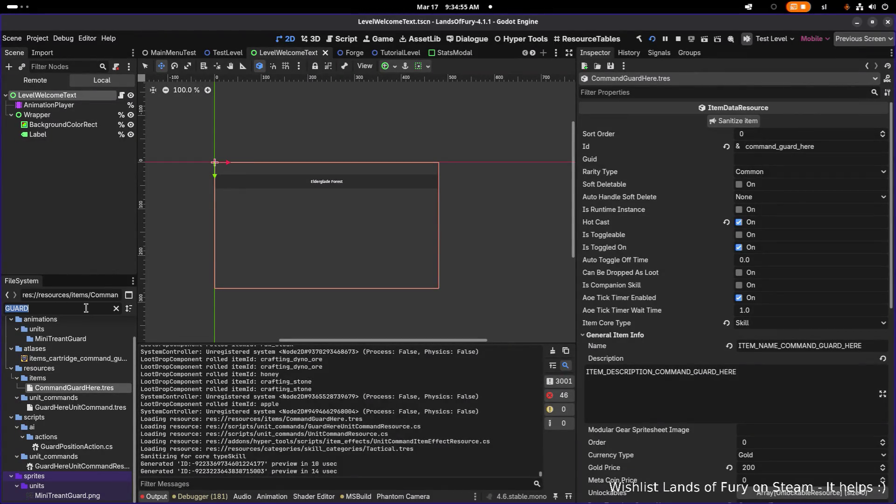
{"action": "type", "text": "cong"}
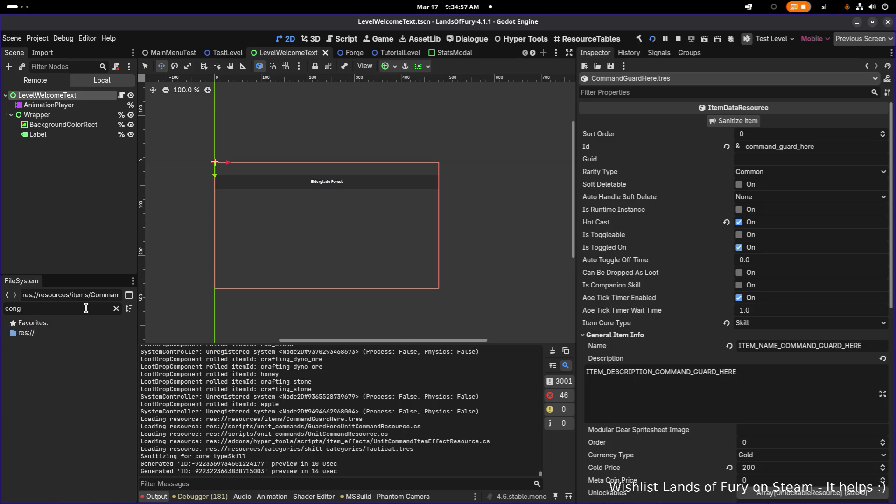
{"action": "key", "text": "BackSpace"}
{"action": "type", "text": "fig"}
{"action": "type", "text": ".tre"}
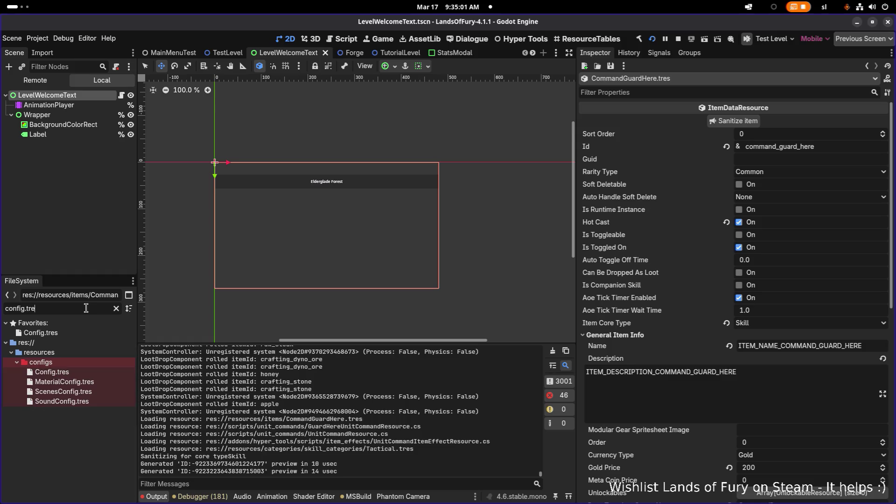
{"action": "left_click", "coordinate": [88, 369]}
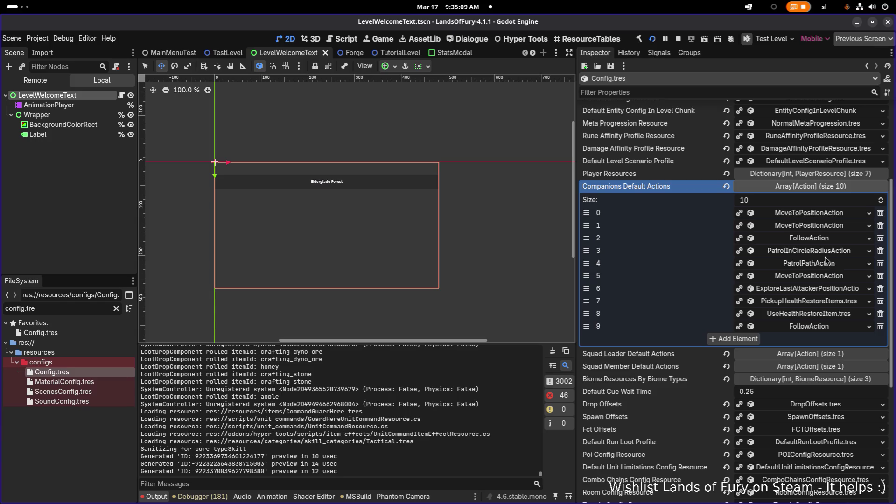
Expand the MoveToPositionAction and PatrolInCircleRadiusAction entries in Companions Default Actions
{"action": "left_click", "coordinate": [828, 216]}
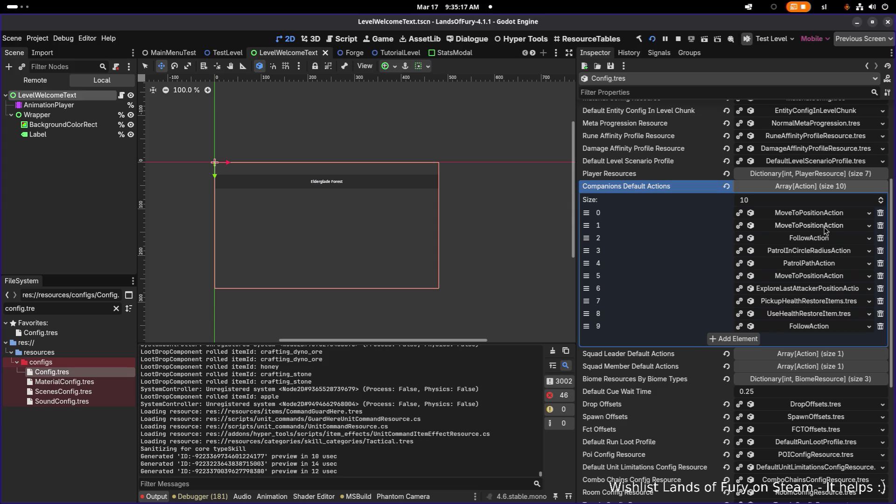
{"action": "left_click", "coordinate": [826, 227]}
{"action": "left_click", "coordinate": [826, 227]}
{"action": "left_click", "coordinate": [832, 253]}
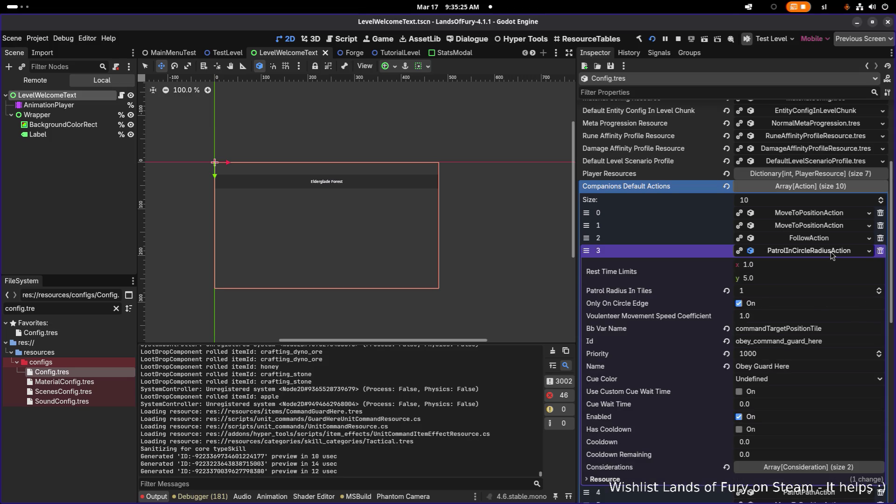
Inspect Obey Guard Here's considerations, including AmIDetectingNodeType detecting Enemy, then collapse it
{"action": "left_click", "coordinate": [824, 468]}
{"action": "scroll", "coordinate": [826, 450], "scroll_direction": "down", "scroll_amount": 3}
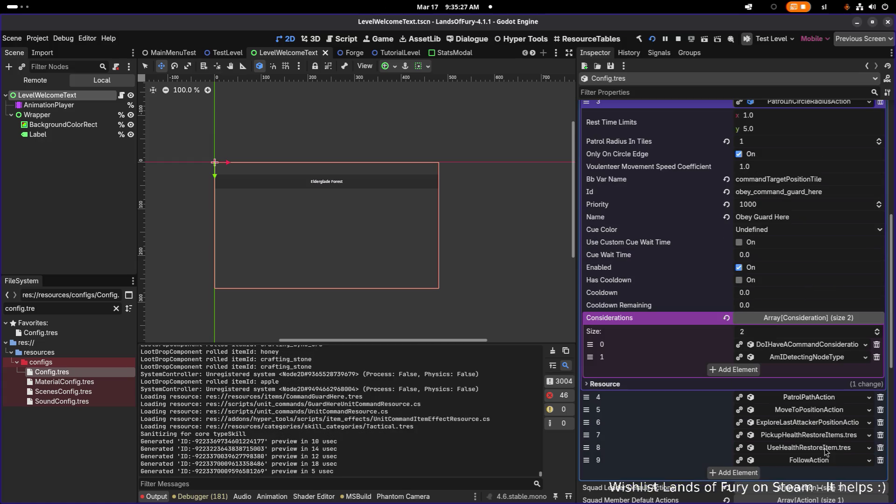
{"action": "left_click", "coordinate": [827, 358]}
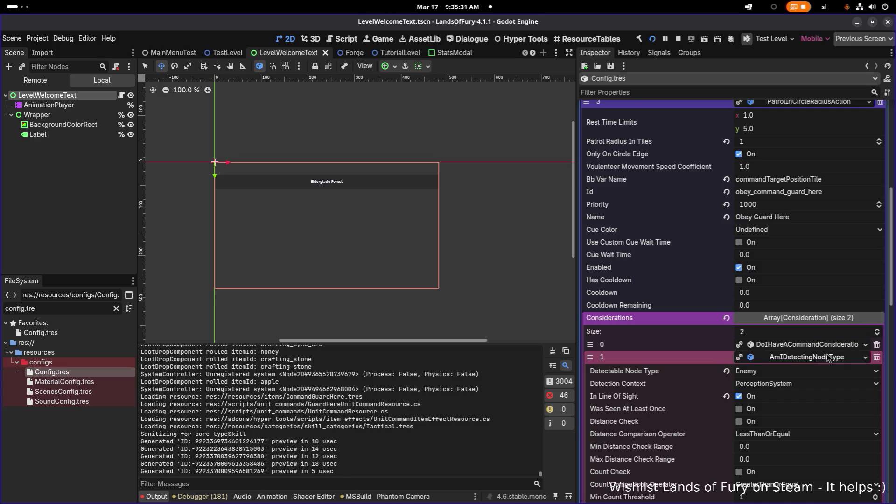
{"action": "scroll", "coordinate": [682, 413], "scroll_direction": "down", "scroll_amount": 2}
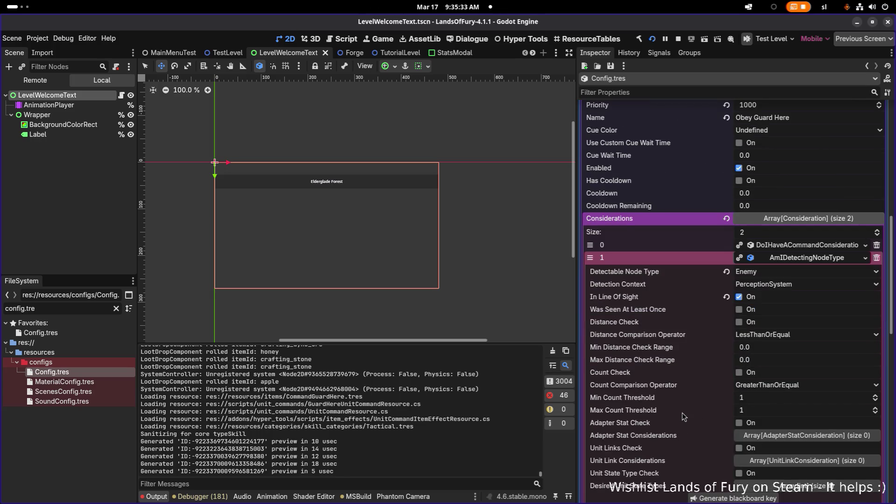
{"action": "scroll", "coordinate": [683, 413], "scroll_direction": "down", "scroll_amount": 3}
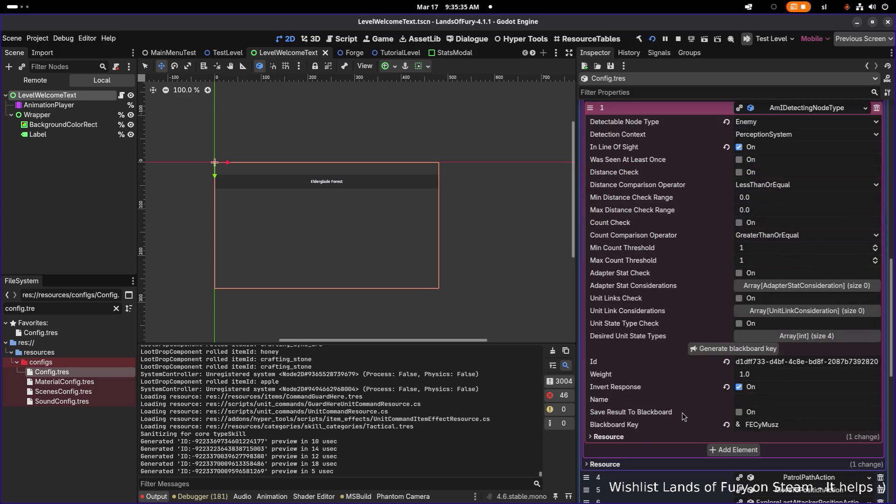
{"action": "scroll", "coordinate": [682, 413], "scroll_direction": "up", "scroll_amount": 2}
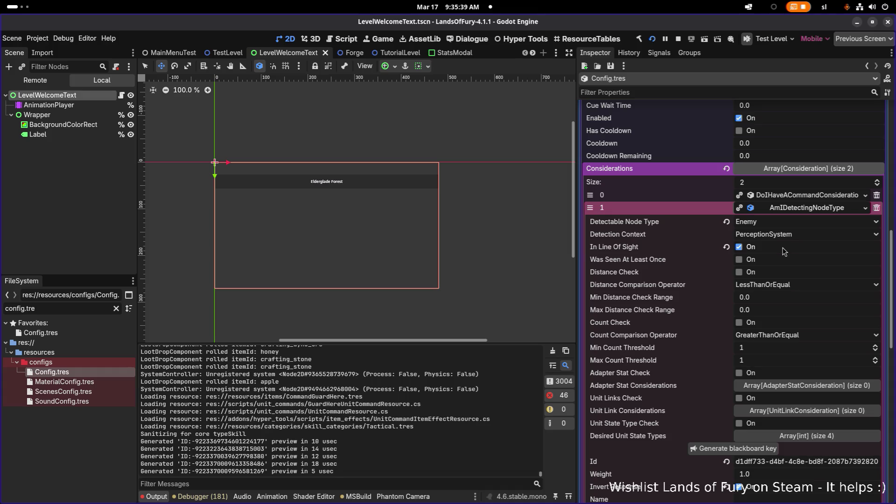
{"action": "left_click", "coordinate": [796, 208]}
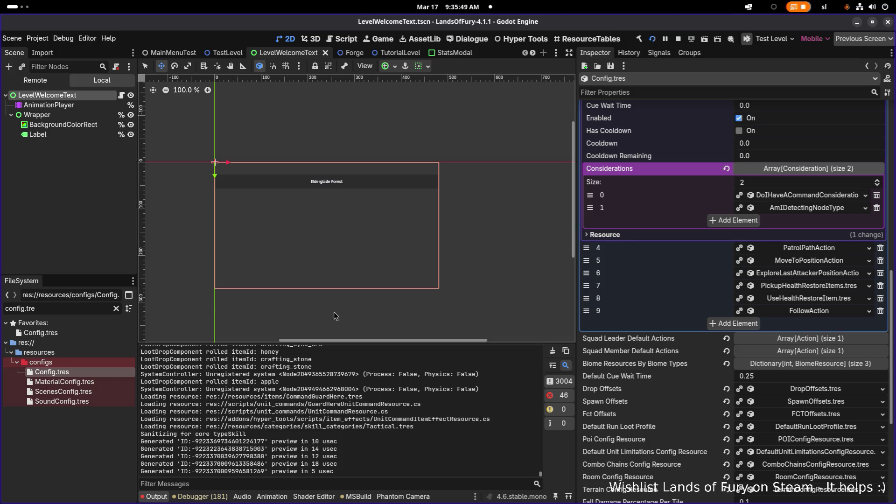
{"action": "key", "text": "alt+Tab"}
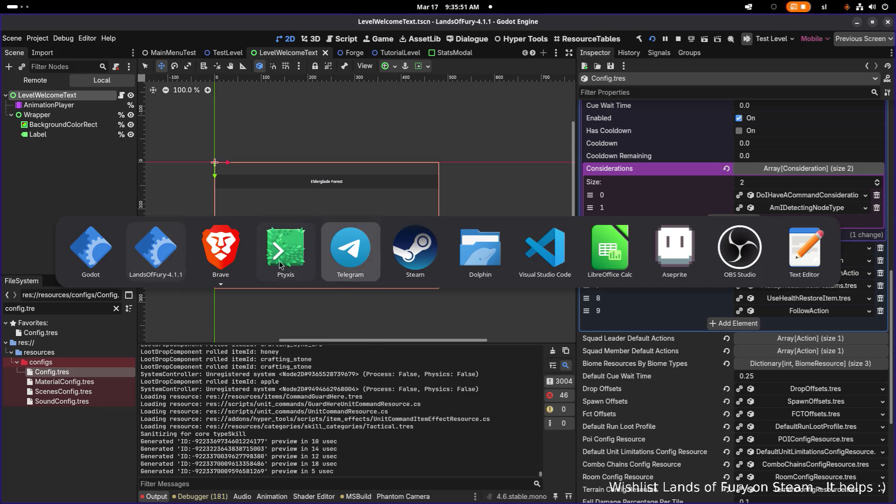
Open AnasBow.tres and review its first projectile item effect and general effect info
{"action": "mouse_move", "coordinate": [217, 287]}
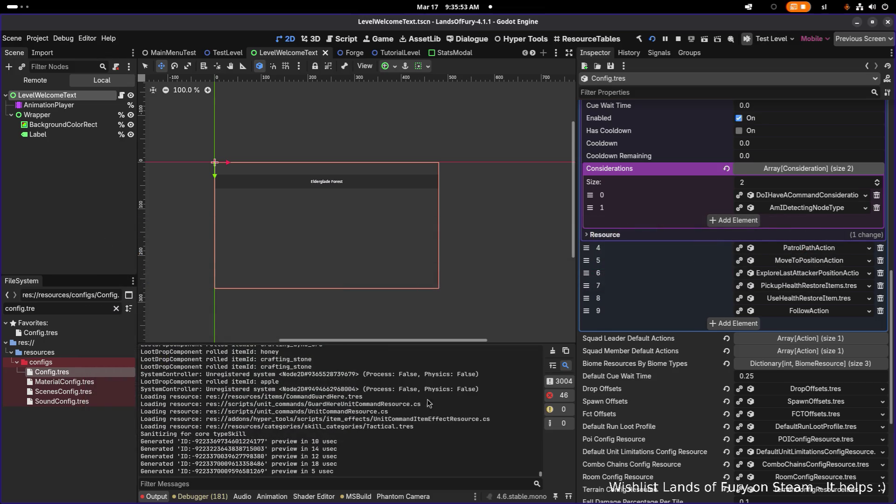
{"action": "key", "text": "ctrl+a"}
{"action": "type", "text": "anasb"}
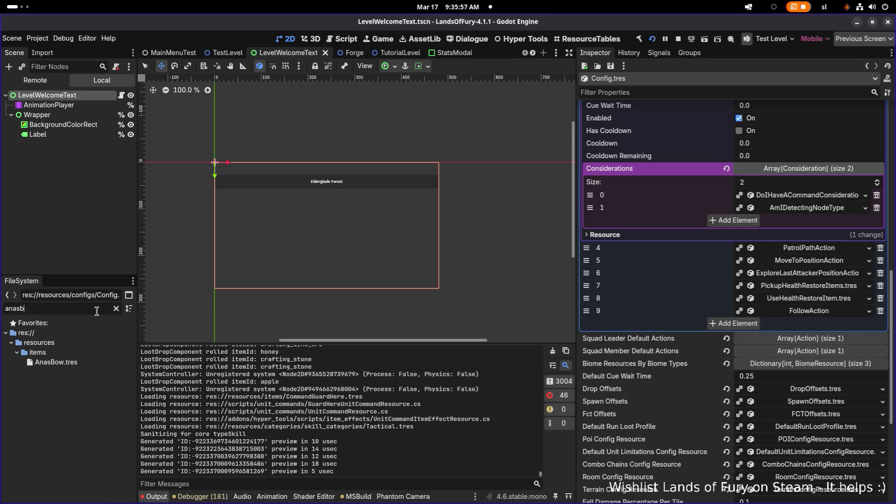
{"action": "double_click", "coordinate": [79, 366]}
{"action": "scroll", "coordinate": [736, 352], "scroll_direction": "down", "scroll_amount": 4}
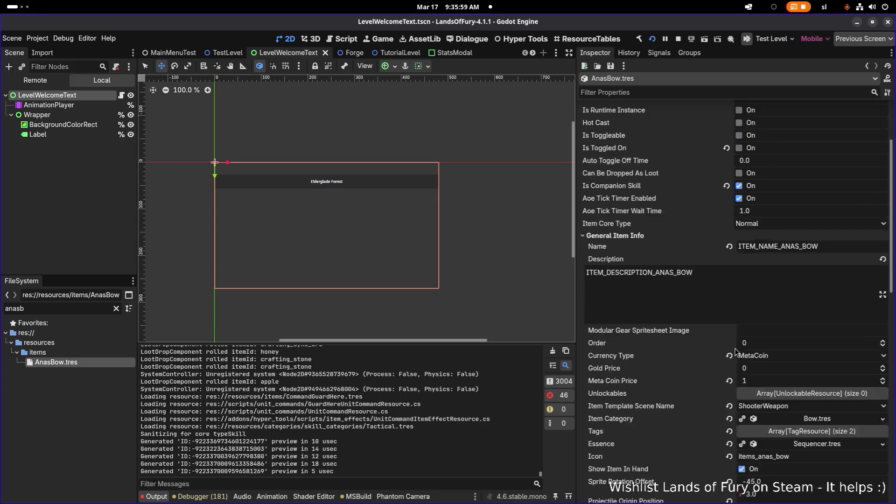
{"action": "scroll", "coordinate": [736, 351], "scroll_direction": "down", "scroll_amount": 10}
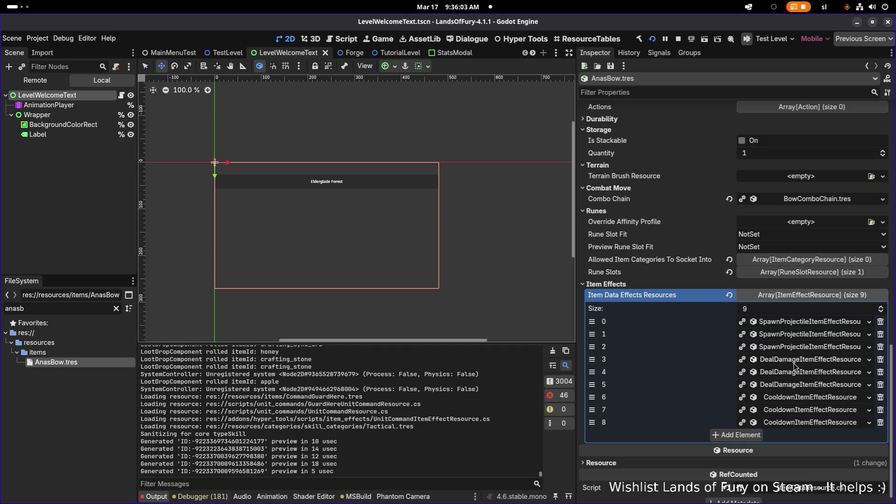
{"action": "left_click", "coordinate": [802, 324]}
{"action": "scroll", "coordinate": [793, 351], "scroll_direction": "down", "scroll_amount": 3}
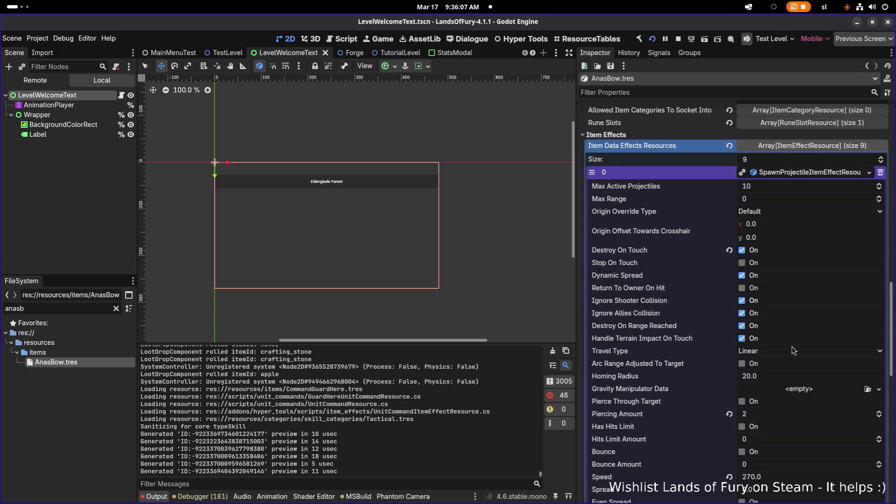
{"action": "scroll", "coordinate": [794, 350], "scroll_direction": "down", "scroll_amount": 2}
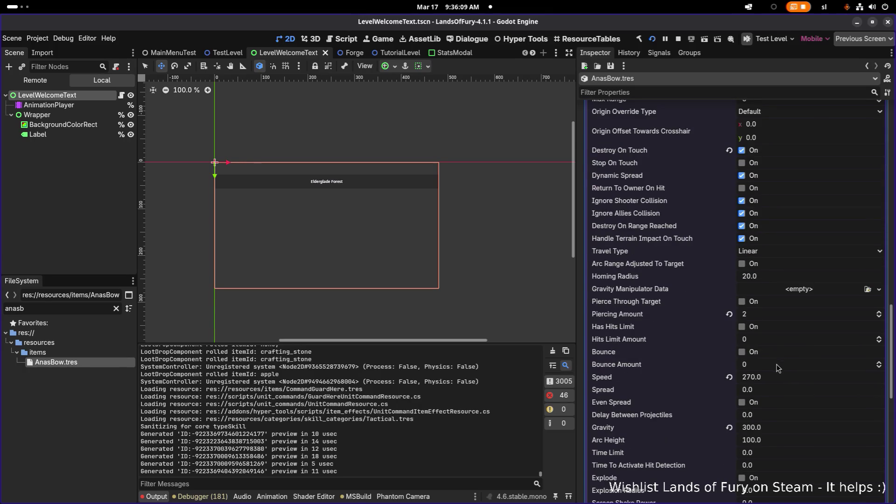
{"action": "scroll", "coordinate": [794, 351], "scroll_direction": "down", "scroll_amount": 5}
{"action": "left_click", "coordinate": [699, 462]}
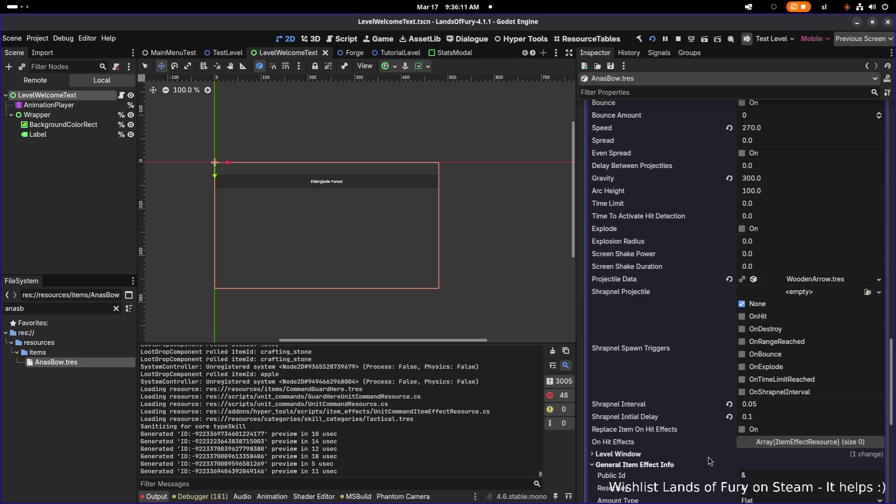
{"action": "scroll", "coordinate": [708, 458], "scroll_direction": "down", "scroll_amount": 3}
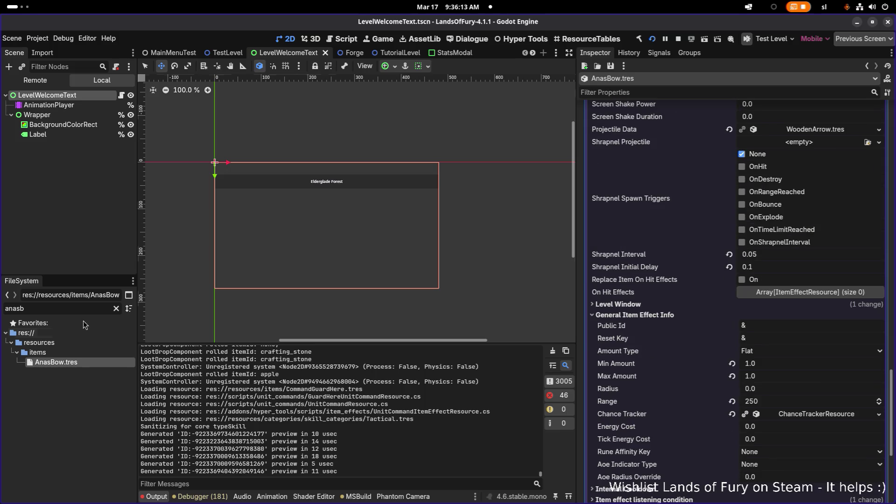
Search for AnaCompanion and open AnaCompanion.tres, showing stats such as Max Health 150.0
{"action": "left_click", "coordinate": [116, 309]}
{"action": "type", "text": "anas"}
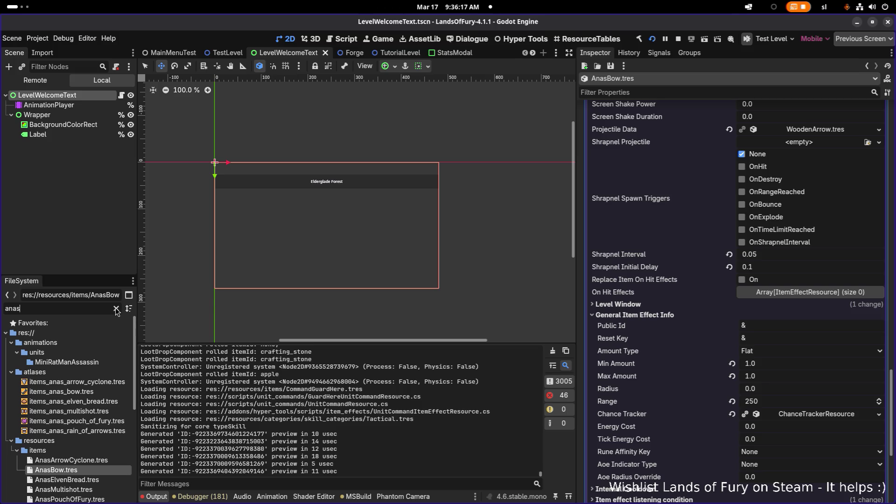
{"action": "type", "text": "com"}
{"action": "key", "text": "BackSpace"}
{"action": "key", "text": "BackSpace"}
{"action": "key", "text": "BackSpace"}
{"action": "type", "text": "com"}
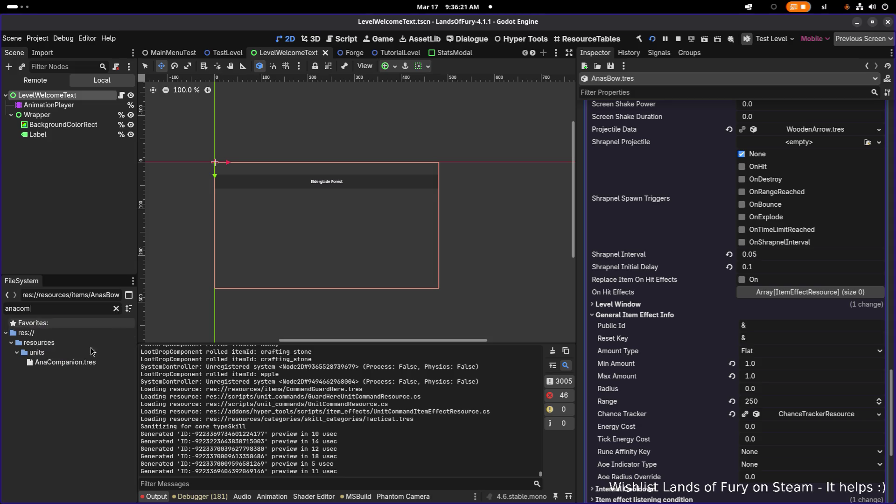
{"action": "double_click", "coordinate": [89, 365]}
{"action": "scroll", "coordinate": [630, 292], "scroll_direction": "down", "scroll_amount": 5}
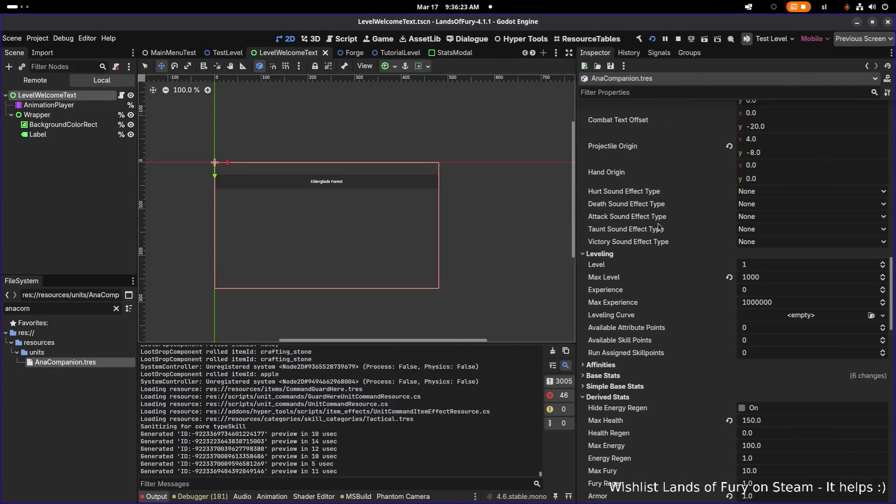
{"action": "left_click", "coordinate": [682, 90]}
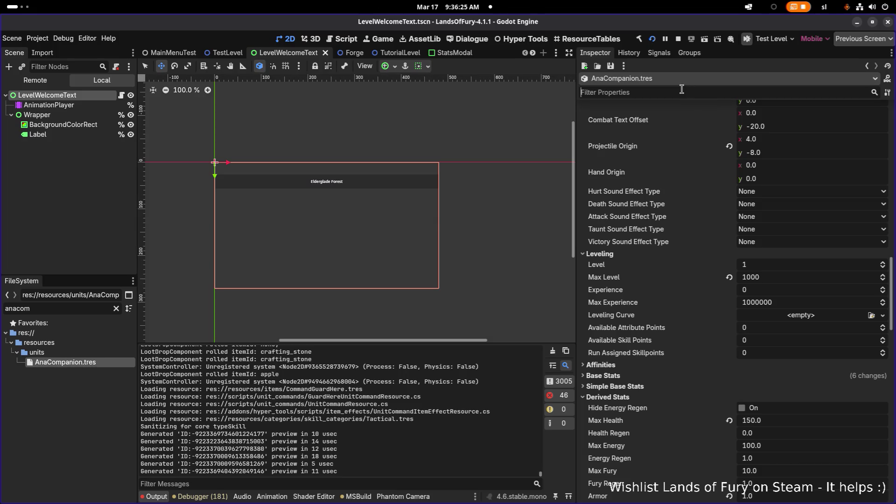
{"action": "type", "text": "sight"}
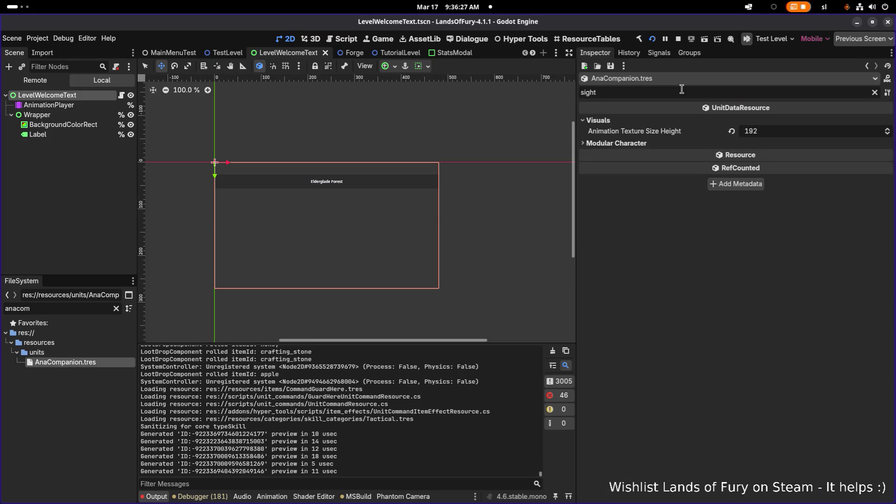
{"action": "left_click", "coordinate": [651, 141]}
{"action": "double_click", "coordinate": [678, 92]}
{"action": "key", "text": "BackSpace"}
{"action": "type", "text": "range"}
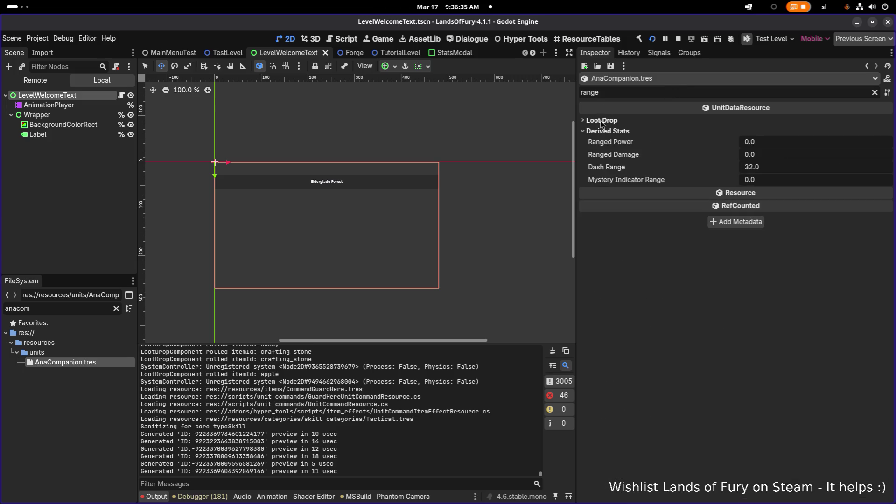
{"action": "double_click", "coordinate": [617, 92]}
{"action": "type", "text": "vision"}
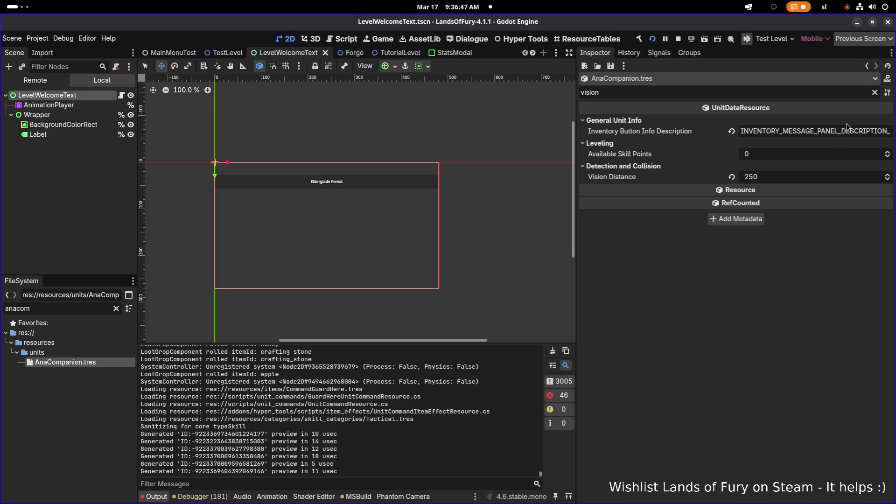
{"action": "left_click", "coordinate": [875, 93]}
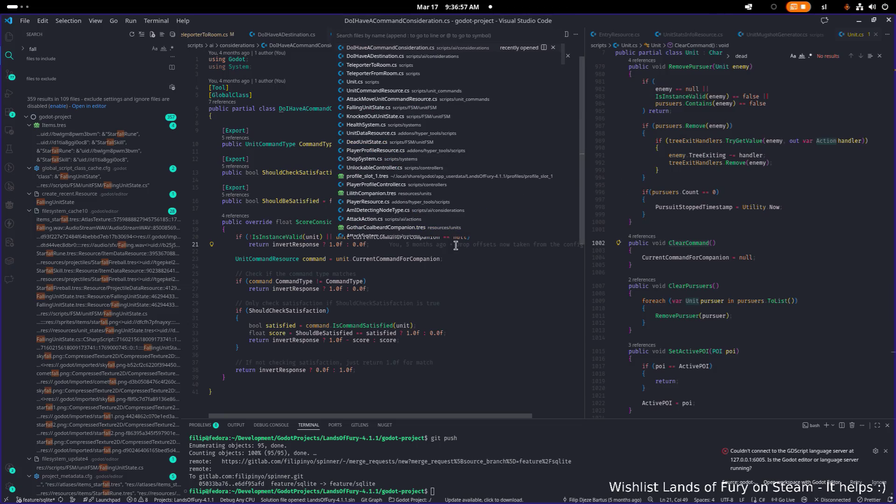
Open UnitDataResource.cs and find the VisionDistance property, defaulting to 100
{"action": "type", "text": "visio"}
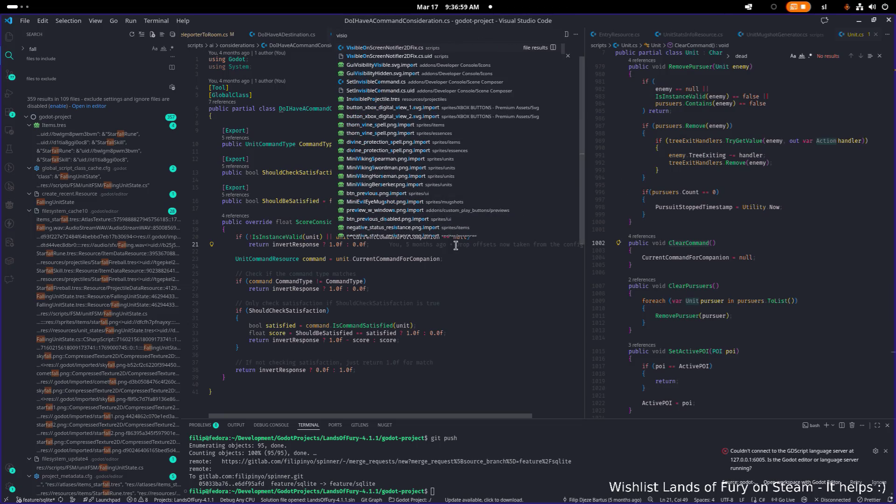
{"action": "key", "text": "BackSpace"}
{"action": "key", "text": "BackSpace"}
{"action": "key", "text": "BackSpace"}
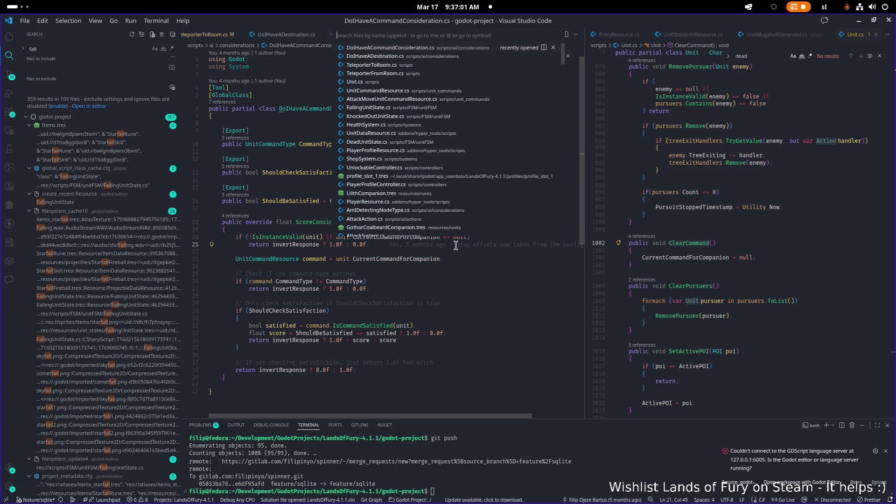
{"action": "key", "text": "BackSpace"}
{"action": "key", "text": "BackSpace"}
{"action": "type", "text": "unitda"}
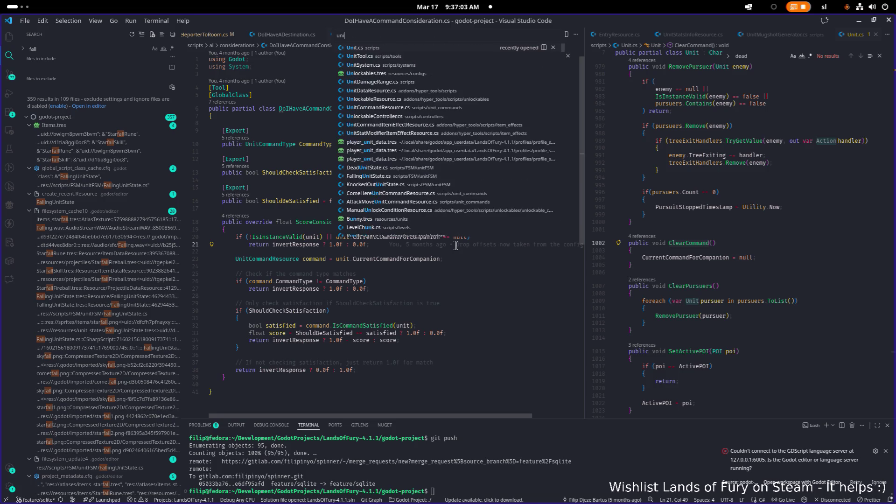
{"action": "key", "text": "Down"}
{"action": "key", "text": "Return"}
{"action": "key", "text": "ctrl+f"}
{"action": "type", "text": "vision"}
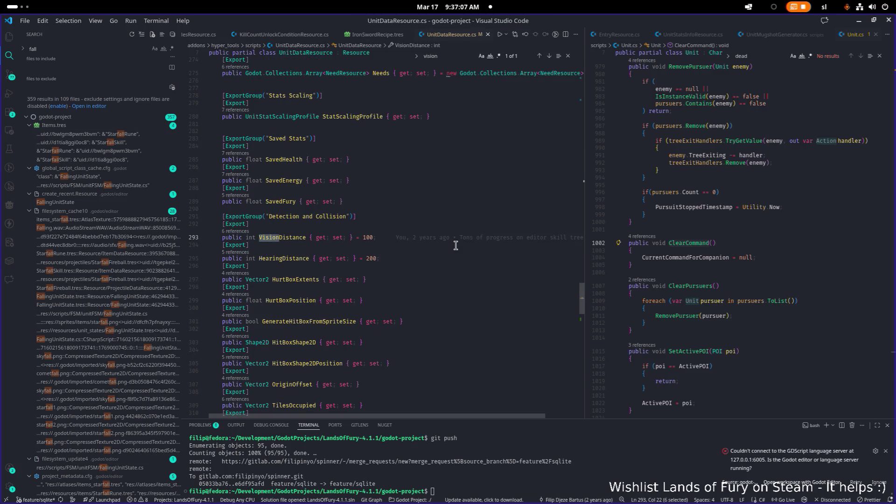
List VisionDistance references, preview its use in PerceptionSystem.cs, then close the peek
{"action": "key", "text": "shift+F12"}
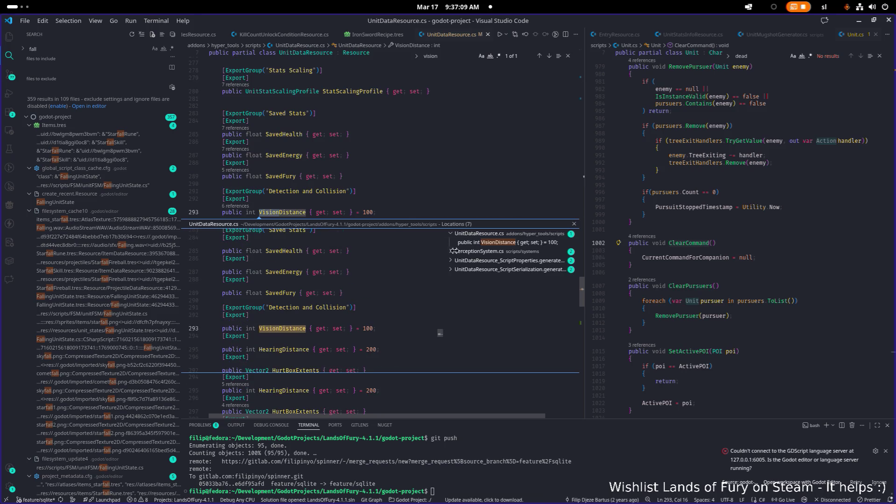
{"action": "left_click", "coordinate": [487, 253]}
{"action": "left_click", "coordinate": [488, 260]}
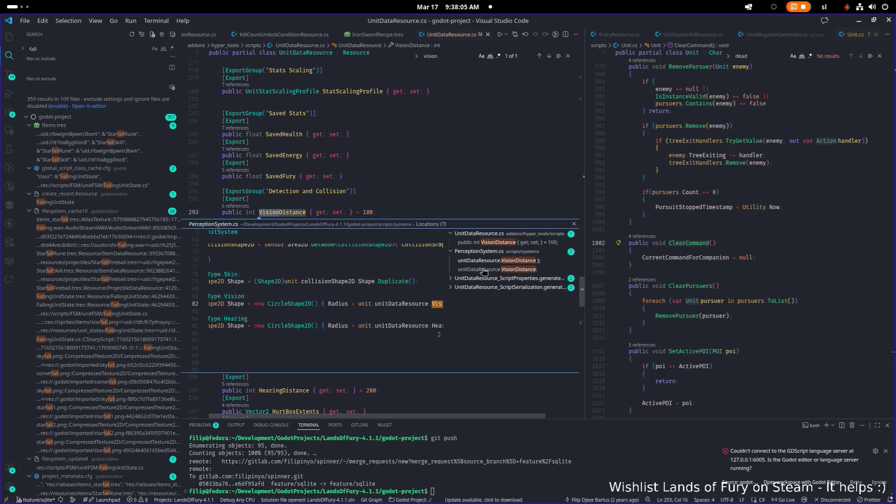
{"action": "left_click", "coordinate": [411, 166]}
{"action": "key", "text": "Escape"}
{"action": "left_click", "coordinate": [405, 178]}
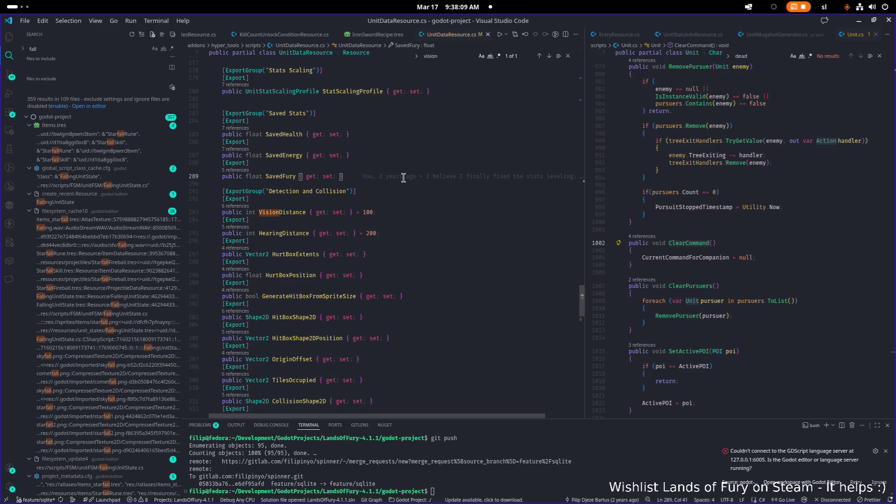
Open AmIDetectingNodeType.cs via Quick Open 'ami' and review its desiredUnitStateTypes checks
{"action": "key", "text": "ctrl+p"}
{"action": "type", "text": "ami"}
{"action": "key", "text": "Return"}
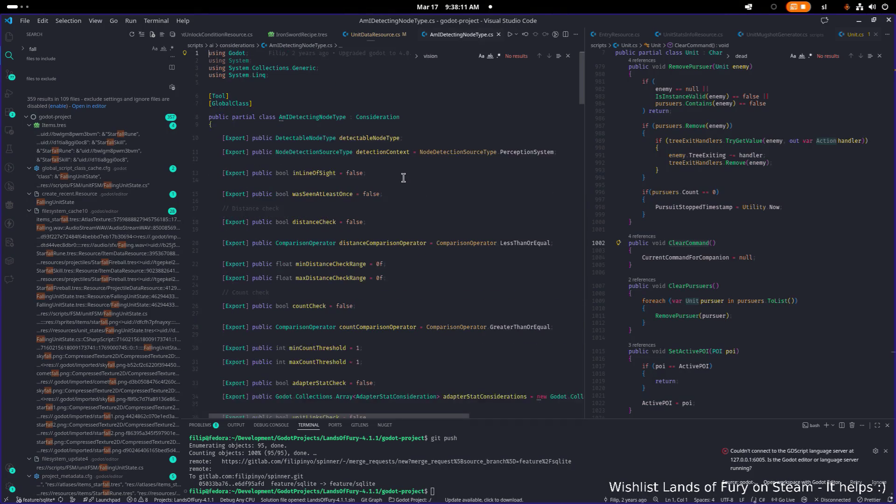
{"action": "key", "text": "BackSpace"}
{"action": "key", "text": "ctrl+f"}
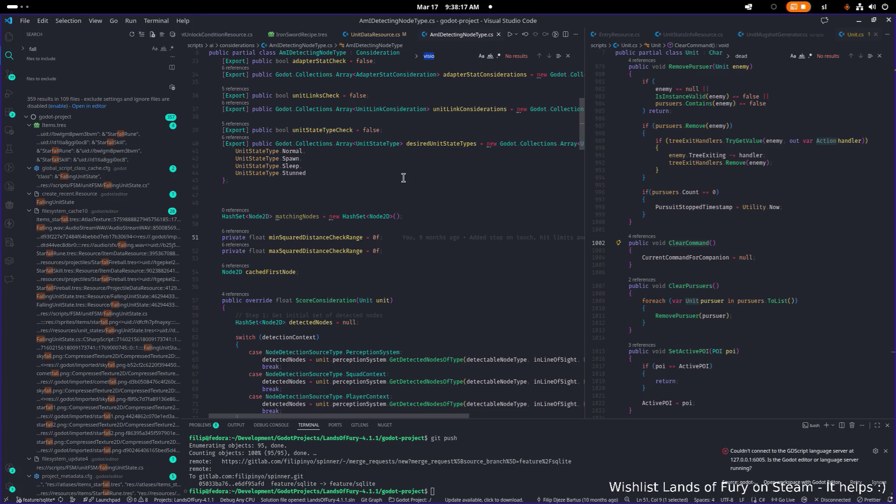
{"action": "key", "text": "BackSpace"}
{"action": "key", "text": "alt+Tab"}
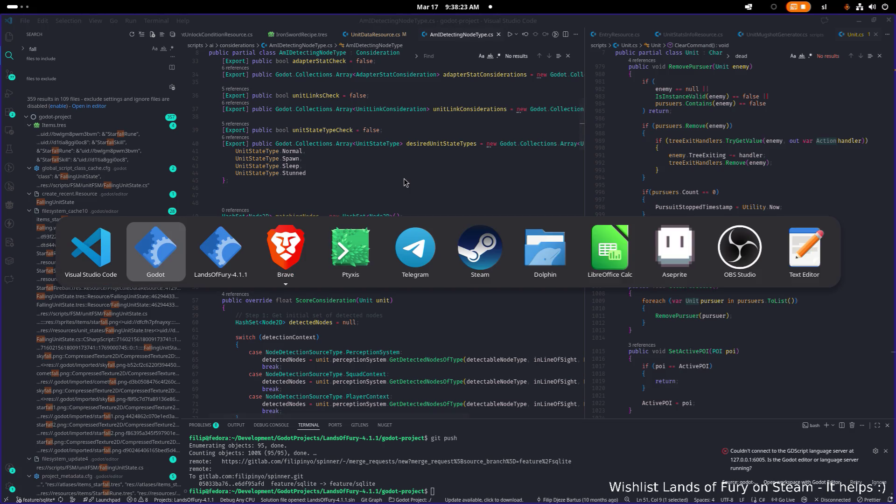
Back in Godot, filter the FileSystem for 'config.t' and open Config.tres
{"action": "key", "text": "alt+Tab"}
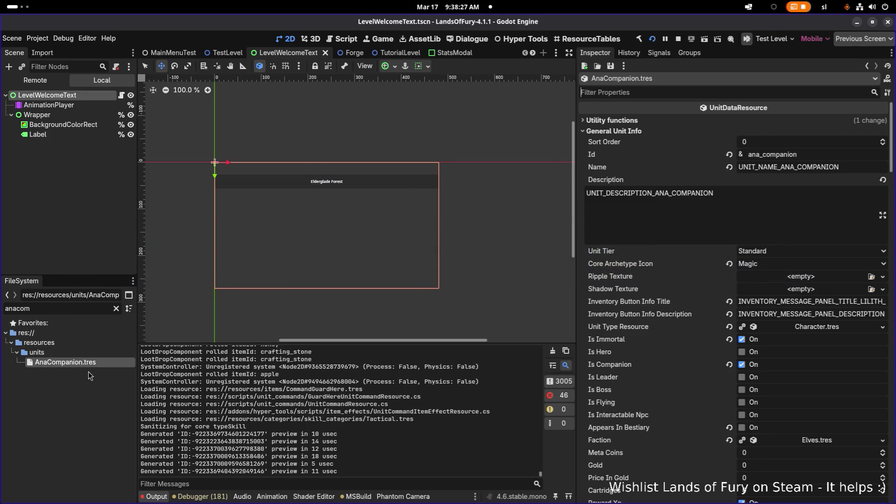
{"action": "key", "text": "ctrl+a"}
{"action": "type", "text": "cong"}
{"action": "key", "text": "BackSpace"}
{"action": "type", "text": "fig.t"}
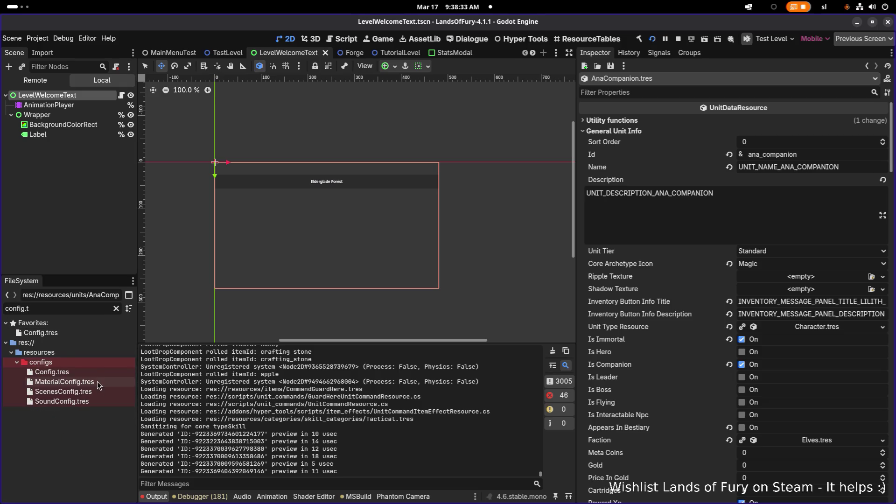
{"action": "double_click", "coordinate": [97, 373]}
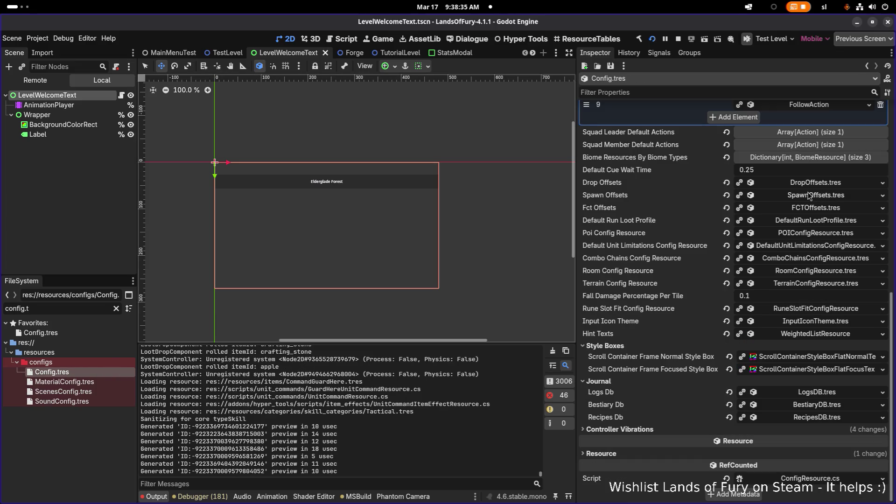
Expand the patrol action's AmIDetectingNodeType and DoIHaveACommand considerations, then filter for 'anacomp'
{"action": "scroll", "coordinate": [798, 196], "scroll_direction": "up", "scroll_amount": 5}
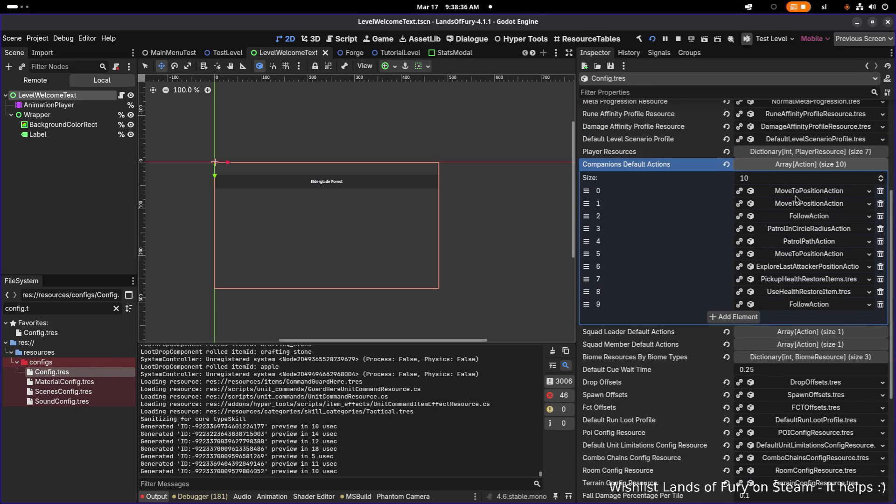
{"action": "left_click", "coordinate": [820, 229]}
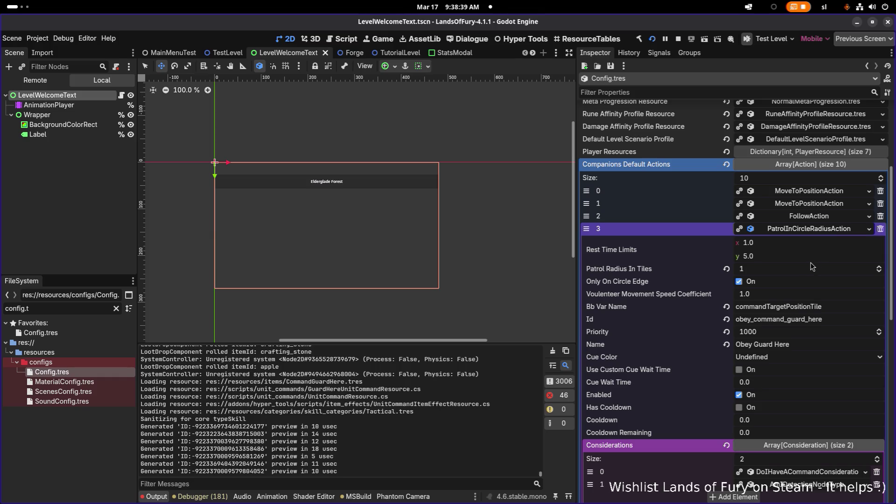
{"action": "scroll", "coordinate": [789, 332], "scroll_direction": "down", "scroll_amount": 2}
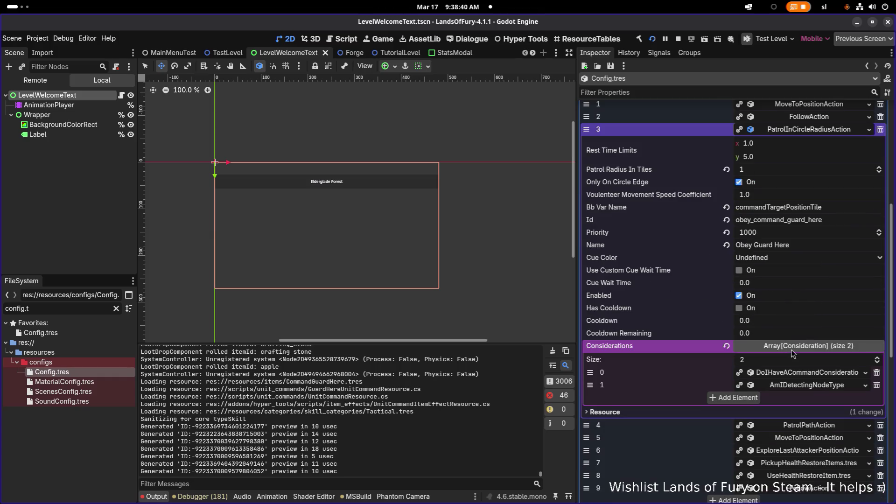
{"action": "left_click", "coordinate": [806, 388]}
{"action": "scroll", "coordinate": [812, 372], "scroll_direction": "down", "scroll_amount": 2}
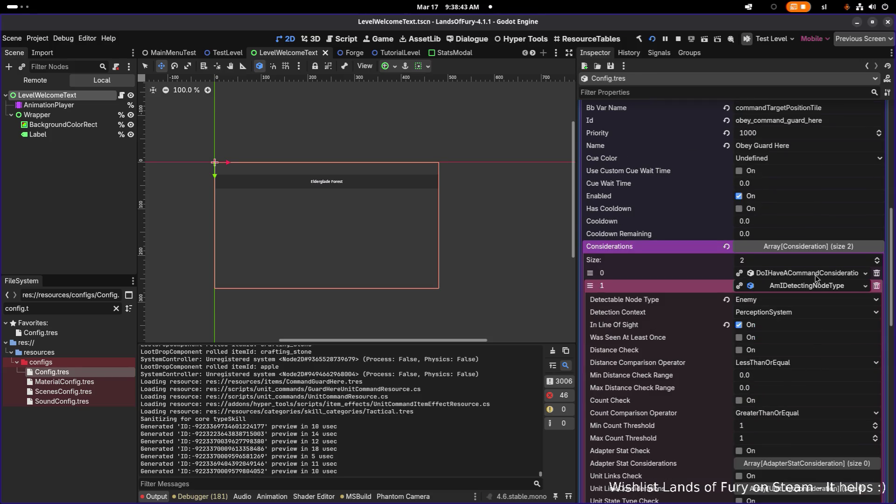
{"action": "left_click", "coordinate": [817, 277]}
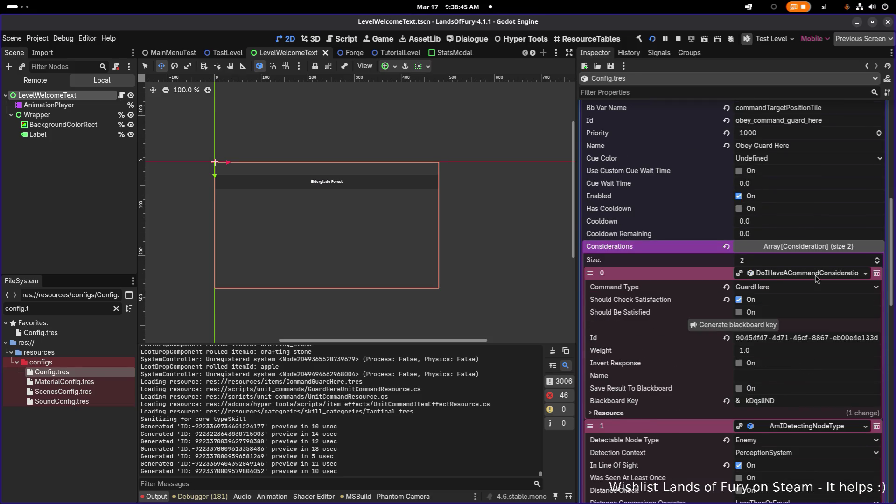
{"action": "left_click", "coordinate": [817, 276]}
{"action": "scroll", "coordinate": [818, 340], "scroll_direction": "down", "scroll_amount": 2}
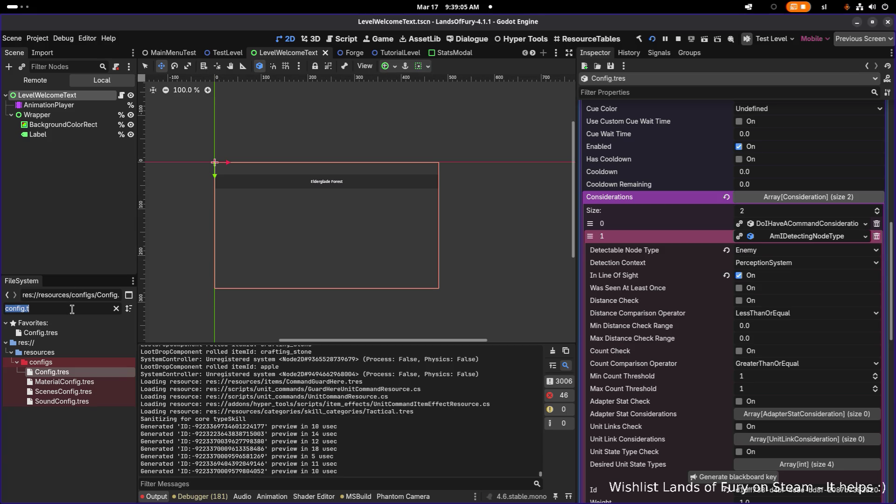
{"action": "type", "text": "anacomp"}
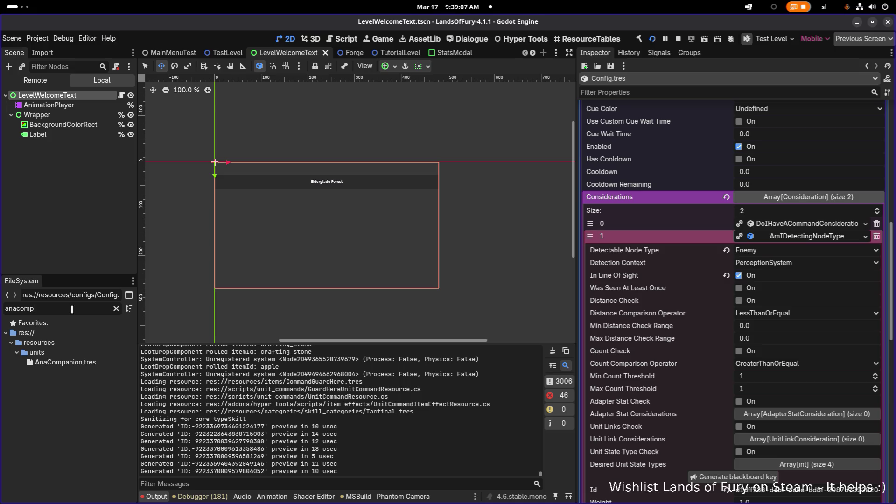
Open AnaCompanion.tres and expand AttackAction's AmIDetectingNodeType consideration, showing Min Distance Check Range 160.0
{"action": "double_click", "coordinate": [94, 363]}
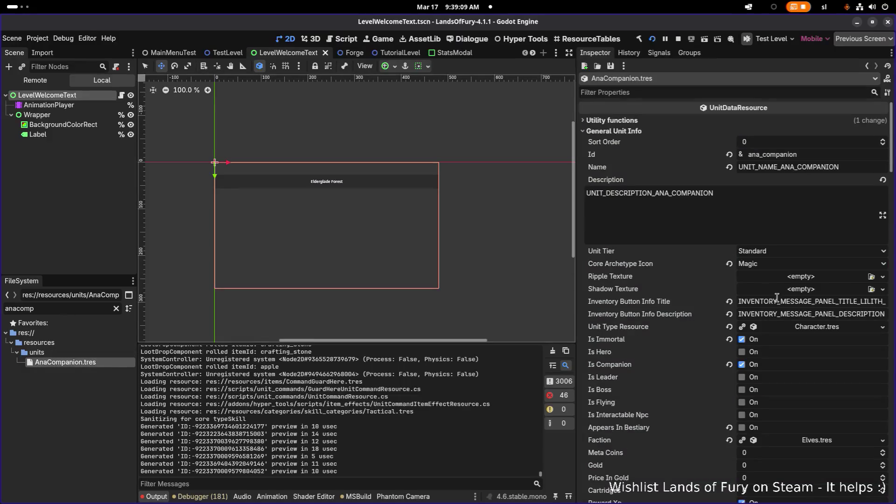
{"action": "scroll", "coordinate": [789, 308], "scroll_direction": "down", "scroll_amount": 10}
{"action": "scroll", "coordinate": [789, 308], "scroll_direction": "up", "scroll_amount": 15}
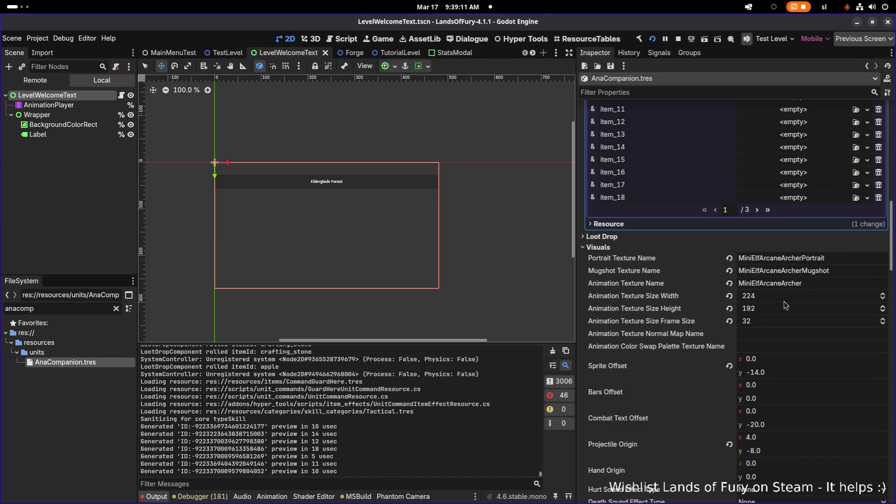
{"action": "scroll", "coordinate": [793, 286], "scroll_direction": "down", "scroll_amount": 20}
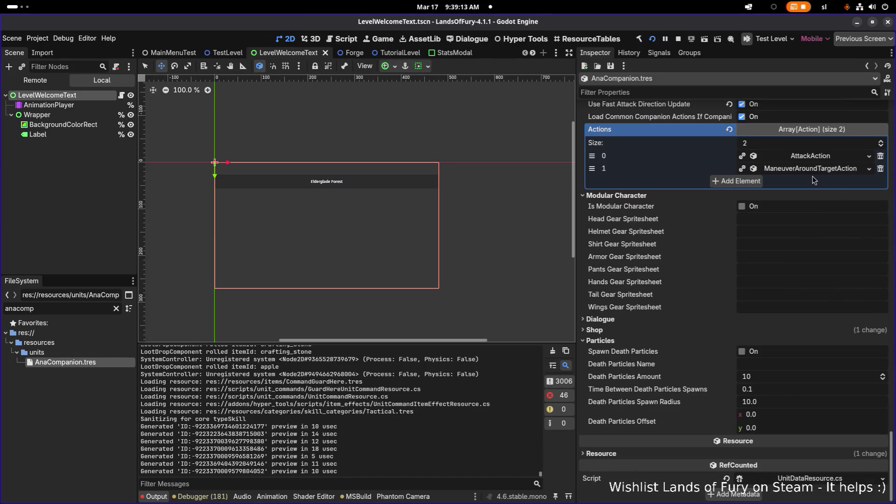
{"action": "left_click", "coordinate": [816, 158]}
{"action": "left_click", "coordinate": [810, 384]}
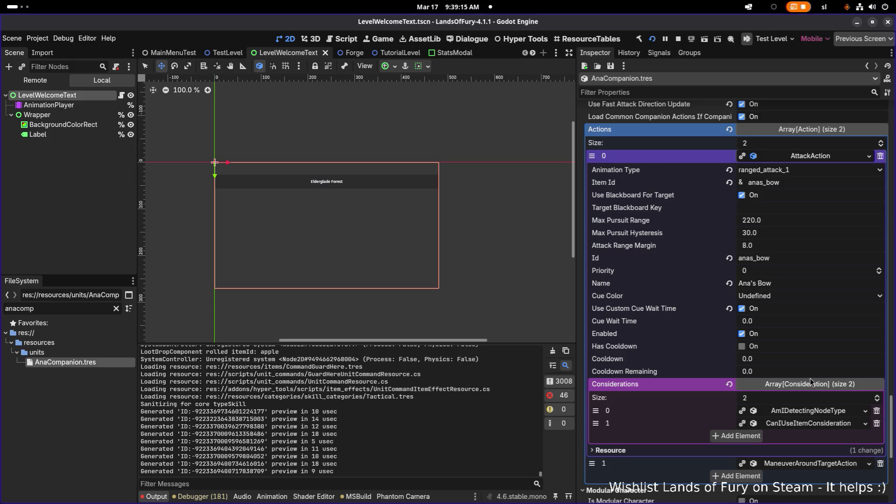
{"action": "scroll", "coordinate": [809, 345], "scroll_direction": "down", "scroll_amount": 3}
{"action": "left_click", "coordinate": [813, 261]}
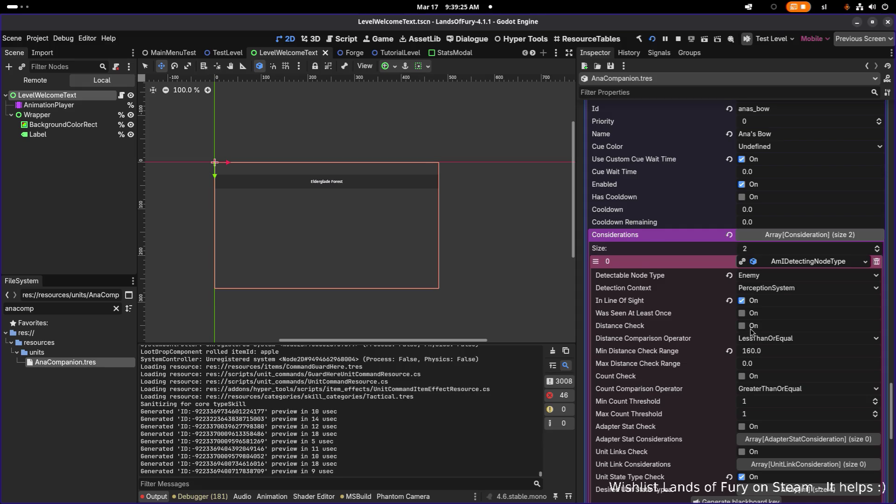
{"action": "scroll", "coordinate": [752, 332], "scroll_direction": "down", "scroll_amount": 5}
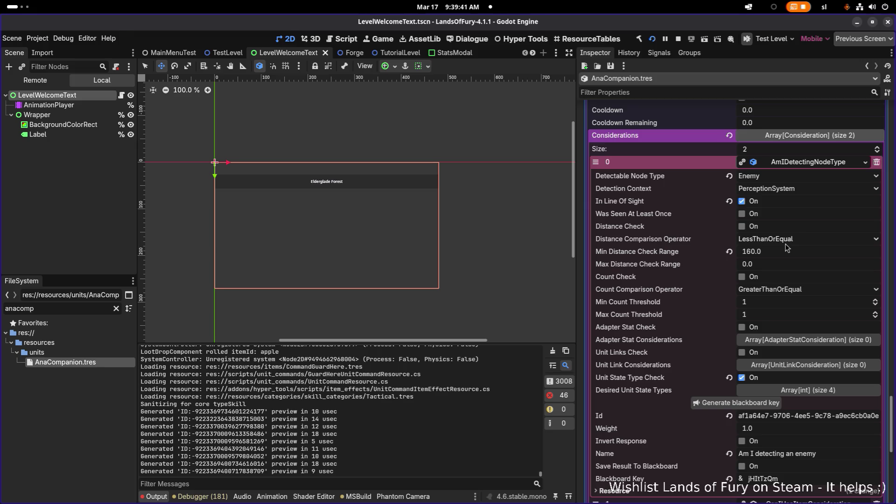
{"action": "scroll", "coordinate": [796, 279], "scroll_direction": "down", "scroll_amount": 3}
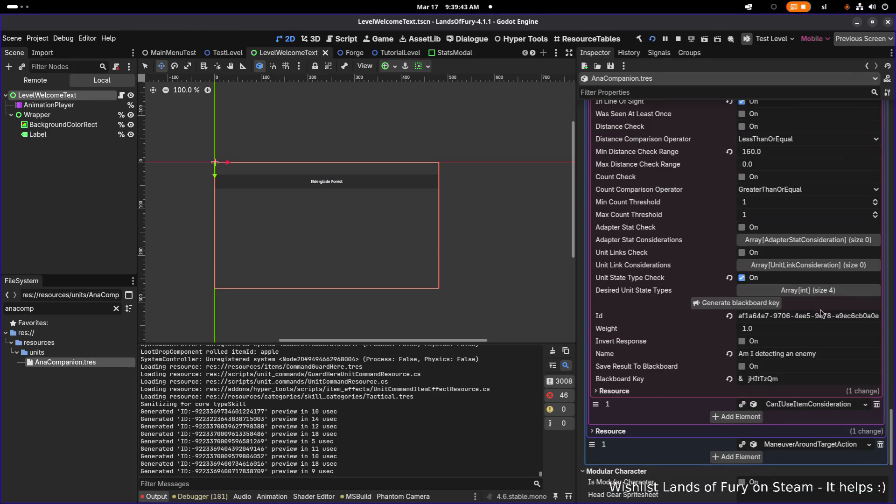
Review the attack action's four desired unit states and its CanIUseItemConsideration properties
{"action": "left_click", "coordinate": [823, 299]}
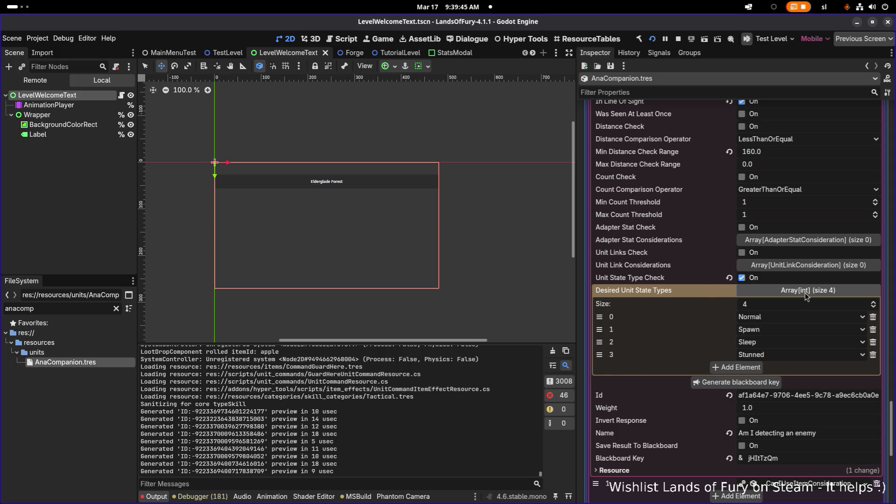
{"action": "left_click", "coordinate": [807, 295]}
{"action": "scroll", "coordinate": [807, 295], "scroll_direction": "down", "scroll_amount": 3}
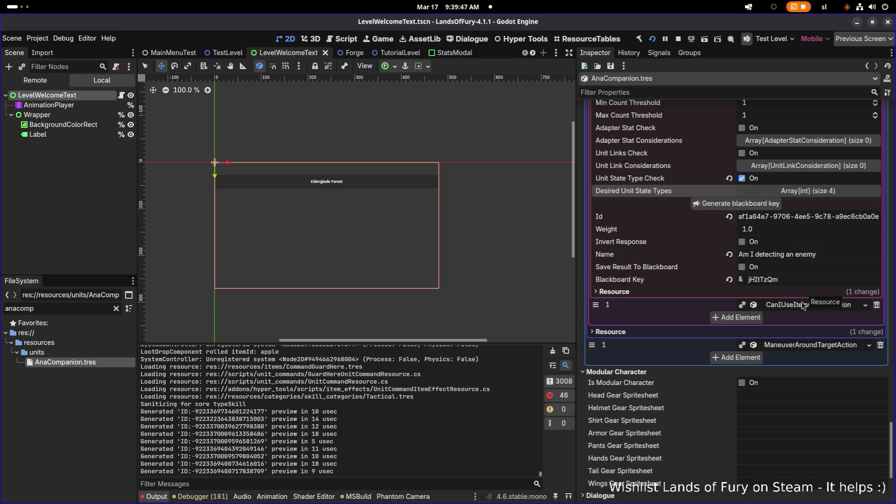
{"action": "left_click", "coordinate": [802, 306]}
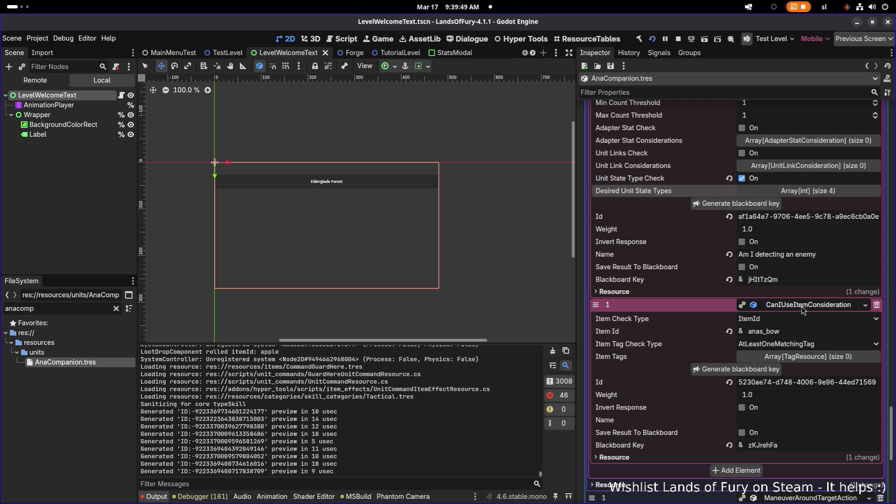
{"action": "left_click", "coordinate": [803, 308]}
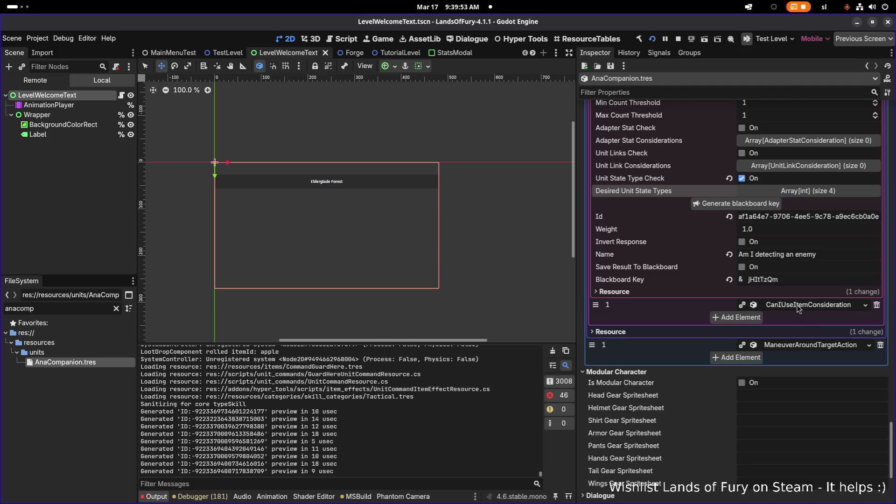
Expand ManeuverAroundTargetAction to view its Enemy target and three considerations
{"action": "left_click", "coordinate": [804, 347]}
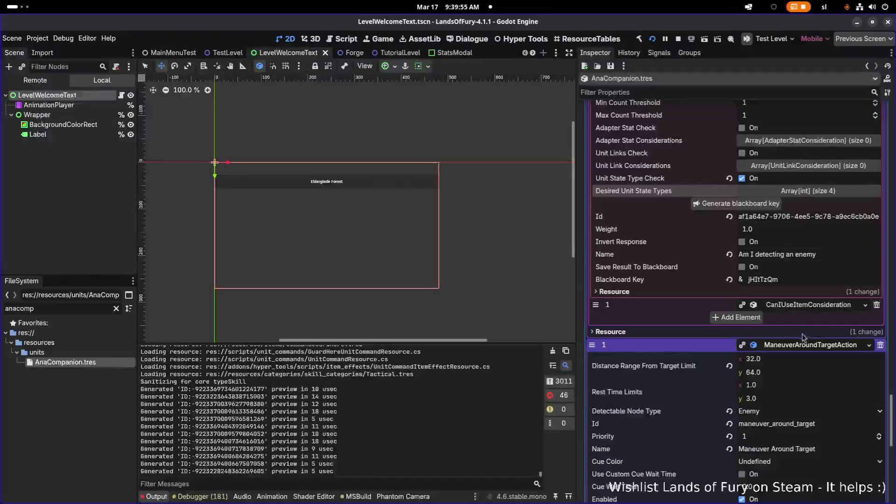
{"action": "scroll", "coordinate": [803, 335], "scroll_direction": "down", "scroll_amount": 2}
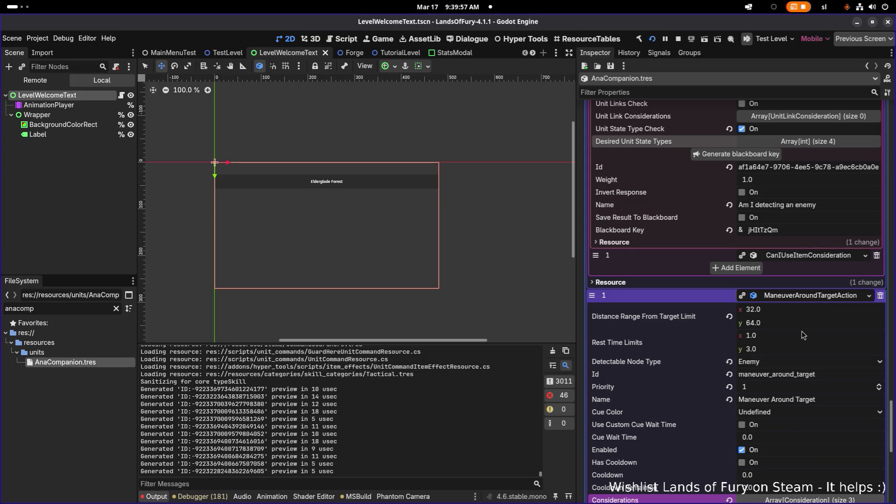
{"action": "scroll", "coordinate": [804, 336], "scroll_direction": "down", "scroll_amount": 6}
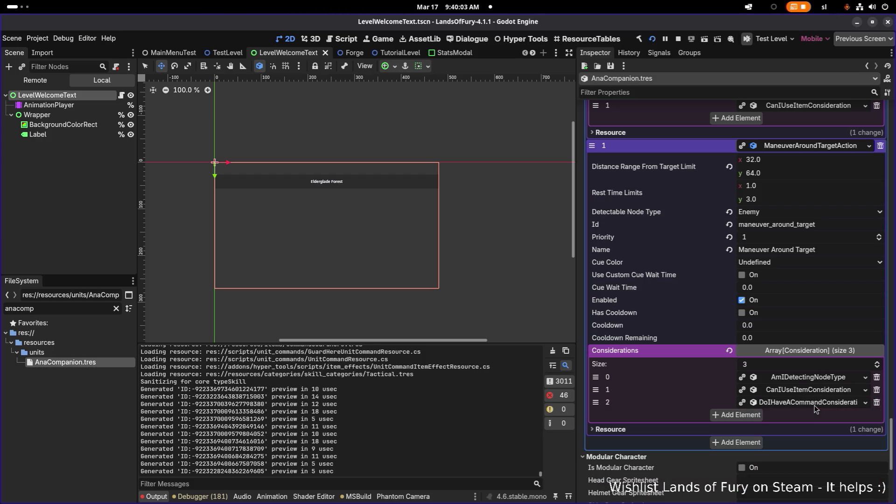
{"action": "scroll", "coordinate": [699, 147], "scroll_direction": "down", "scroll_amount": 2}
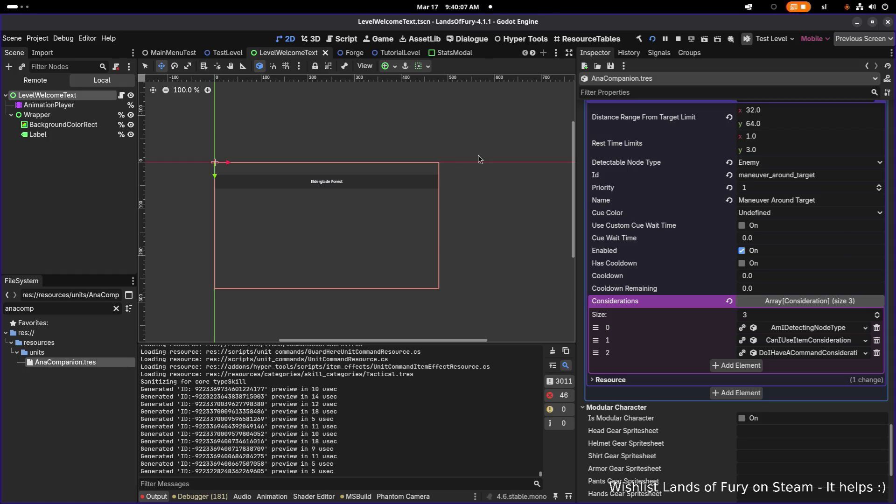
{"action": "key", "text": "alt+Tab"}
{"action": "key", "text": "alt+Tab"}
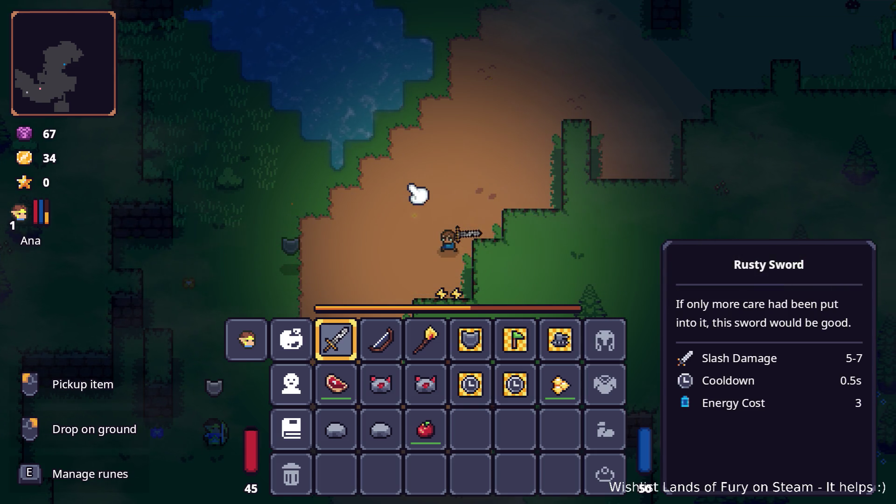
Close the inventory, walk past the pond toward the enemies and start swinging the sword
{"action": "key", "text": "Tab"}
{"action": "key", "text": "a"}
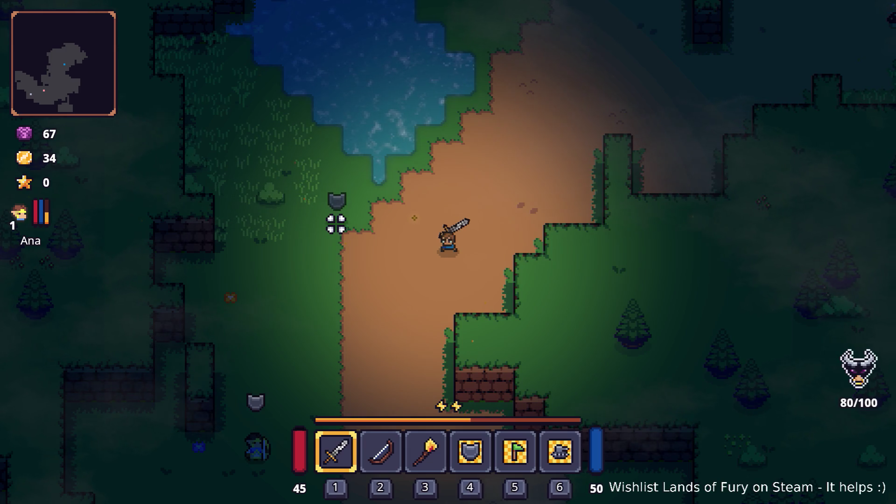
{"action": "key", "text": "w"}
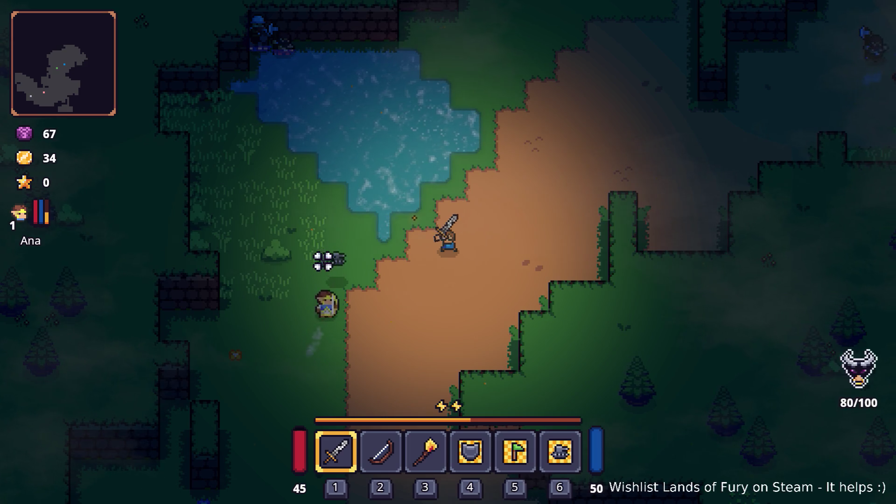
{"action": "key", "text": "w+d"}
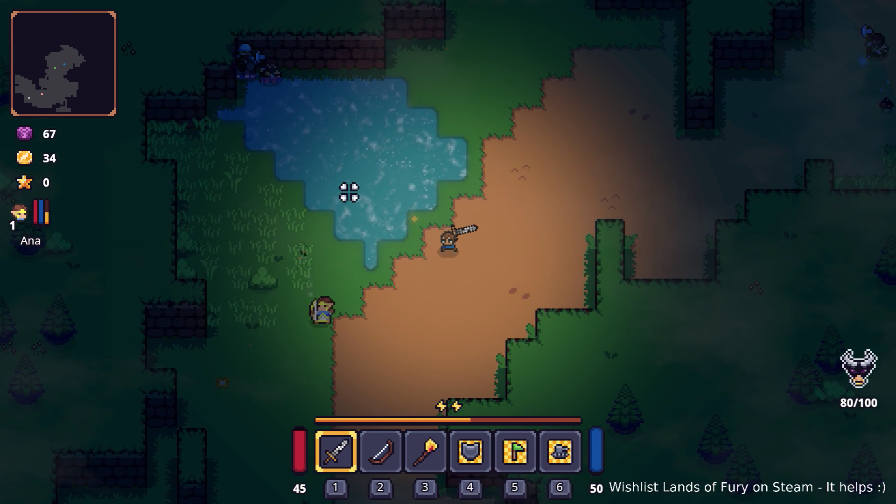
{"action": "key", "text": "a"}
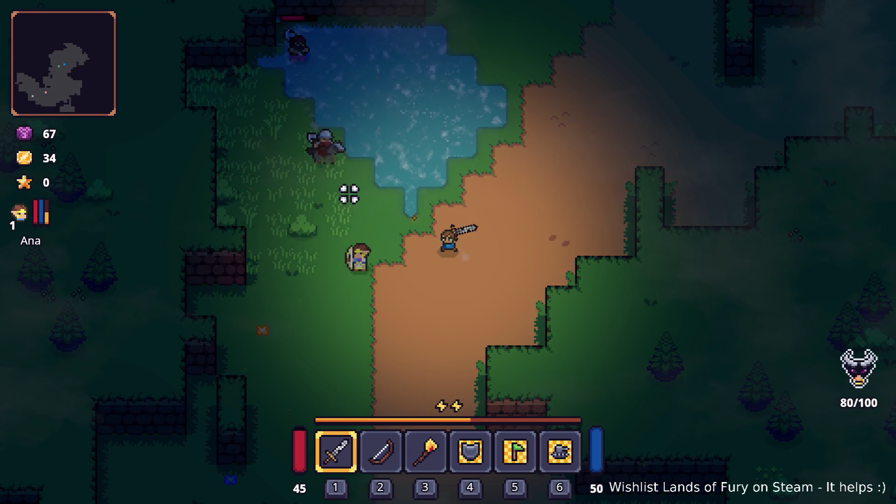
{"action": "left_click", "coordinate": [350, 191]}
Fight the knights alongside Ana until the tally reaches 100/100 and Ana levels up
{"action": "key", "text": "a+s"}
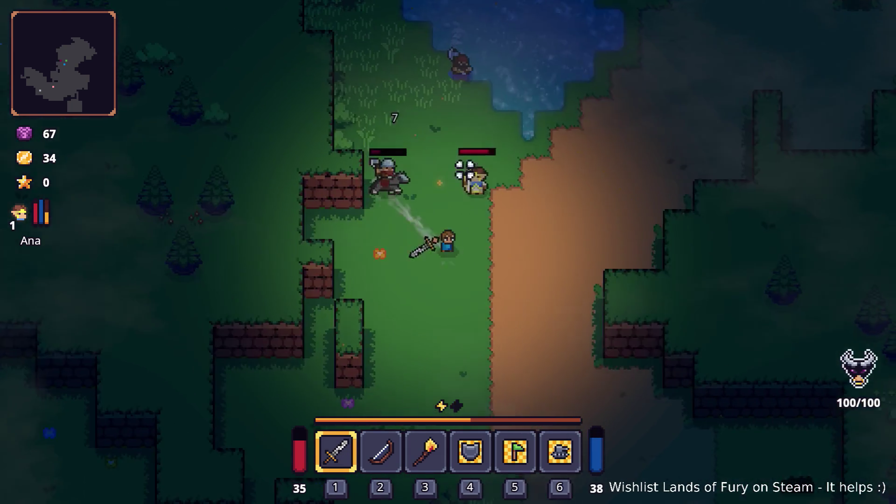
{"action": "key", "text": "d"}
{"action": "left_click", "coordinate": [394, 183]}
{"action": "key", "text": "w+d"}
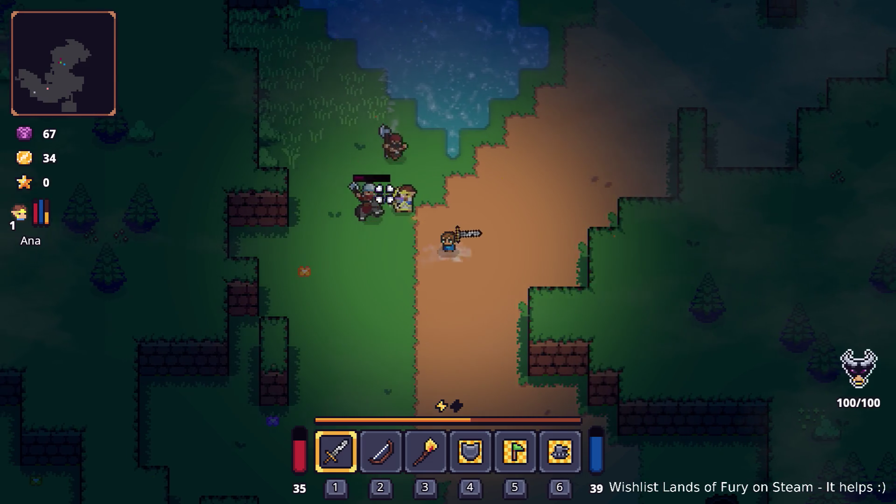
{"action": "key", "text": "w+a"}
{"action": "left_click", "coordinate": [502, 166]}
{"action": "key", "text": "w+d"}
{"action": "left_click", "coordinate": [520, 180]}
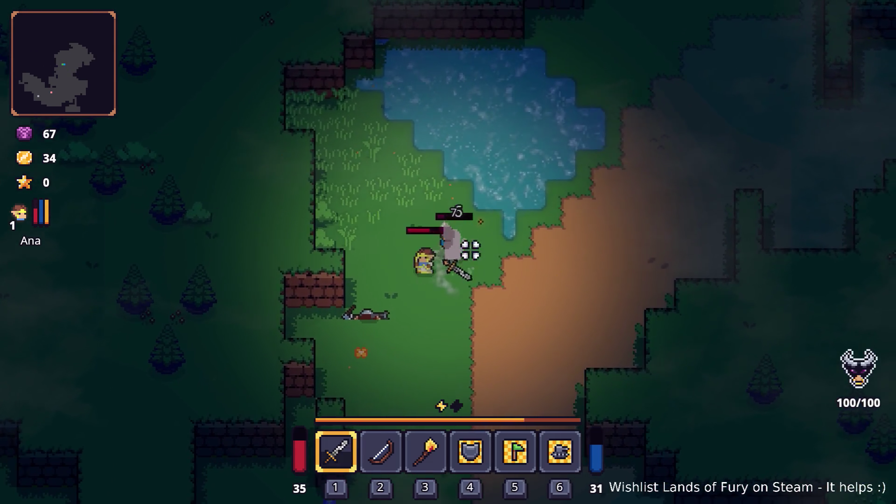
{"action": "left_click", "coordinate": [396, 225]}
{"action": "key", "text": "a+s"}
{"action": "key", "text": "w+d"}
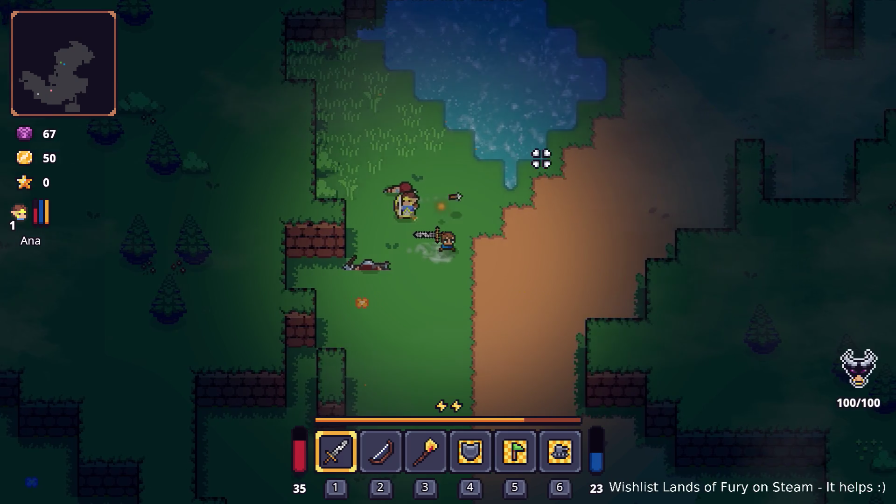
Spend Ana's skill point on Multishot and save her character sheet
{"action": "key", "text": "i"}
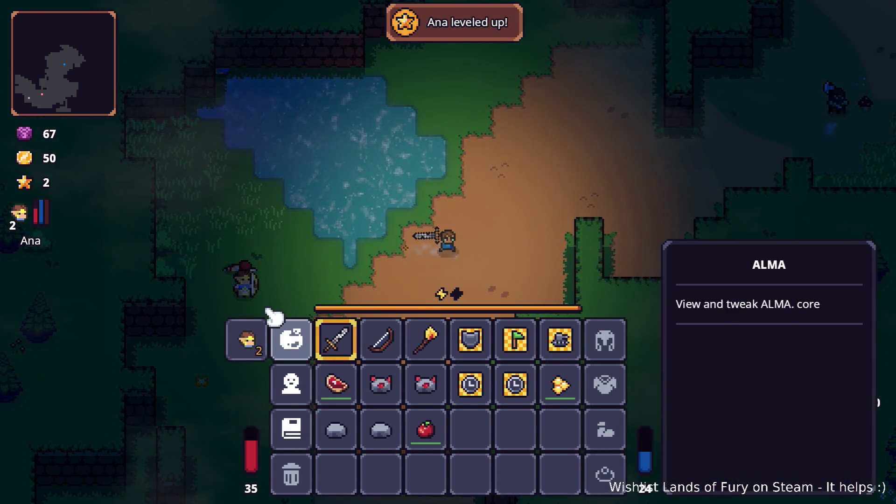
{"action": "left_click", "coordinate": [246, 341]}
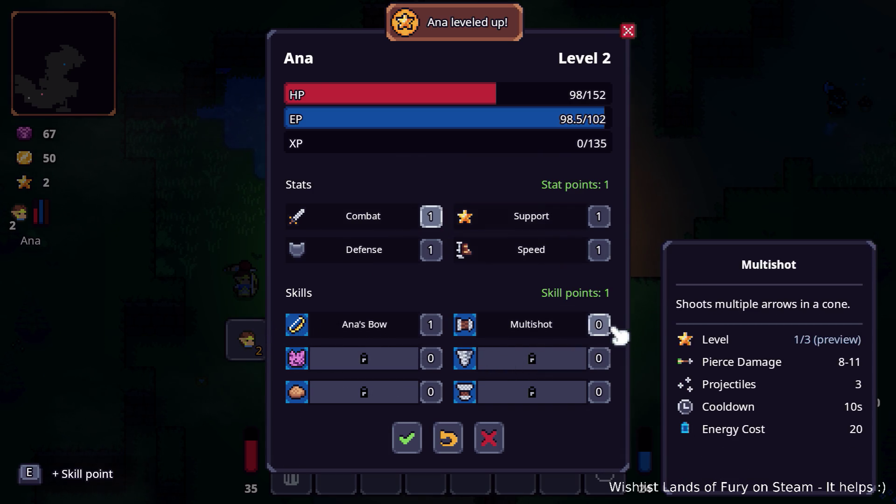
{"action": "key", "text": "e"}
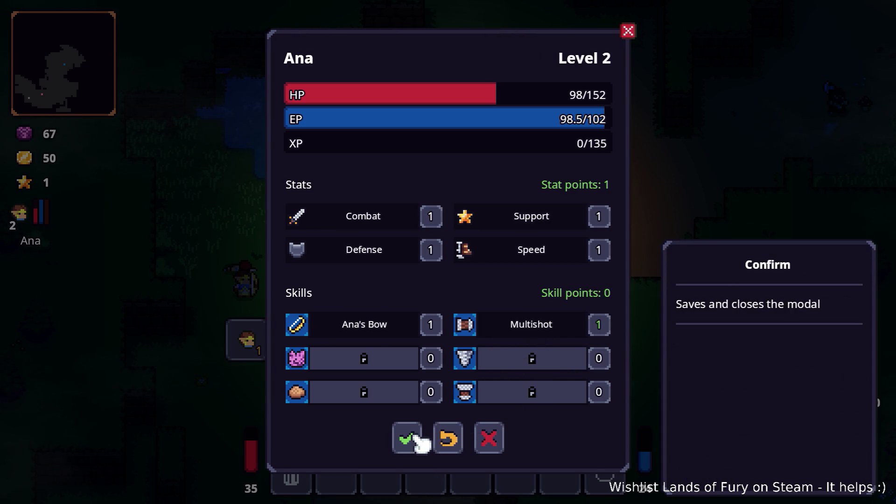
{"action": "left_click", "coordinate": [414, 441]}
Walk to the sign and chest, then head back left and finish off the approaching enemy
{"action": "key", "text": "d"}
{"action": "key", "text": "w"}
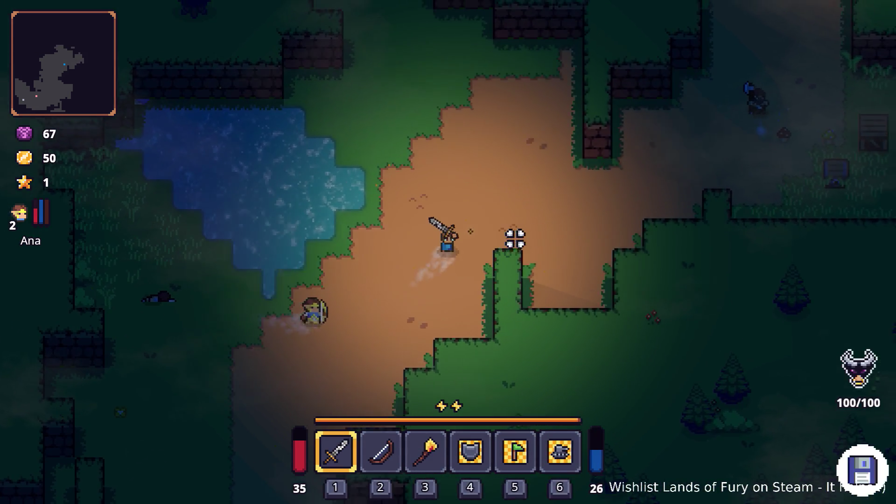
{"action": "key", "text": "d"}
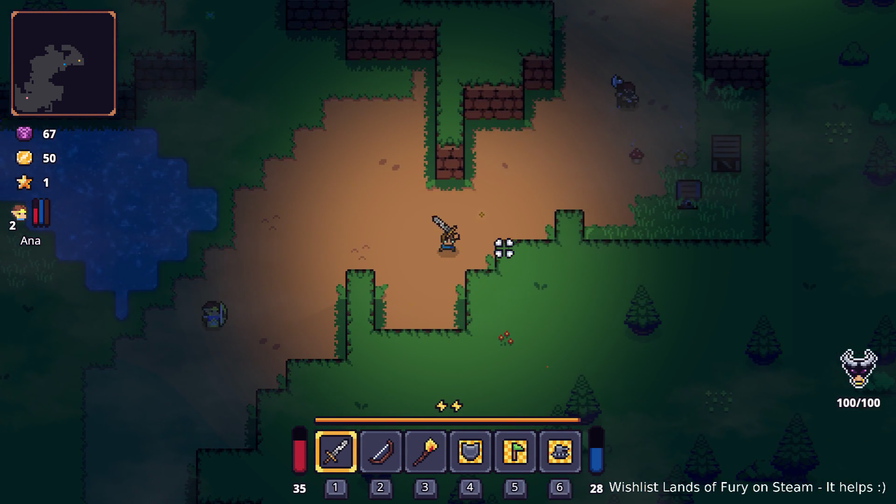
{"action": "key", "text": "d"}
{"action": "key", "text": "w"}
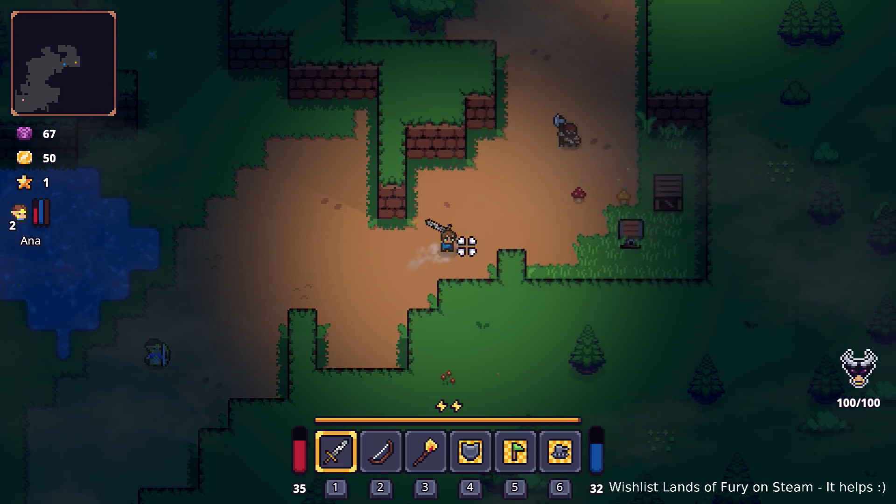
{"action": "key", "text": "a"}
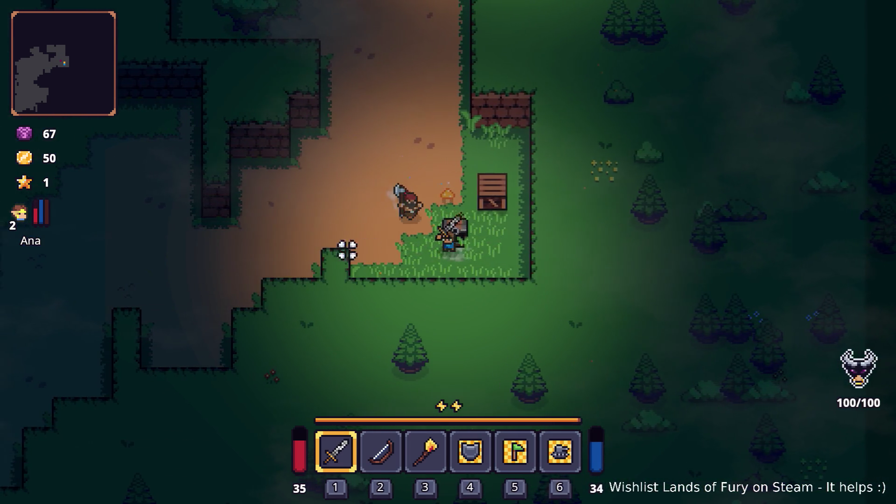
{"action": "key", "text": "a"}
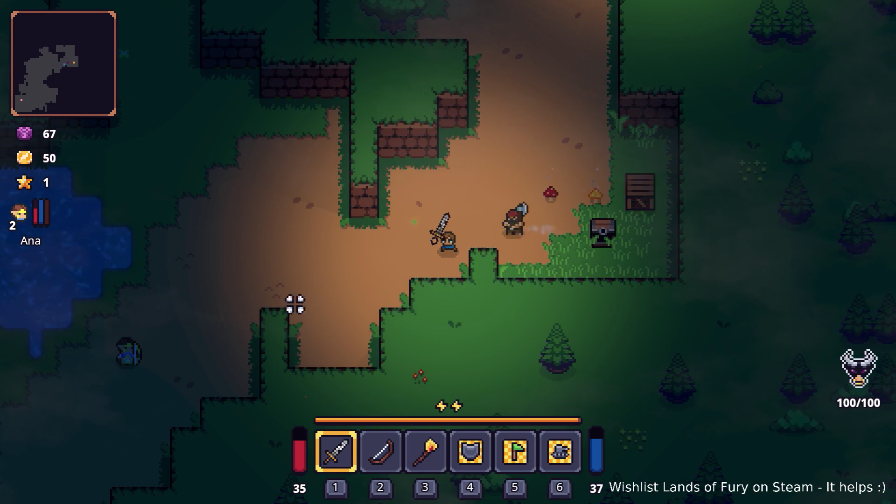
{"action": "key", "text": "a"}
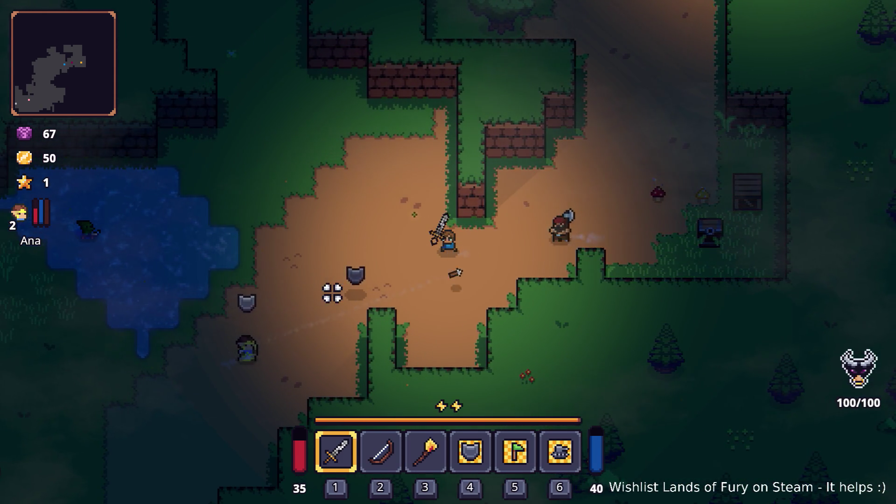
{"action": "key", "text": "s"}
{"action": "key", "text": "a"}
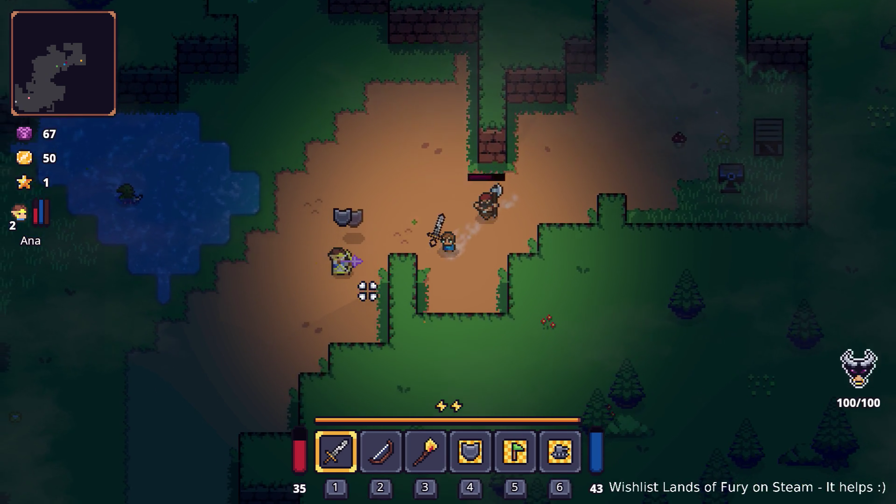
{"action": "left_click", "coordinate": [529, 219]}
Dash up past the pillar and smash the crate to collect the Nails
{"action": "key", "text": "w"}
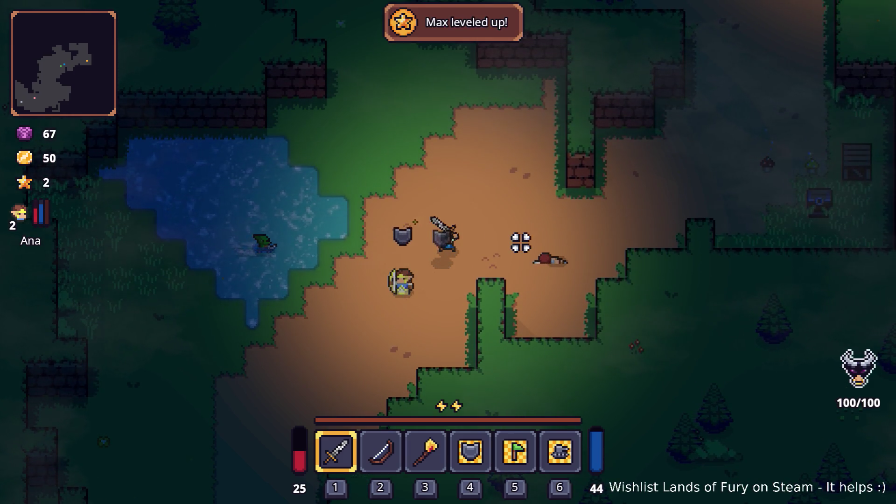
{"action": "key", "text": "d"}
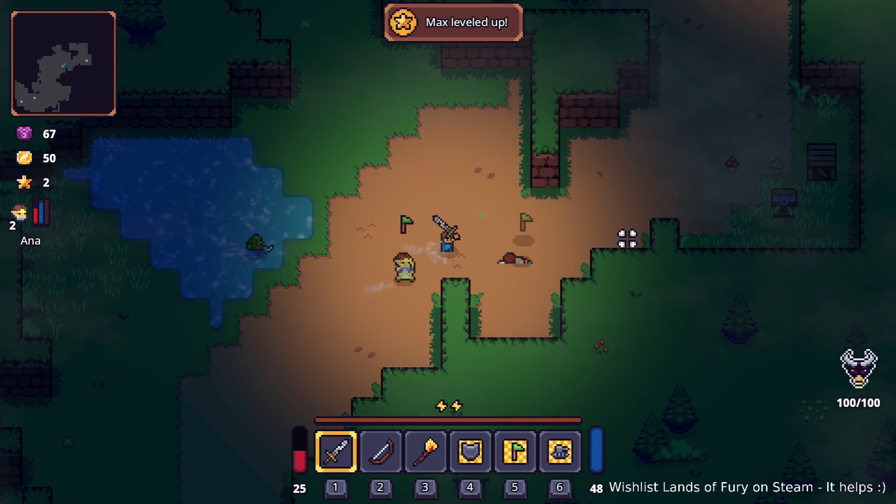
{"action": "key", "text": "w"}
{"action": "key", "text": "space"}
{"action": "key", "text": "d"}
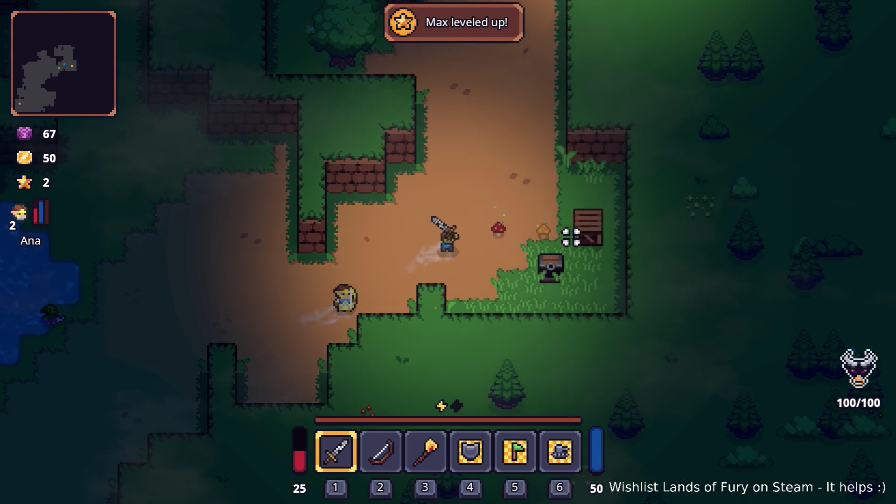
{"action": "left_click", "coordinate": [537, 221]}
{"action": "left_click", "coordinate": [549, 218]}
{"action": "key", "text": "d"}
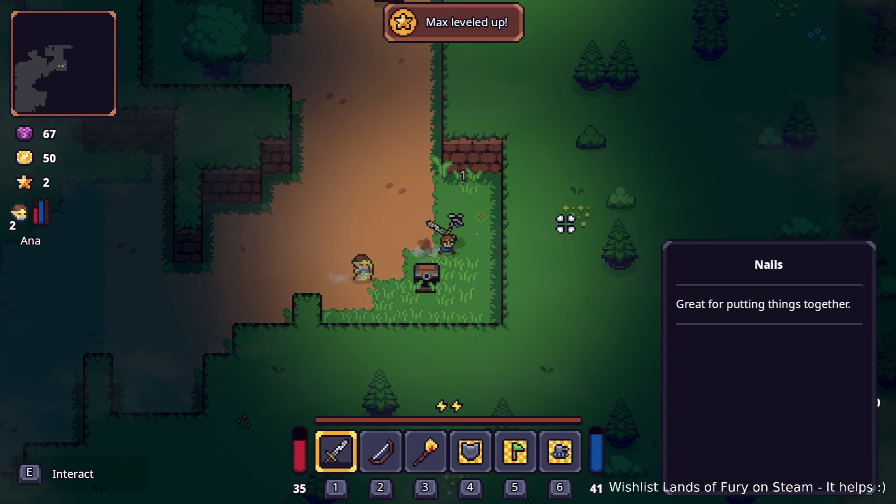
{"action": "left_click", "coordinate": [541, 220]}
Work along the path toward the campfire, defeating the roadside enemy and the axe enemy
{"action": "key", "text": "w"}
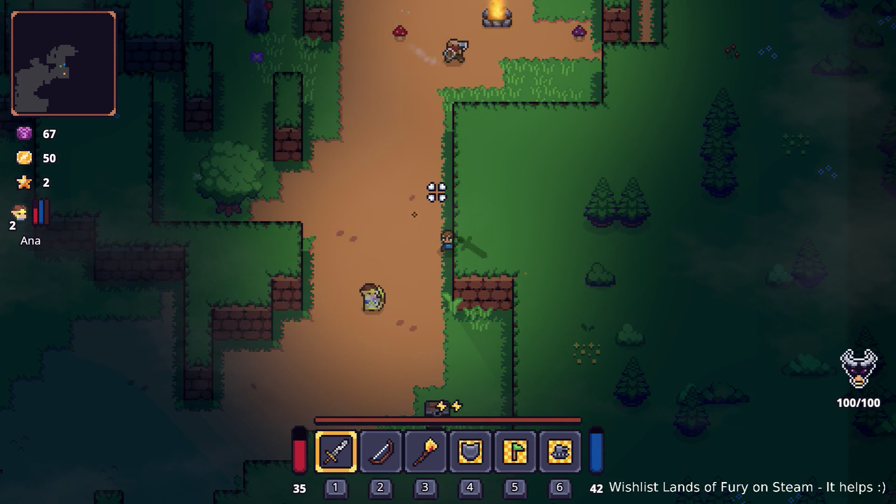
{"action": "key", "text": "a"}
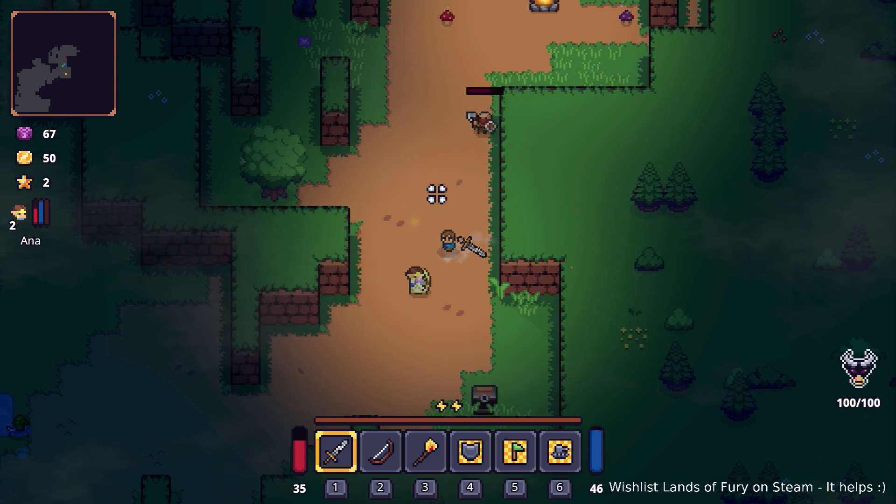
{"action": "key", "text": "s"}
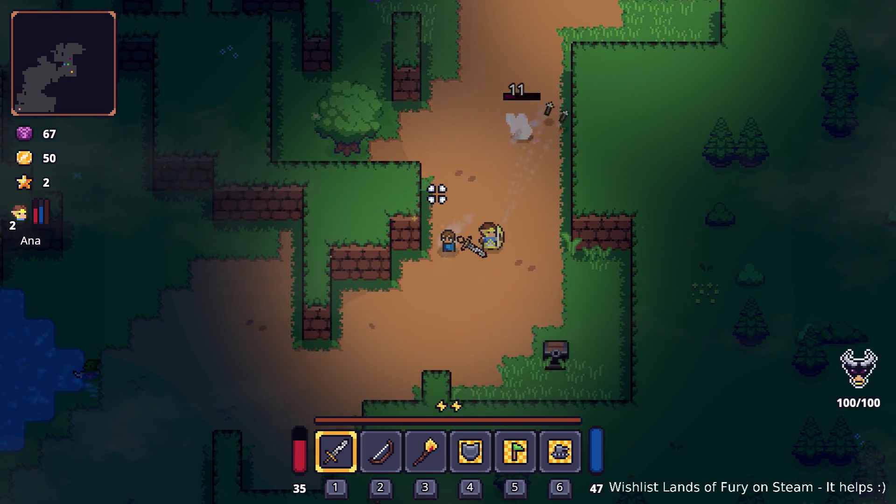
{"action": "key", "text": "s"}
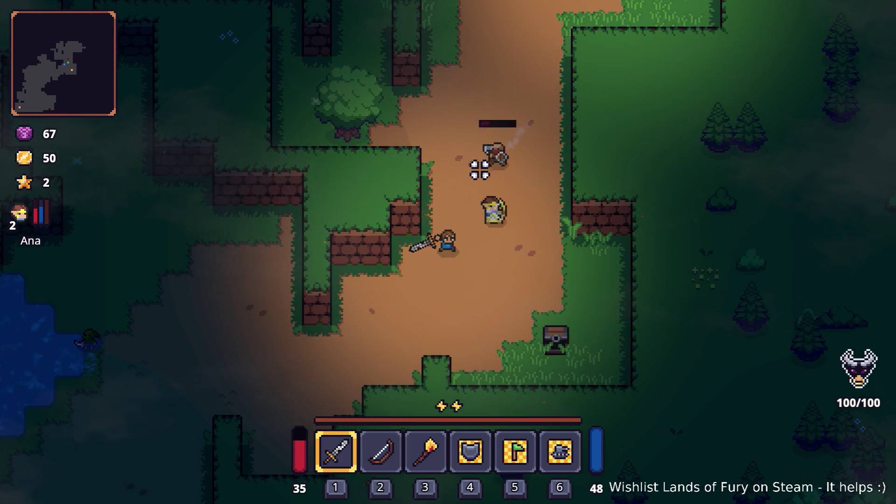
{"action": "key", "text": "s"}
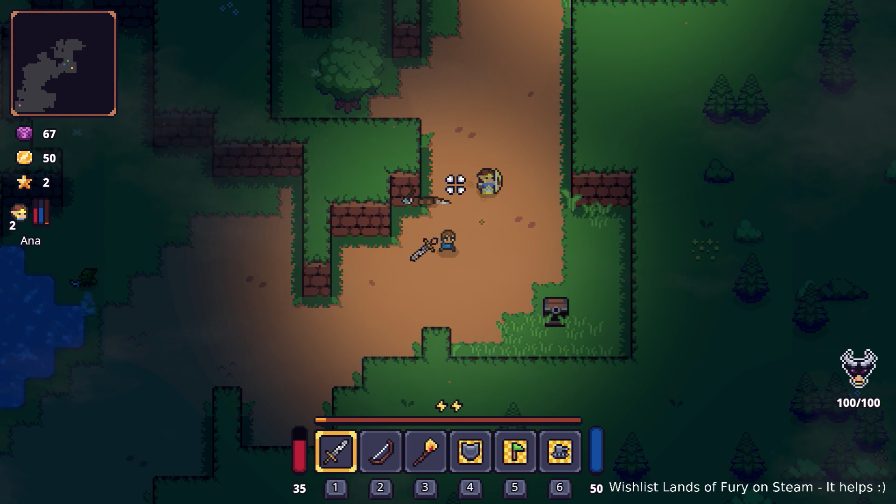
{"action": "key", "text": "w"}
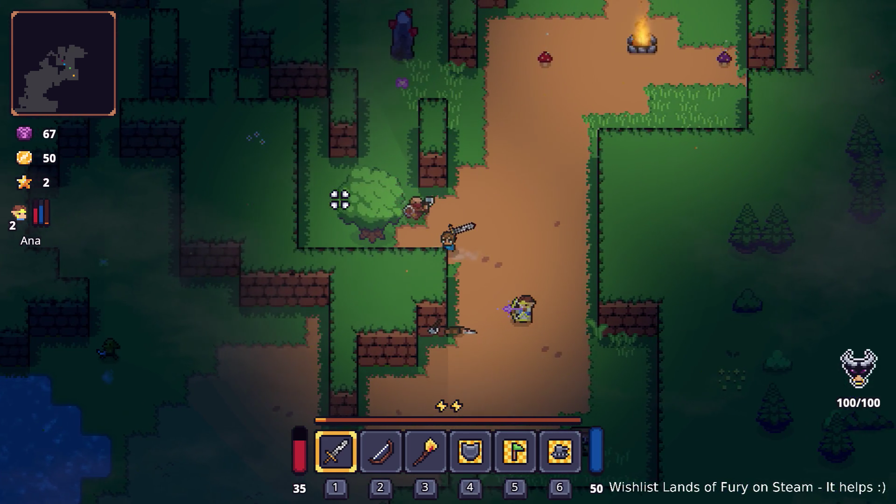
{"action": "key", "text": "d"}
{"action": "key", "text": "w"}
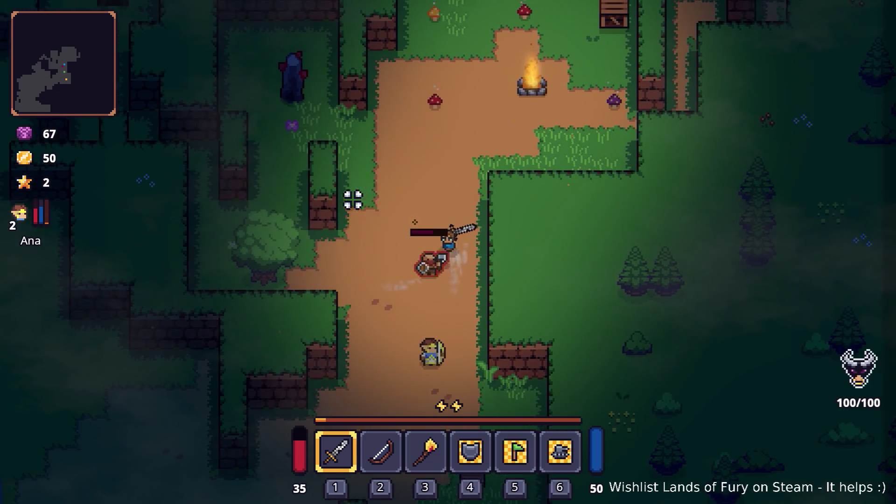
{"action": "key", "text": "a"}
{"action": "key", "text": "s"}
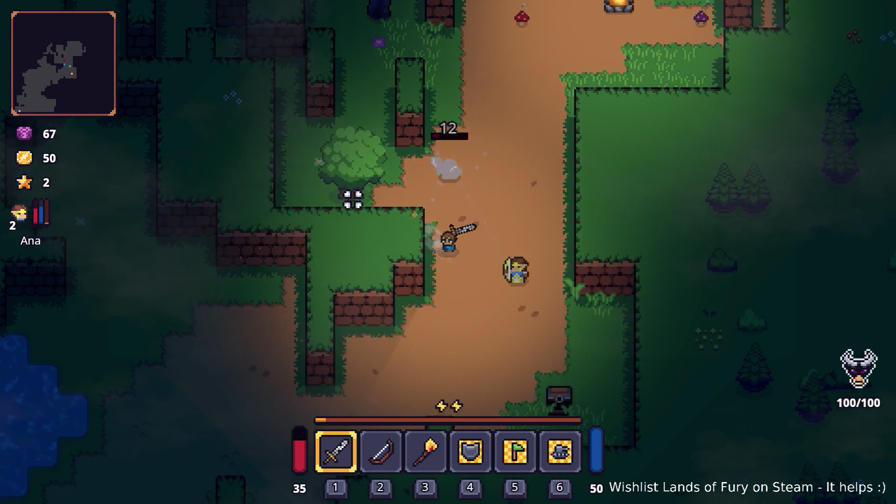
{"action": "key", "text": "d"}
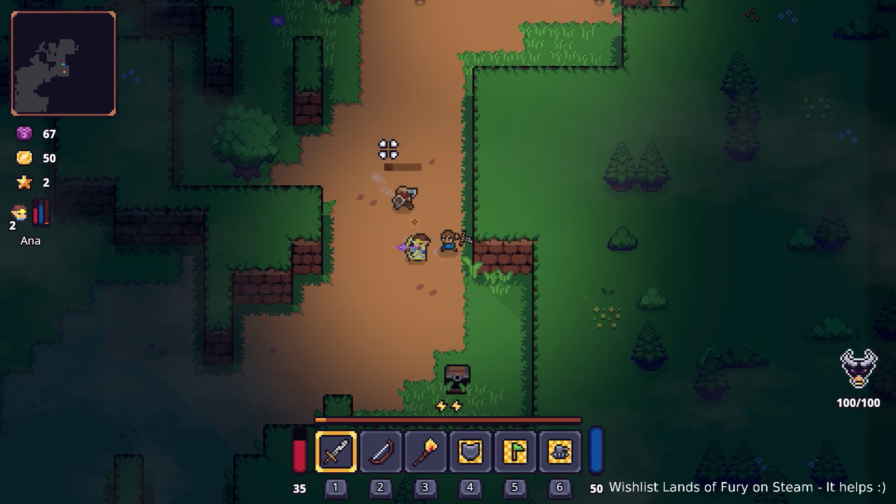
{"action": "key", "text": "s"}
{"action": "key", "text": "a"}
{"action": "key", "text": "w"}
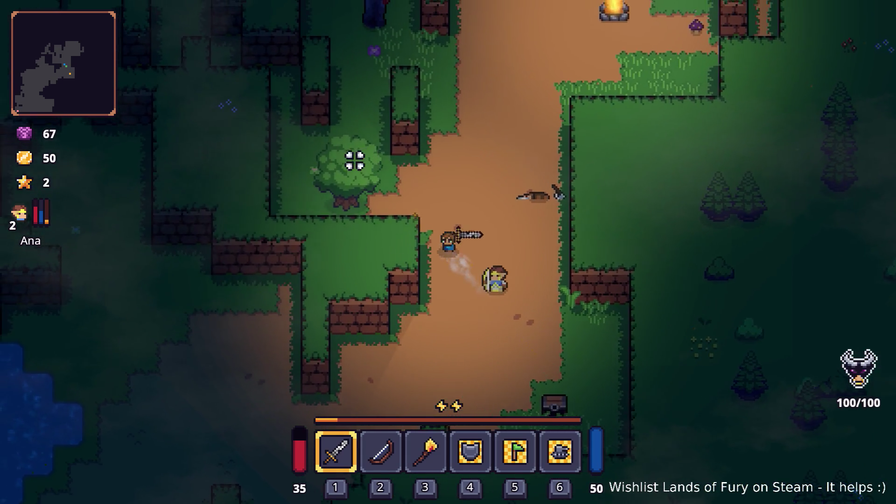
Chop down the tree, strike the campfire, and break the crate while hitting the goblin
{"action": "key", "text": "a"}
{"action": "key", "text": "w"}
{"action": "left_click", "coordinate": [322, 205]}
{"action": "left_click", "coordinate": [380, 245]}
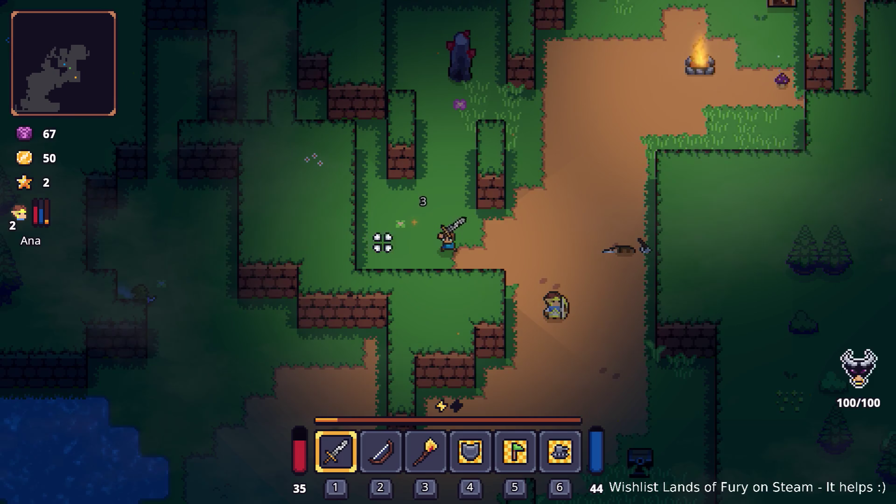
{"action": "key", "text": "d"}
{"action": "key", "text": "w"}
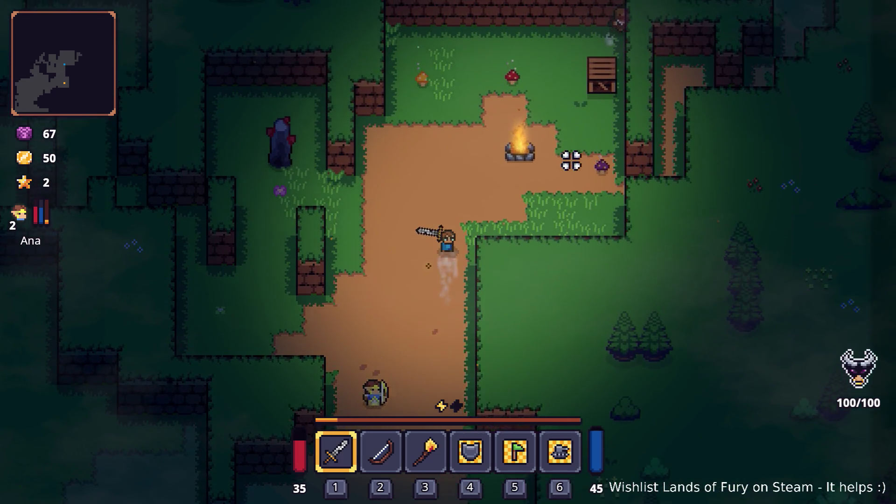
{"action": "key", "text": "w"}
{"action": "key", "text": "d"}
{"action": "left_click", "coordinate": [552, 167]}
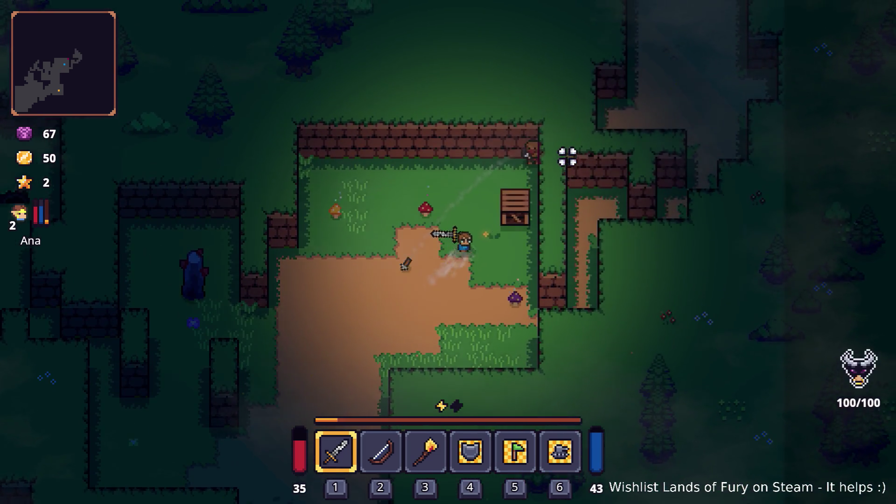
{"action": "left_click", "coordinate": [568, 157]}
Fall back toward Ana, then close in and attack the enemy with the sword
{"action": "key", "text": "a"}
{"action": "key", "text": "s"}
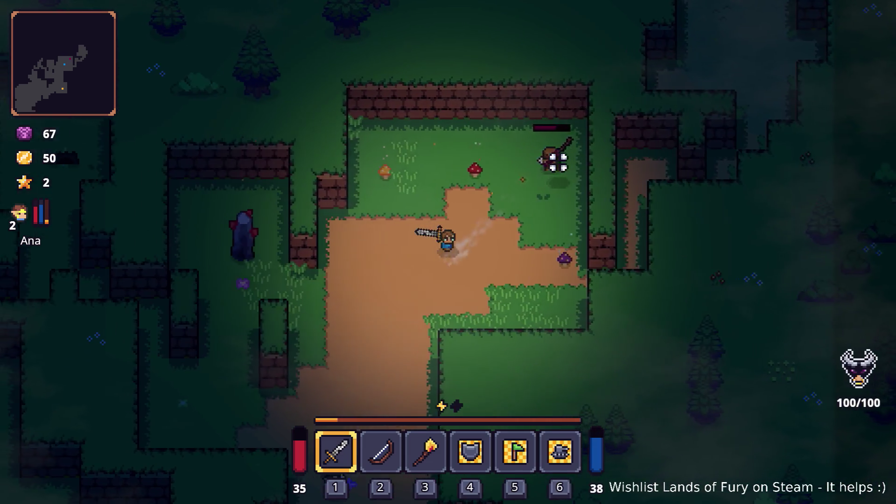
{"action": "key", "text": "a"}
{"action": "key", "text": "s"}
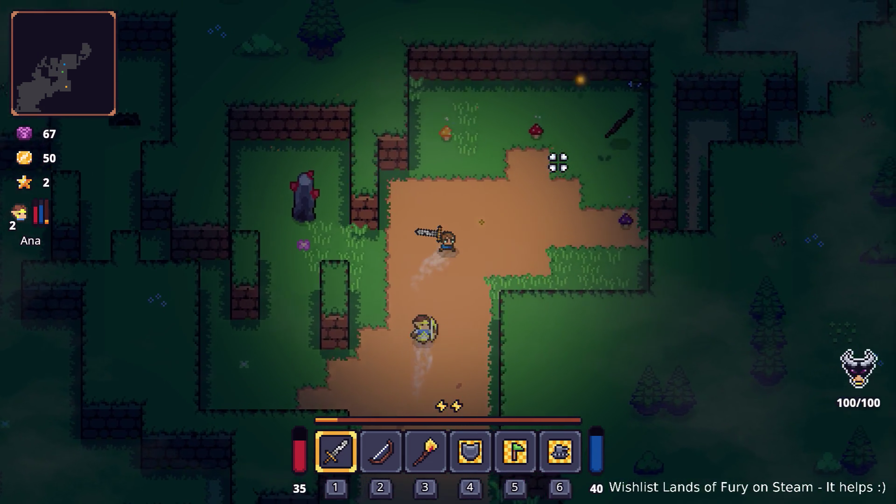
{"action": "key", "text": "w"}
{"action": "key", "text": "d"}
{"action": "left_click", "coordinate": [364, 172]}
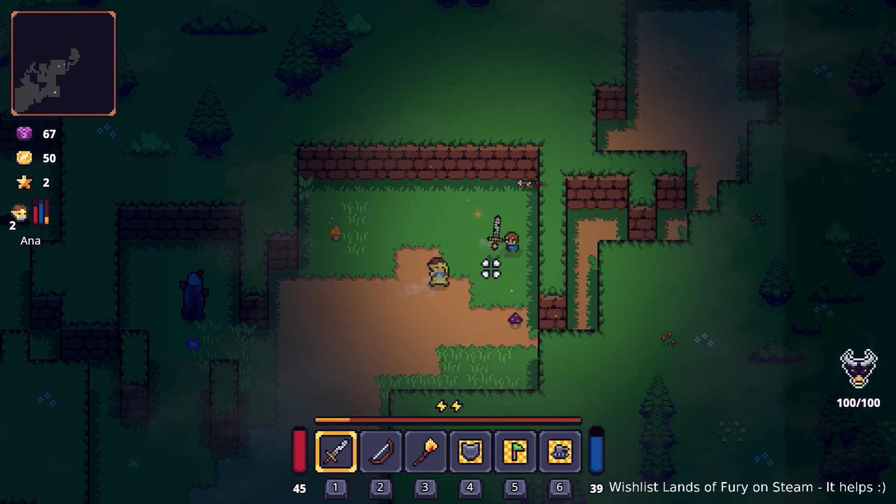
Switch to the bow and destroy the stone obelisk
{"action": "key", "text": "s"}
{"action": "key", "text": "a"}
{"action": "key", "text": "2"}
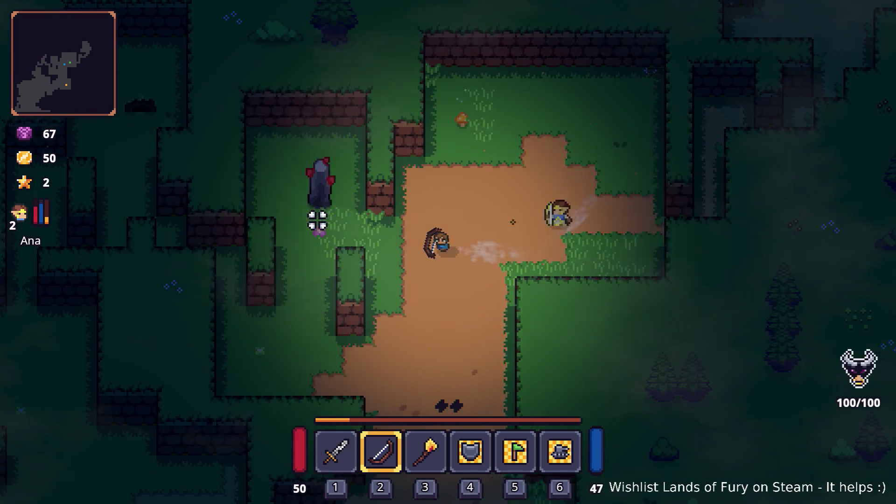
{"action": "key", "text": "a"}
{"action": "key", "text": "w"}
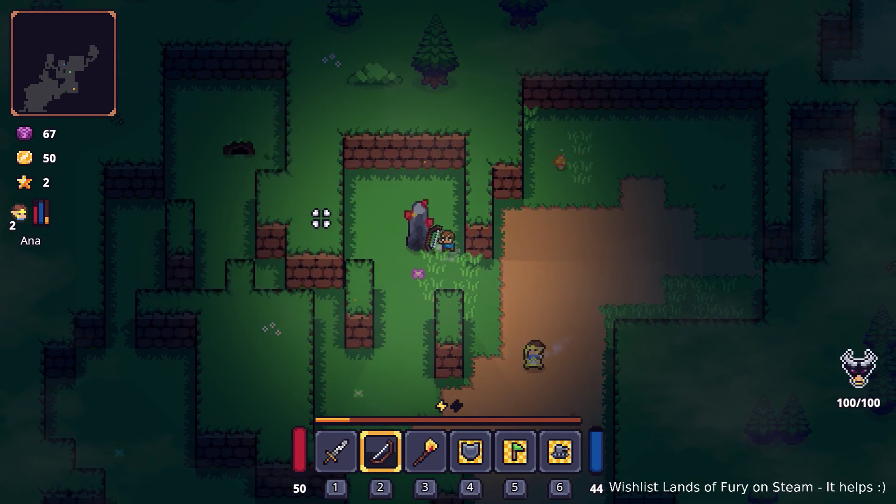
{"action": "left_click", "coordinate": [322, 218]}
Head down the dirt path and along the lake toward the NPCs
{"action": "key", "text": "d"}
{"action": "key", "text": "s"}
{"action": "key", "text": "s"}
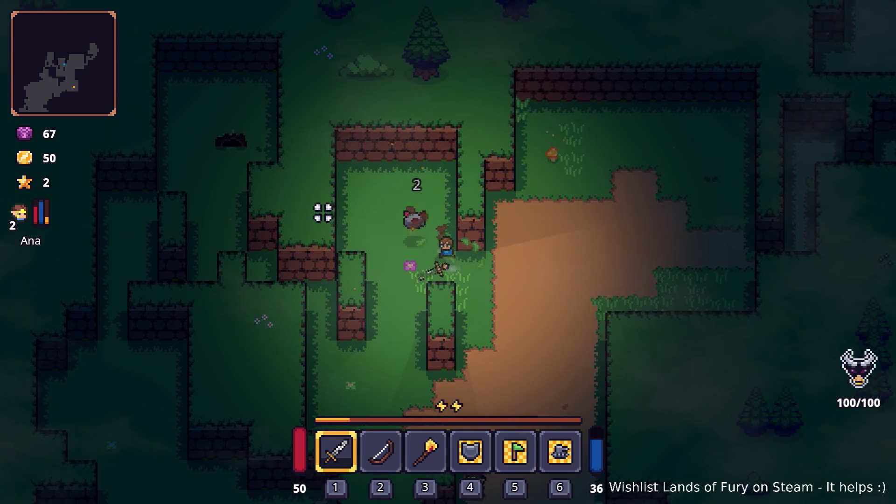
{"action": "key", "text": "a"}
{"action": "key", "text": "s"}
{"action": "key", "text": "d"}
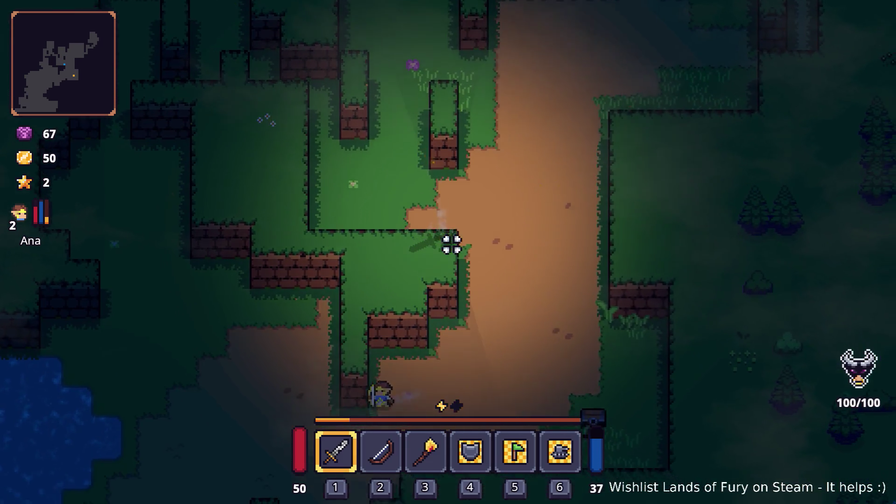
{"action": "key", "text": "s"}
{"action": "key", "text": "a"}
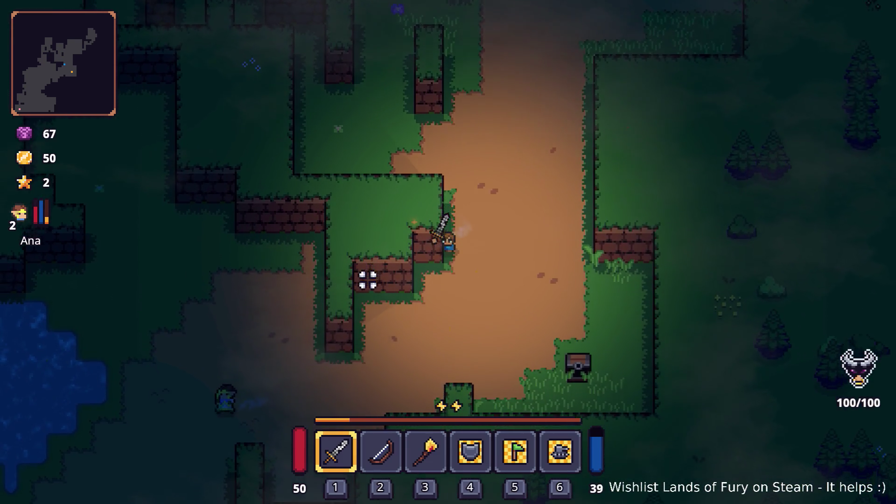
{"action": "key", "text": "s"}
{"action": "key", "text": "a"}
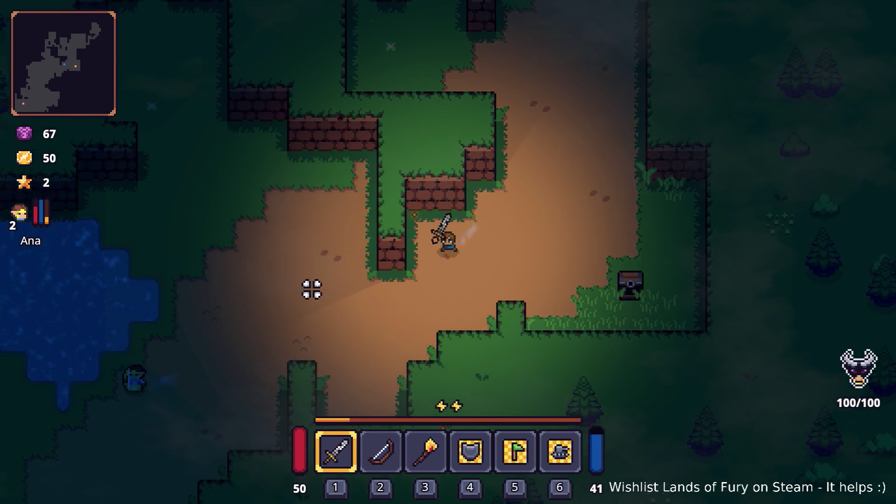
{"action": "key", "text": "a"}
{"action": "key", "text": "s"}
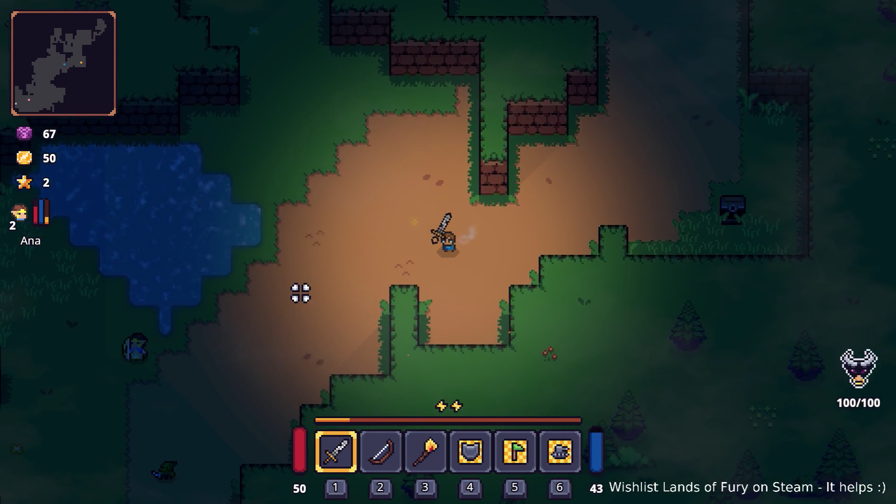
Continue through the grass onto the anvil and open the full inventory
{"action": "key", "text": "s"}
{"action": "key", "text": "a"}
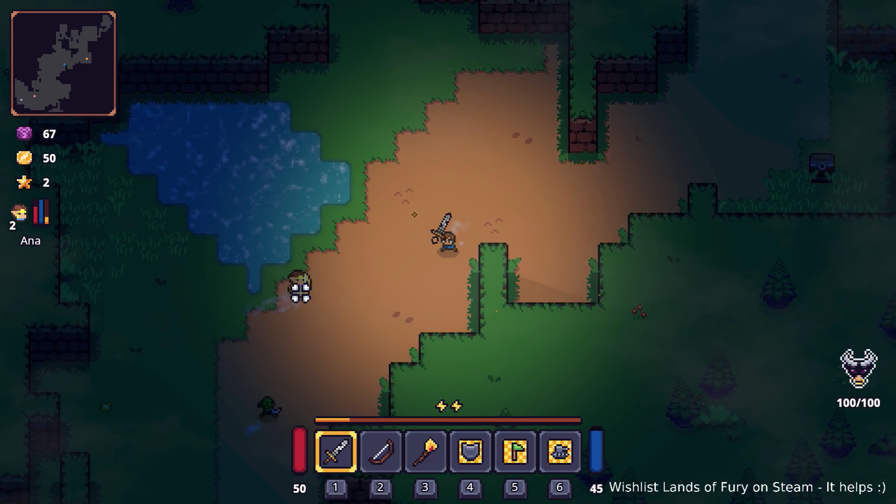
{"action": "key", "text": "s"}
{"action": "key", "text": "a"}
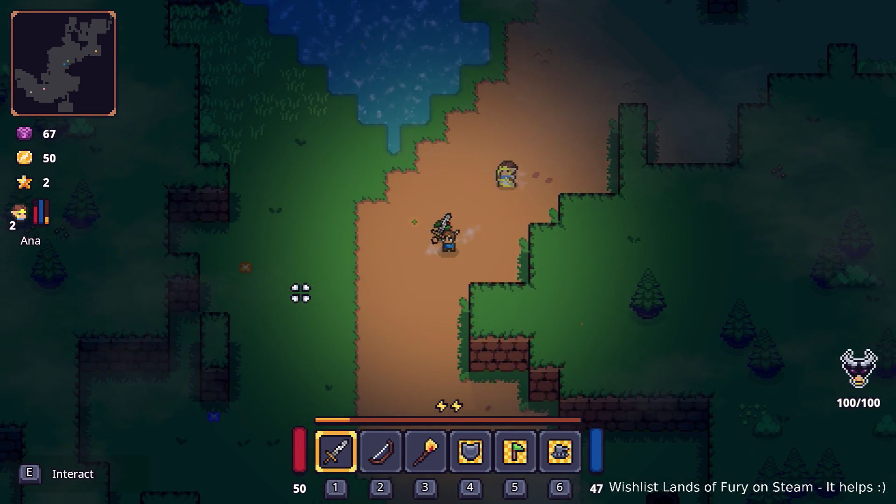
{"action": "key", "text": "s"}
{"action": "key", "text": "a"}
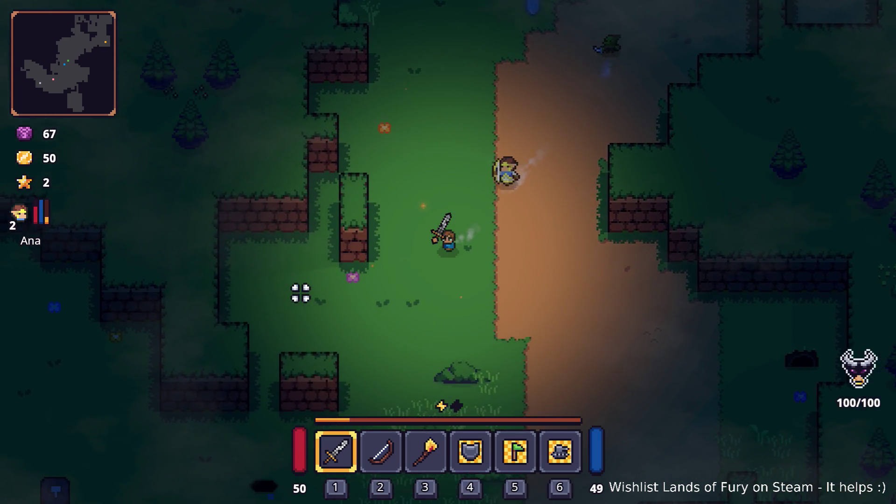
{"action": "key", "text": "w"}
{"action": "key", "text": "a"}
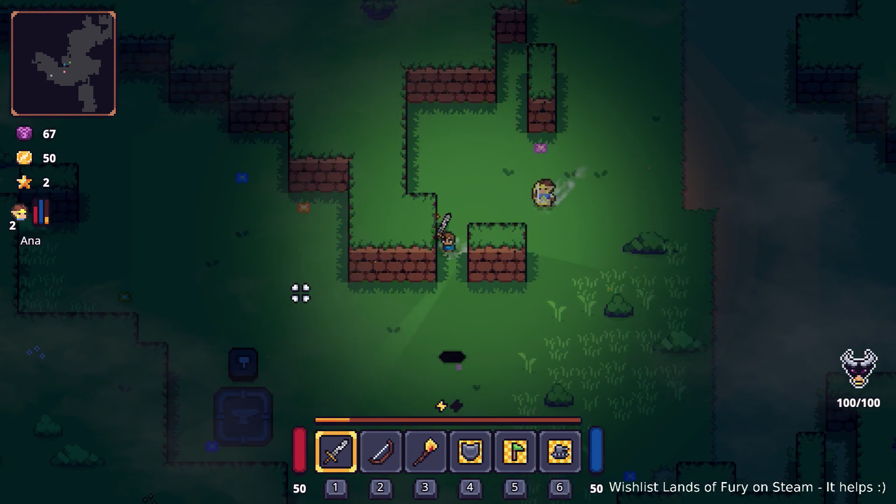
{"action": "key", "text": "a"}
{"action": "key", "text": "s"}
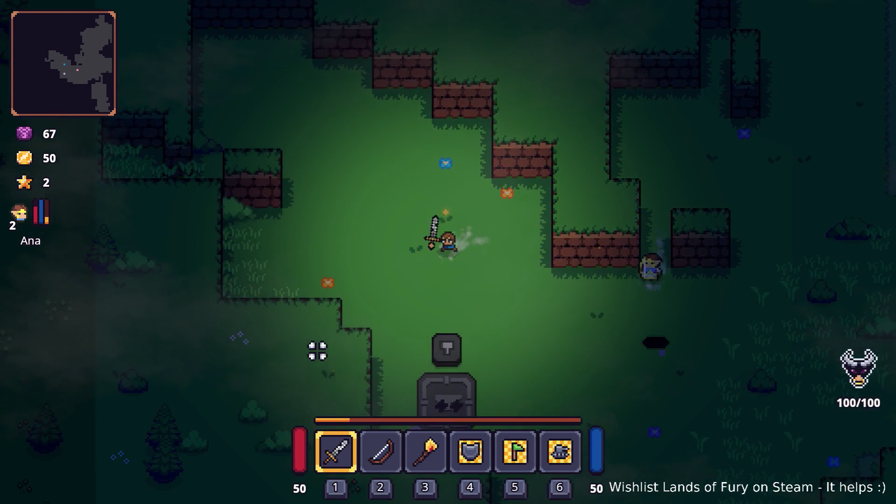
{"action": "key", "text": "i"}
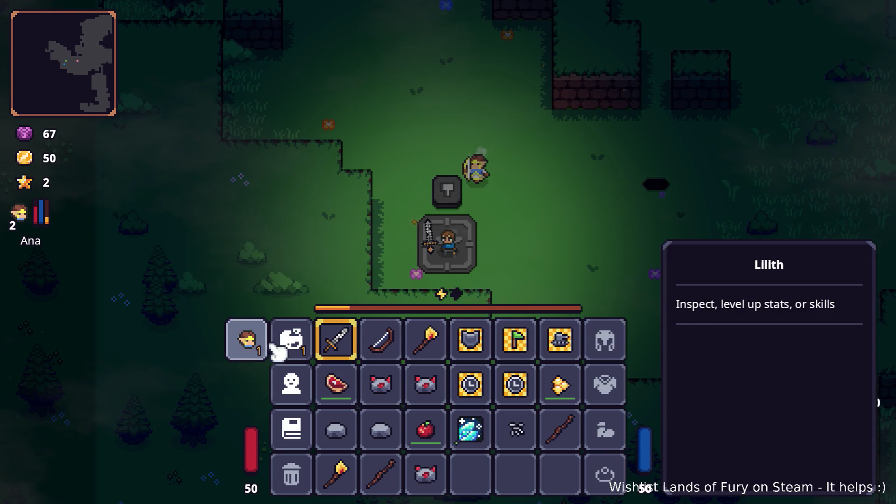
Put Ana's last skill point into Multishot (level 1), confirm, and reopen the inventory
{"action": "left_click", "coordinate": [261, 338]}
{"action": "left_click", "coordinate": [601, 325]}
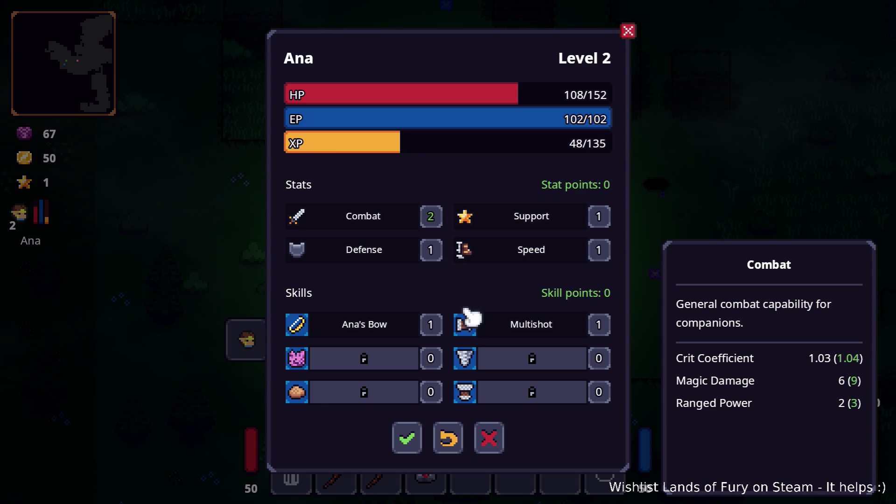
{"action": "left_click", "coordinate": [409, 441]}
{"action": "key", "text": "Escape"}
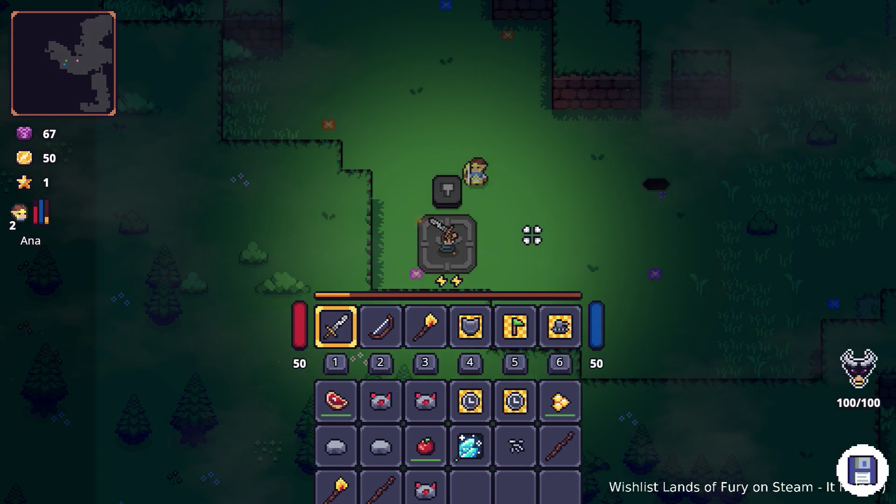
{"action": "key", "text": "i"}
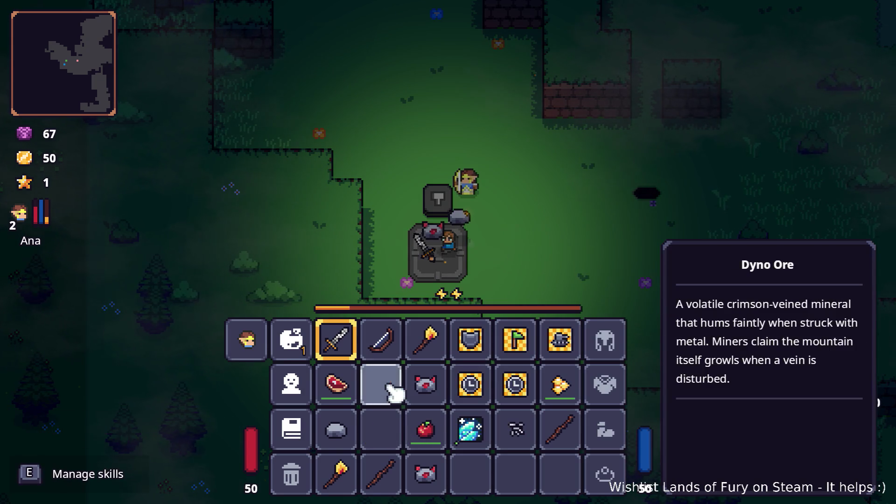
Drop both Dyno Ores and the stone from the backpack onto the ground
{"action": "right_click", "coordinate": [380, 383]}
{"action": "right_click", "coordinate": [336, 429]}
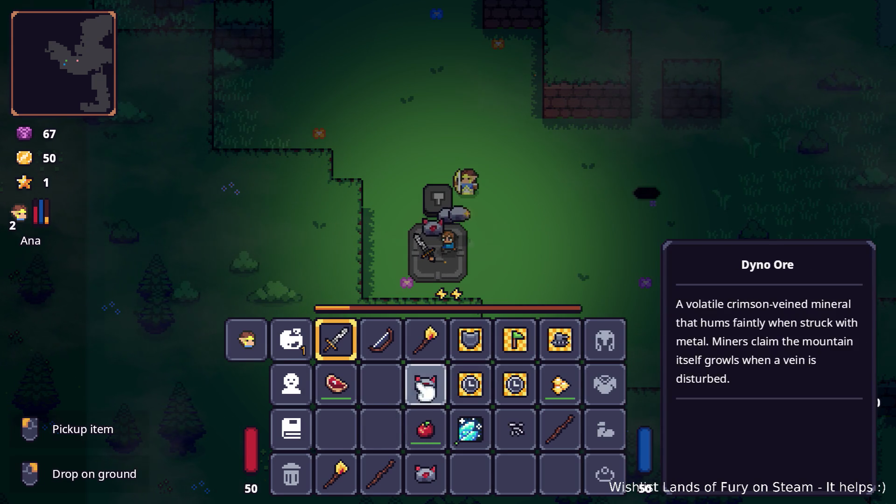
{"action": "right_click", "coordinate": [441, 392]}
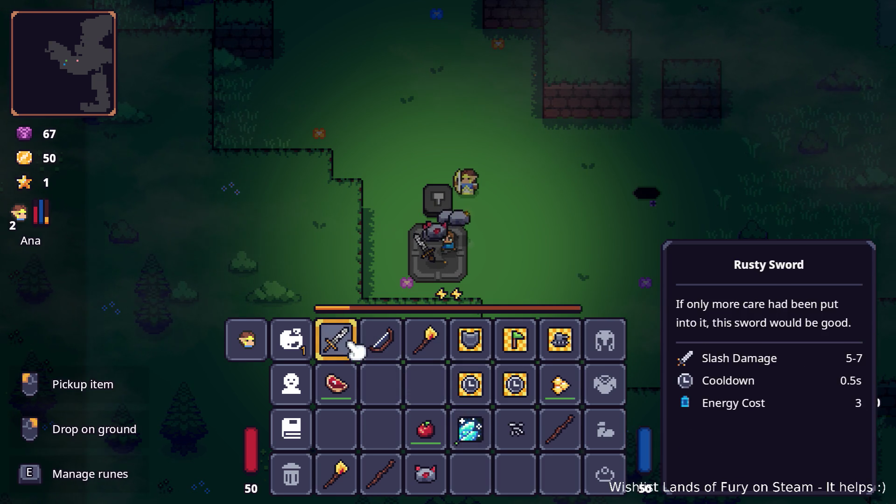
Socket an Ice Bolt rune into the Rusty Sword
{"action": "key", "text": "e"}
{"action": "left_click", "coordinate": [382, 262]}
{"action": "left_click", "coordinate": [383, 202]}
{"action": "left_click", "coordinate": [464, 307]}
{"action": "key", "text": "Tab"}
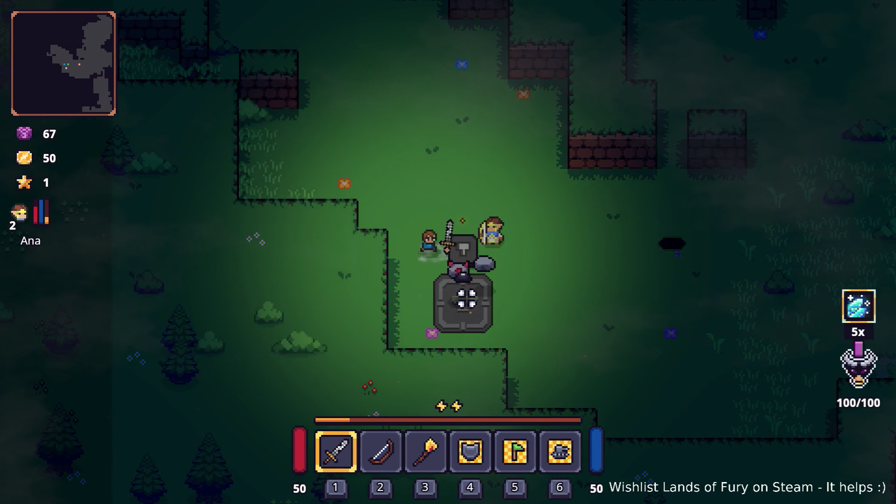
Move two mines into hotbar slots 2 and 3, pushing the bow and Burning Stick into the backpack
{"action": "left_click", "coordinate": [466, 299]}
{"action": "key", "text": "s"}
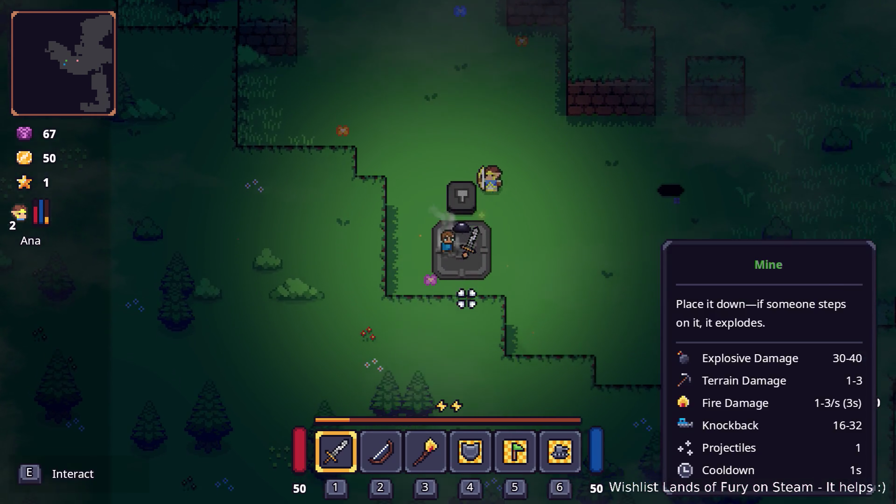
{"action": "key", "text": "Tab"}
{"action": "left_click_drag", "start_coordinate": [385, 381], "coordinate": [390, 350]}
{"action": "mouse_move", "coordinate": [425, 384]}
{"action": "left_mouse_down"}
{"action": "mouse_move", "coordinate": [437, 364]}
{"action": "mouse_move", "coordinate": [430, 348]}
{"action": "left_mouse_up"}
{"action": "key", "text": "Tab"}
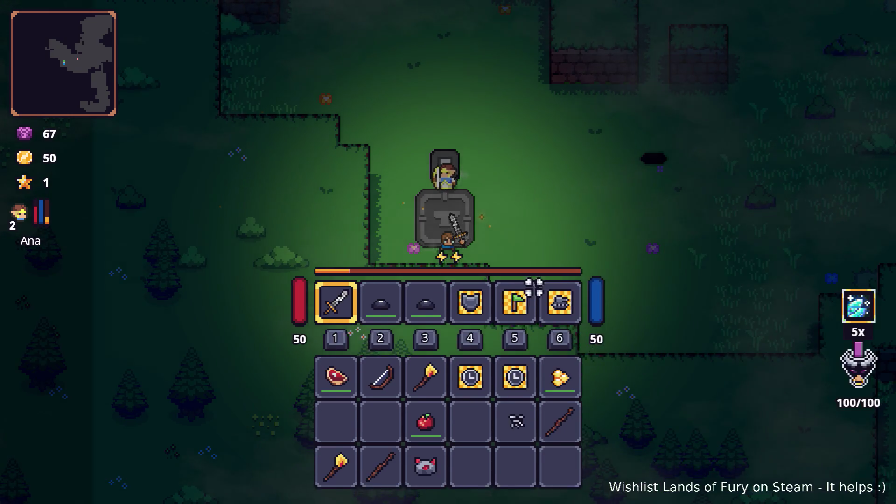
{"action": "key", "text": "w"}
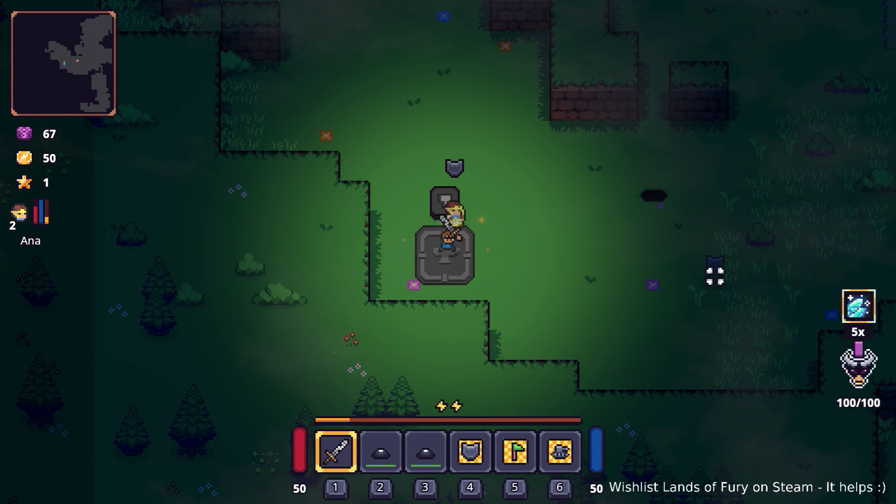
{"action": "key", "text": "Tab"}
Cook the raw steak with honey on the campfire into a Honey Glazed Steak
{"action": "left_click_drag", "start_coordinate": [340, 380], "coordinate": [426, 383]}
{"action": "key", "text": "Tab"}
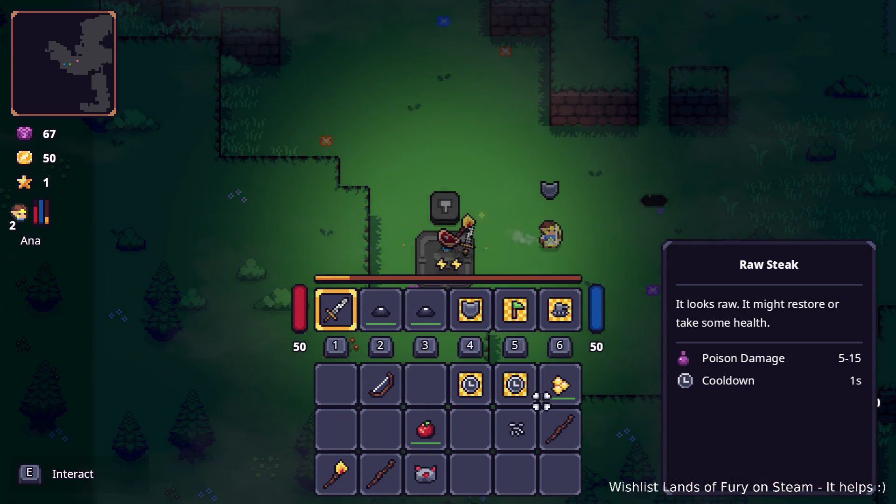
{"action": "key", "text": "s"}
{"action": "key", "text": "Tab"}
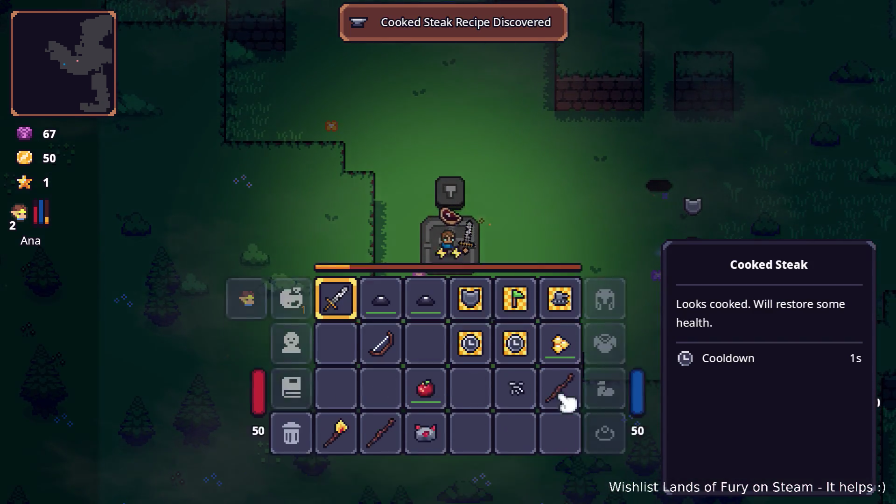
{"action": "left_click", "coordinate": [562, 382]}
{"action": "key", "text": "Tab"}
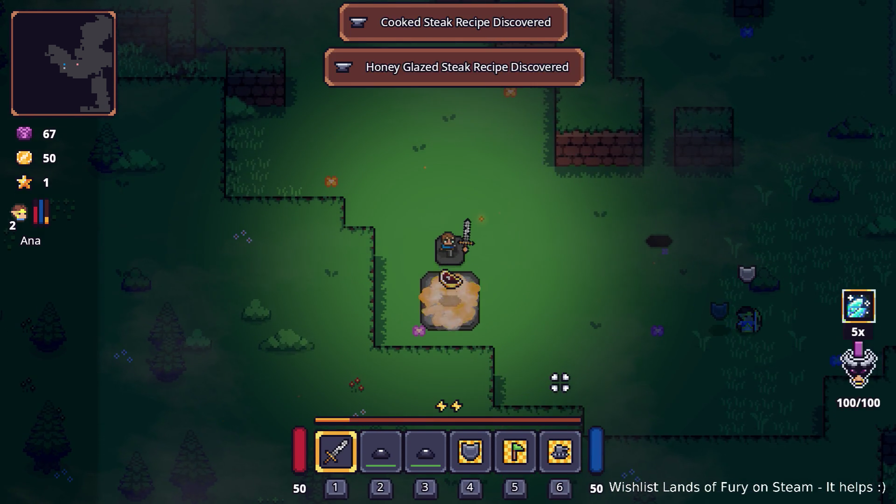
Put the Honey Glazed Steak in hotbar slot 3 and the apple in slot 4
{"action": "key", "text": "Tab"}
{"action": "left_click", "coordinate": [348, 395]}
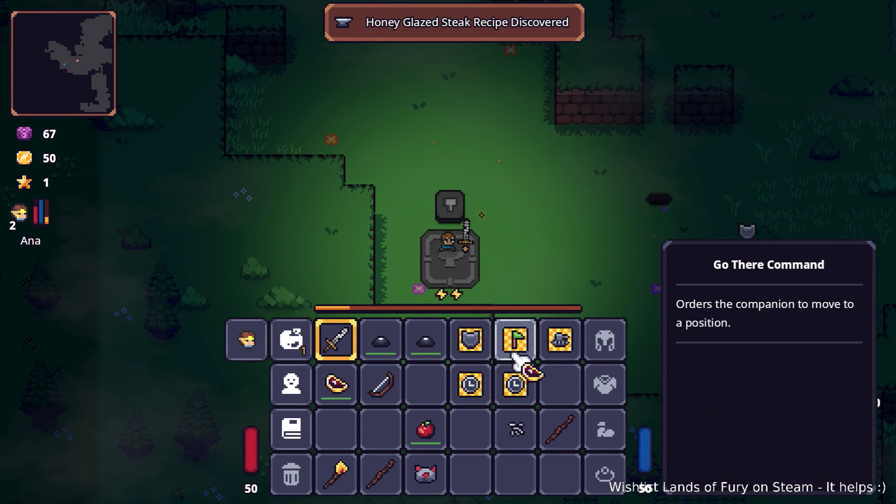
{"action": "left_click", "coordinate": [426, 340]}
{"action": "left_click", "coordinate": [381, 384]}
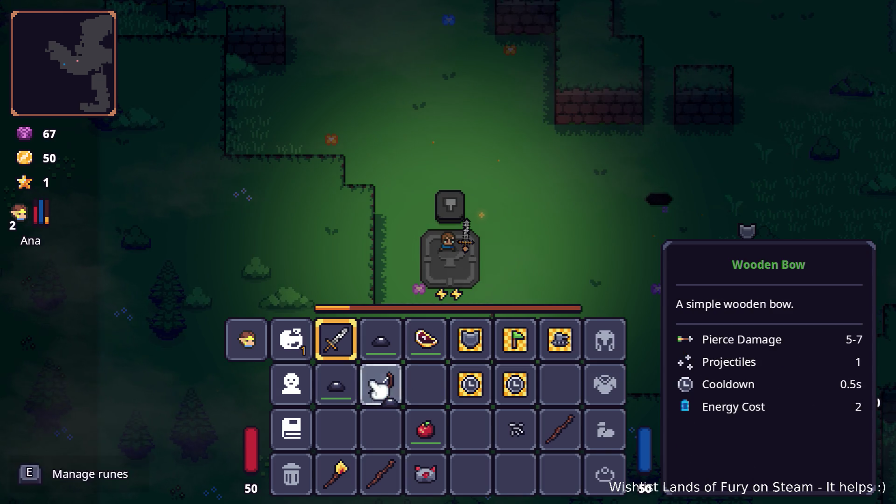
{"action": "left_click", "coordinate": [336, 384]}
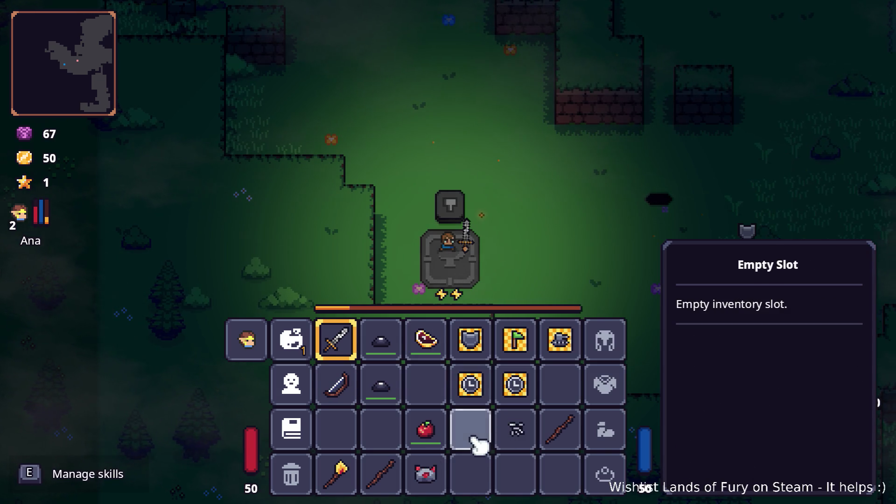
{"action": "left_click", "coordinate": [437, 435]}
{"action": "left_click", "coordinate": [472, 340]}
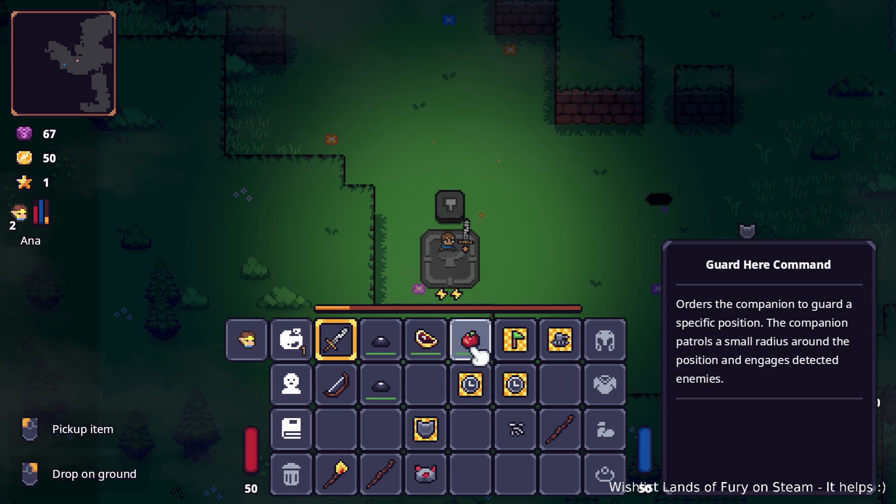
{"action": "key", "text": "Tab"}
Drop the apple, walk to the dark hole and enter the Lesser Didra Cavern
{"action": "key", "text": "d"}
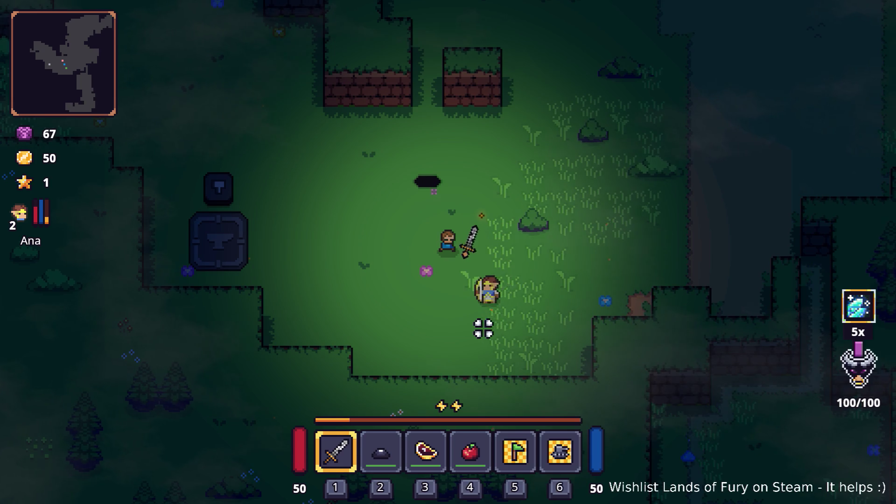
{"action": "key", "text": "Tab"}
{"action": "right_click", "coordinate": [482, 348]}
{"action": "key", "text": "Tab"}
{"action": "key", "text": "d"}
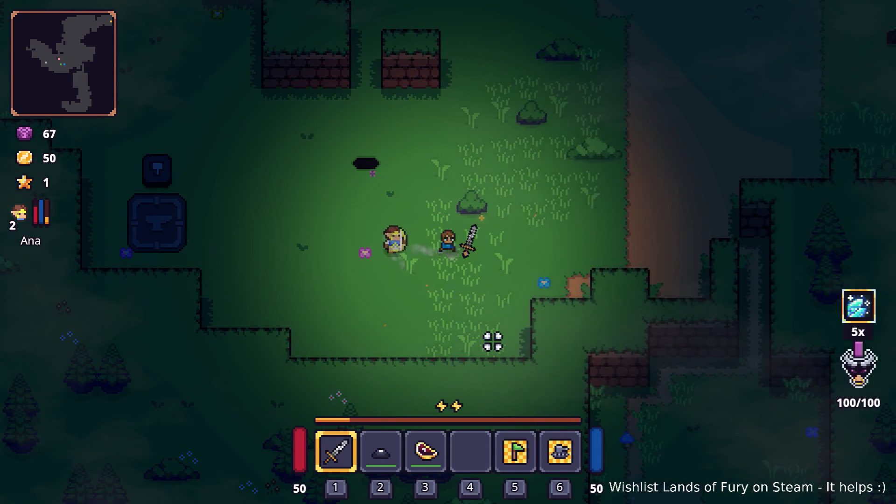
{"action": "key", "text": "w"}
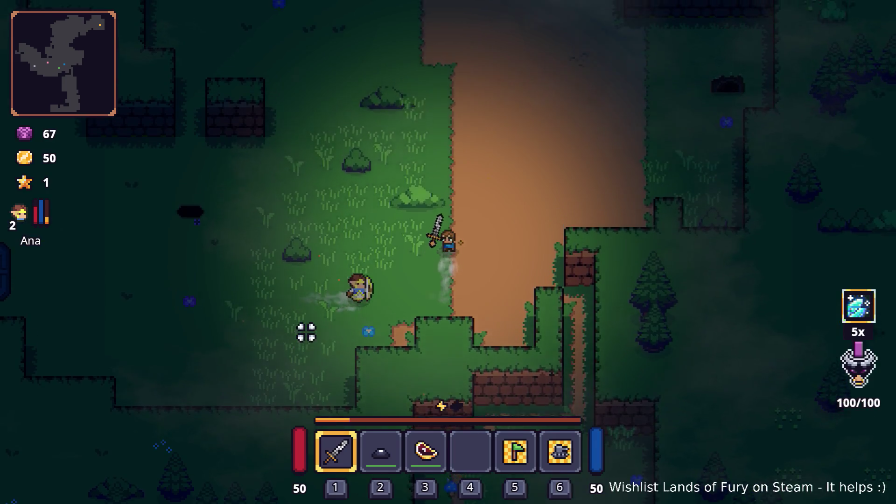
{"action": "key", "text": "a"}
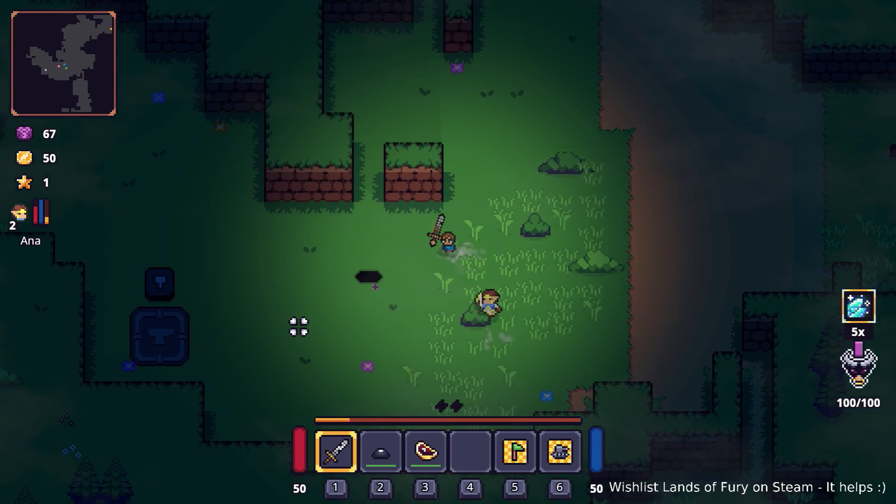
{"action": "key", "text": "a"}
{"action": "key", "text": "e"}
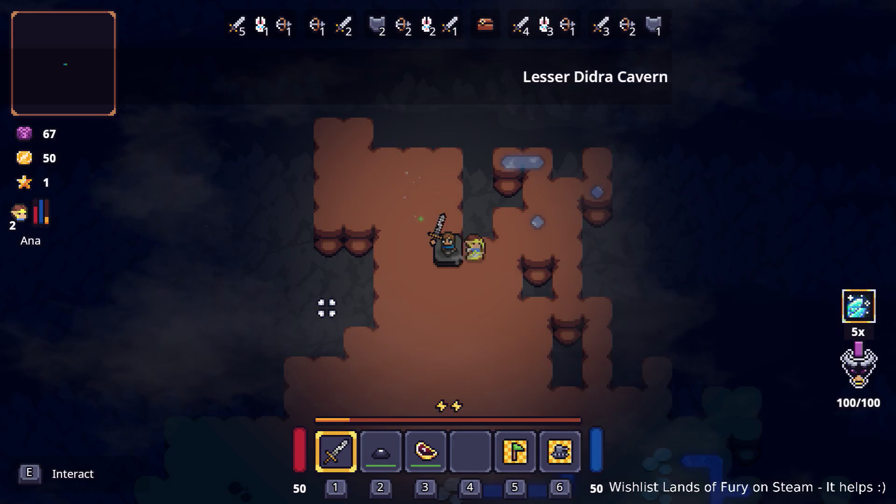
Move the Guard Here Command shield from the inventory into hotbar slot 4
{"action": "key", "text": "i"}
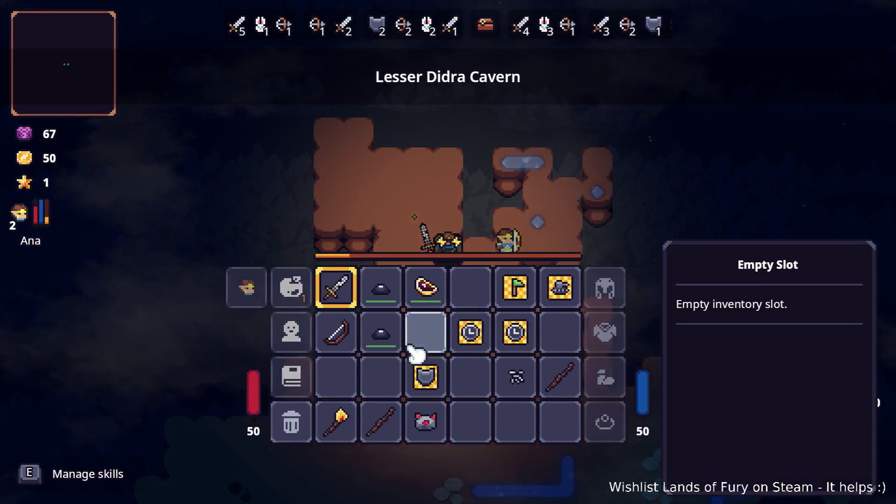
{"action": "key", "text": "alt+Tab"}
{"action": "key", "text": "alt+Tab"}
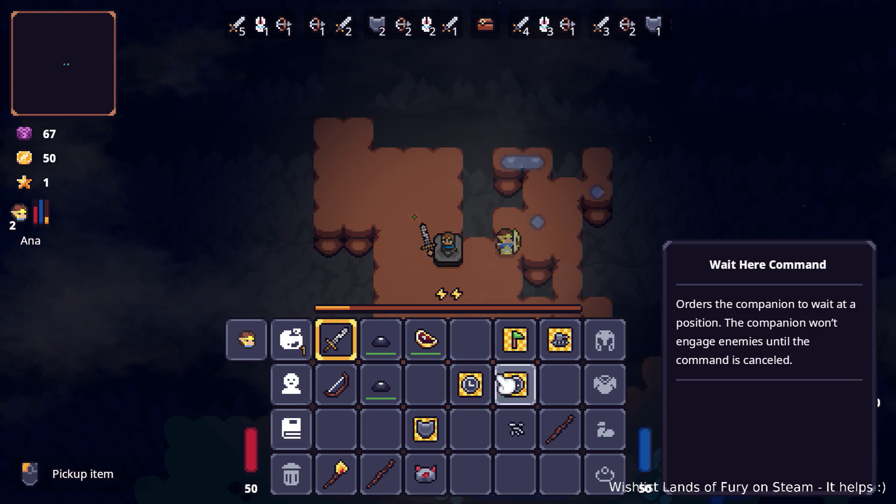
{"action": "left_click", "coordinate": [425, 427]}
{"action": "key", "text": "Tab"}
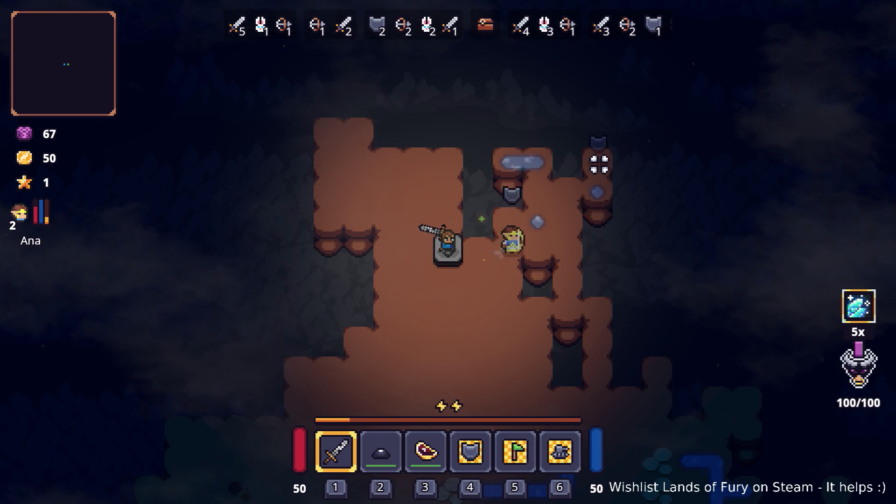
{"action": "key", "text": "w+d"}
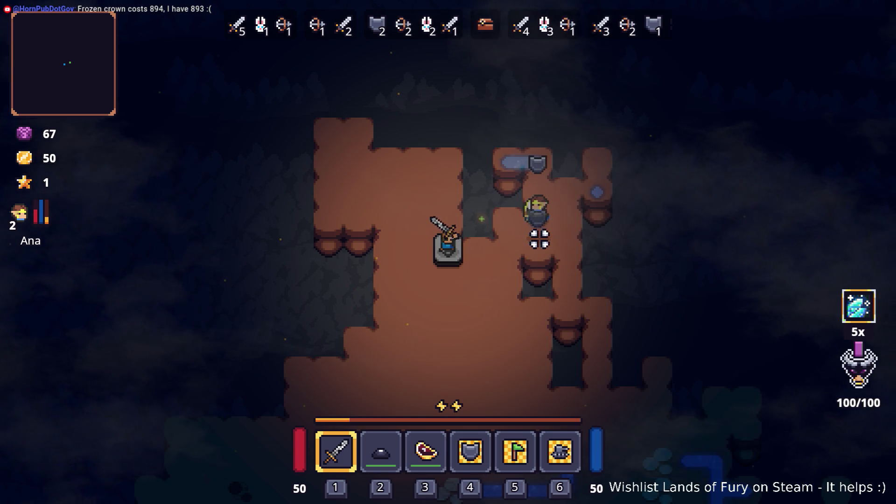
Walk south and place the first mine from hotbar slot 2 on the cavern floor
{"action": "key", "text": "s"}
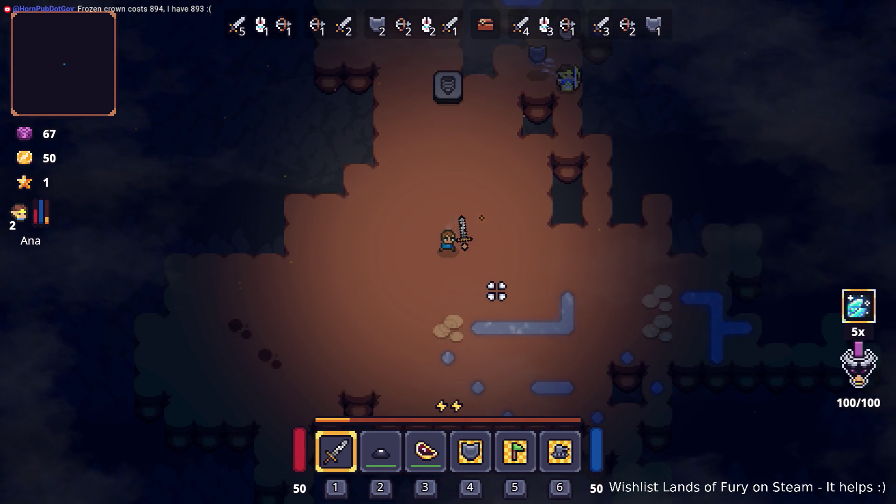
{"action": "key", "text": "s"}
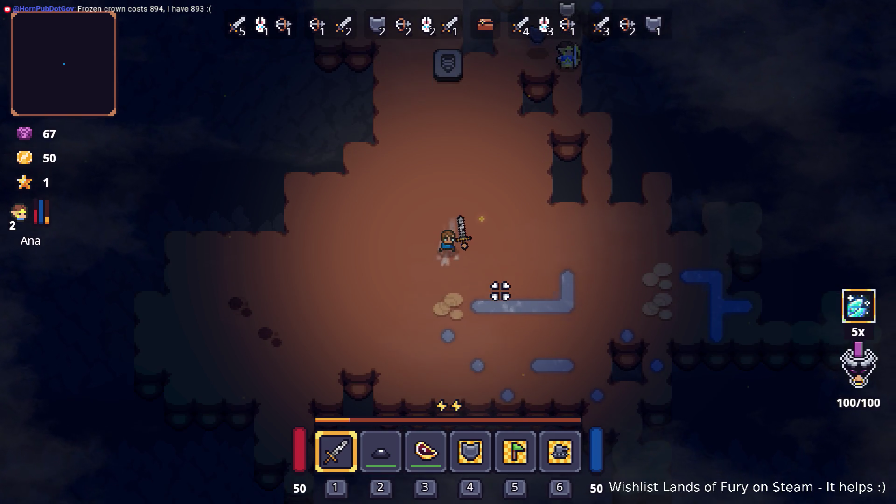
{"action": "key", "text": "2"}
{"action": "key", "text": "a"}
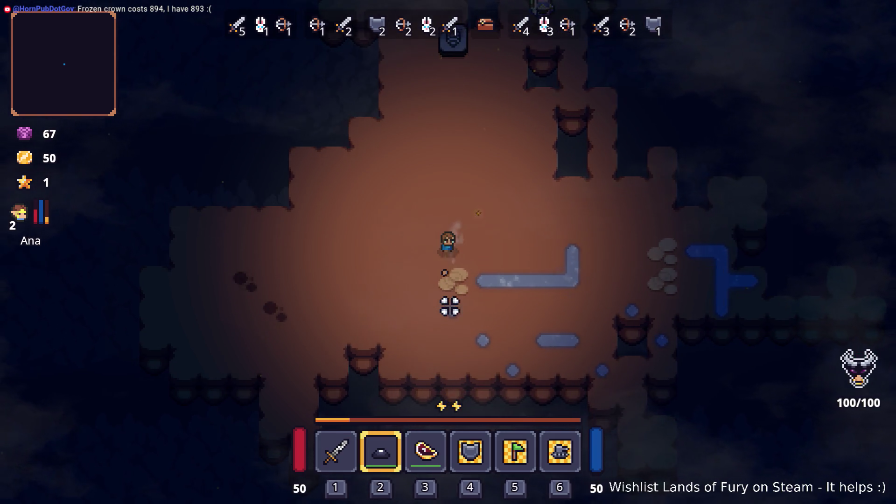
{"action": "key", "text": "w"}
{"action": "key", "text": "d"}
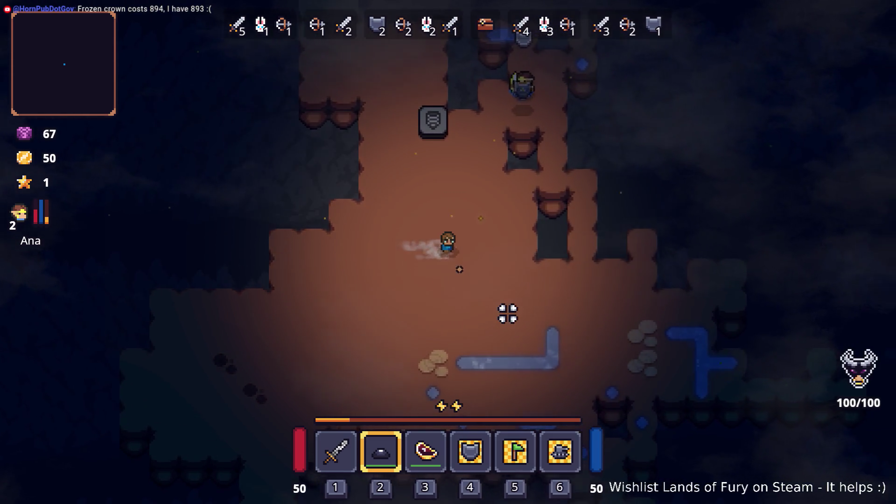
{"action": "left_click", "coordinate": [507, 308]}
Ready the second mine in quick slot 2 and lay it on the cavern floor
{"action": "key", "text": "a"}
{"action": "key", "text": "Tab"}
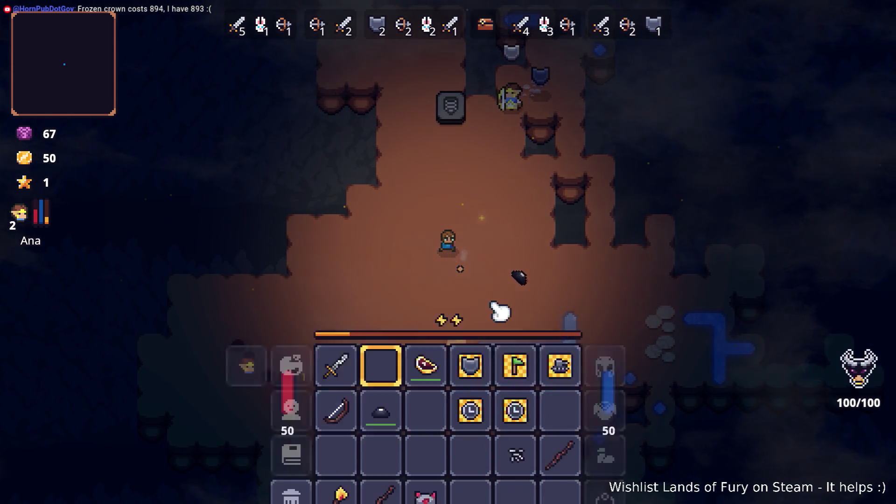
{"action": "left_click_drag", "start_coordinate": [397, 392], "coordinate": [397, 348]}
{"action": "key", "text": "Tab"}
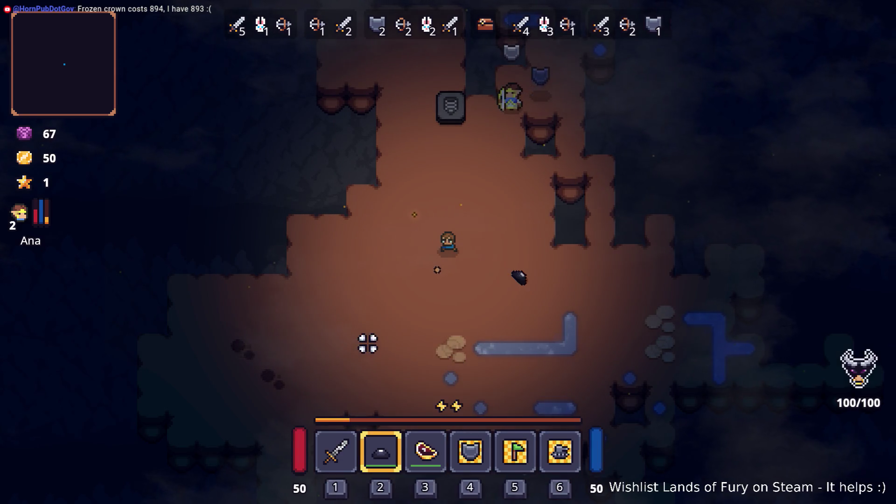
{"action": "key", "text": "s"}
{"action": "key", "text": "a"}
{"action": "key", "text": "d"}
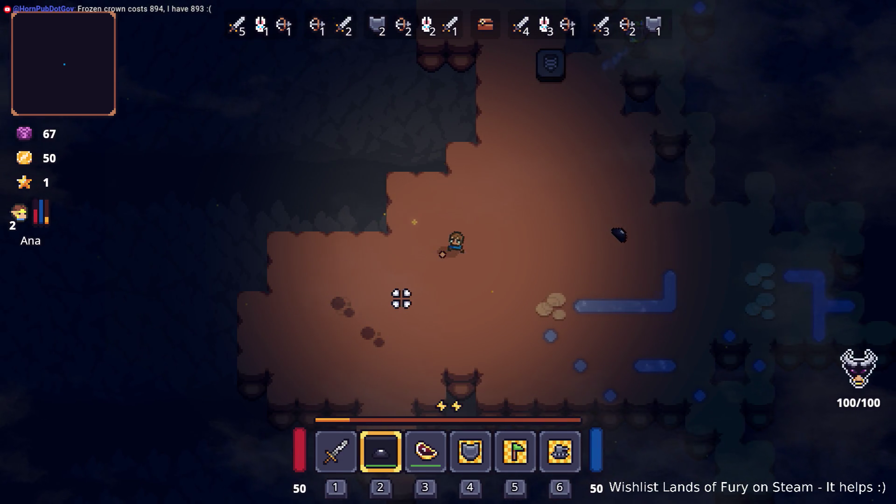
{"action": "left_click", "coordinate": [402, 298]}
Switch back to the sword and take position as wave 1 begins
{"action": "key", "text": "w"}
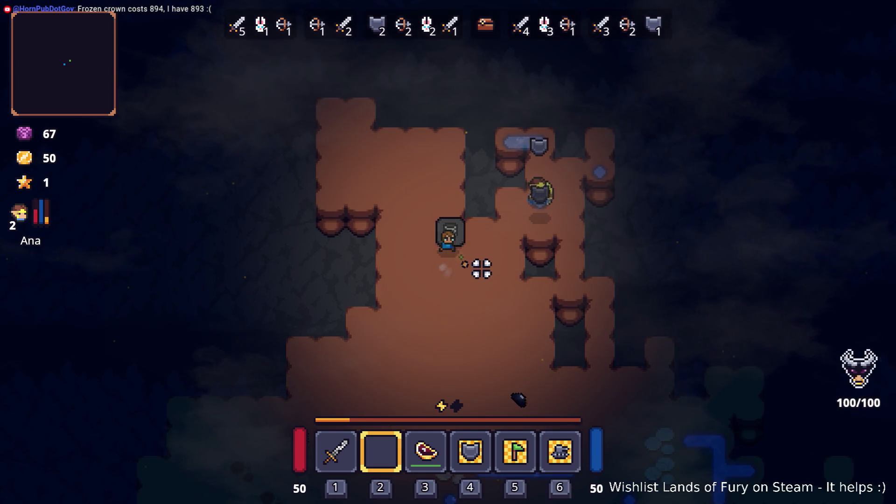
{"action": "key", "text": "1"}
{"action": "key", "text": "s"}
{"action": "key", "text": "a"}
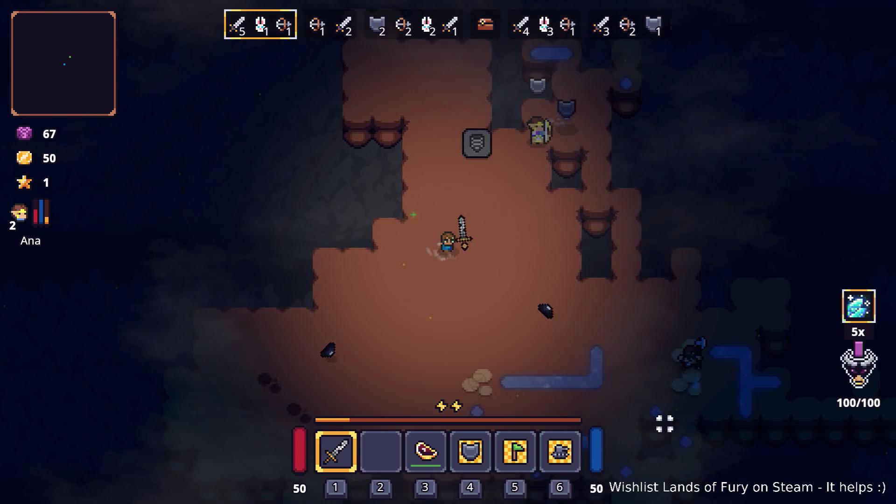
Maneuver around the first wave's enemies and fire a frost bolt at them
{"action": "key", "text": "s"}
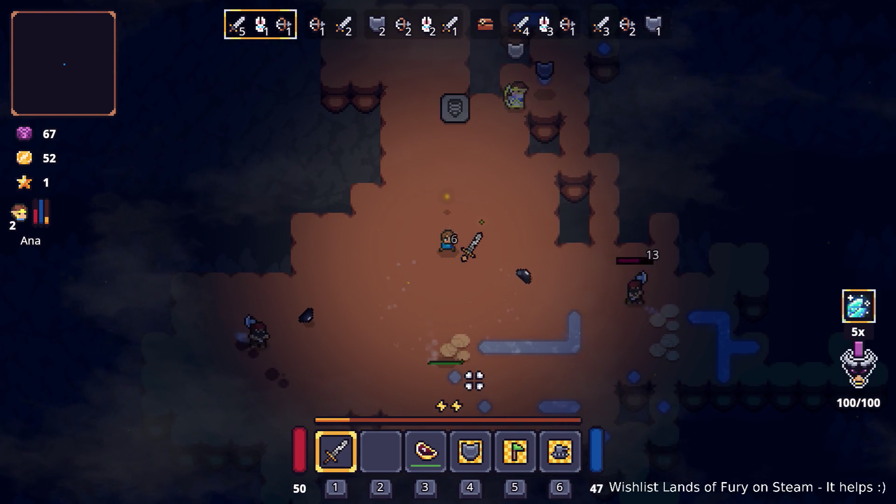
{"action": "key", "text": "d"}
{"action": "key", "text": "w"}
{"action": "key", "text": "a"}
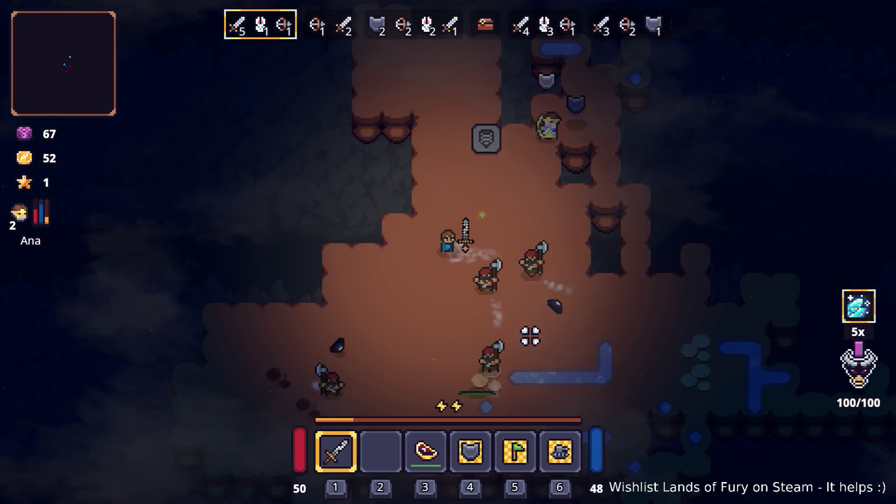
{"action": "key", "text": "s"}
{"action": "key", "text": "d"}
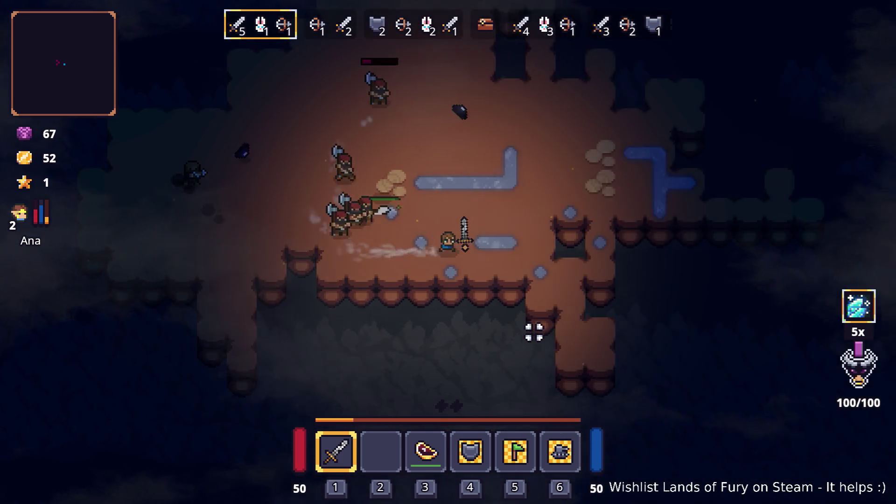
{"action": "key", "text": "w"}
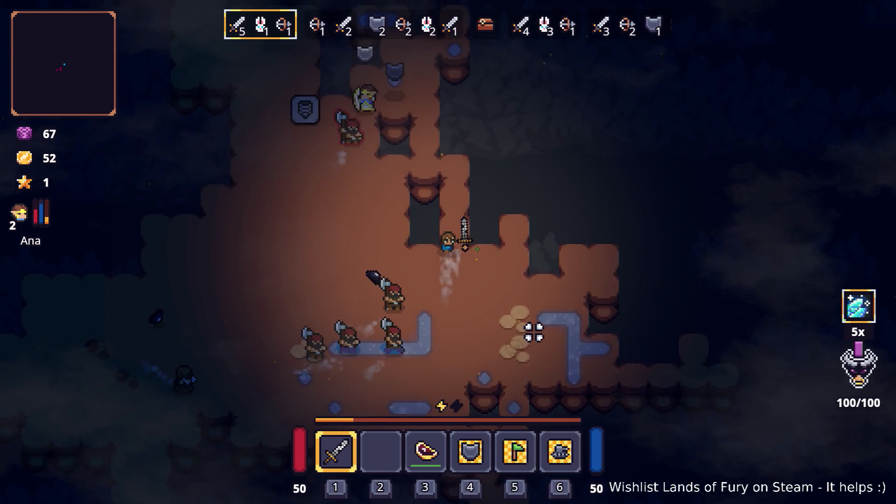
{"action": "key", "text": "a"}
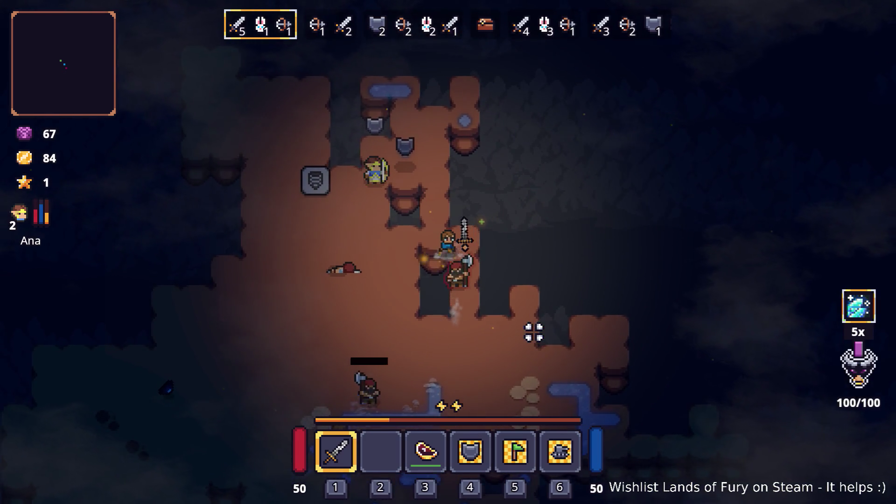
{"action": "key", "text": "s"}
{"action": "key", "text": "s"}
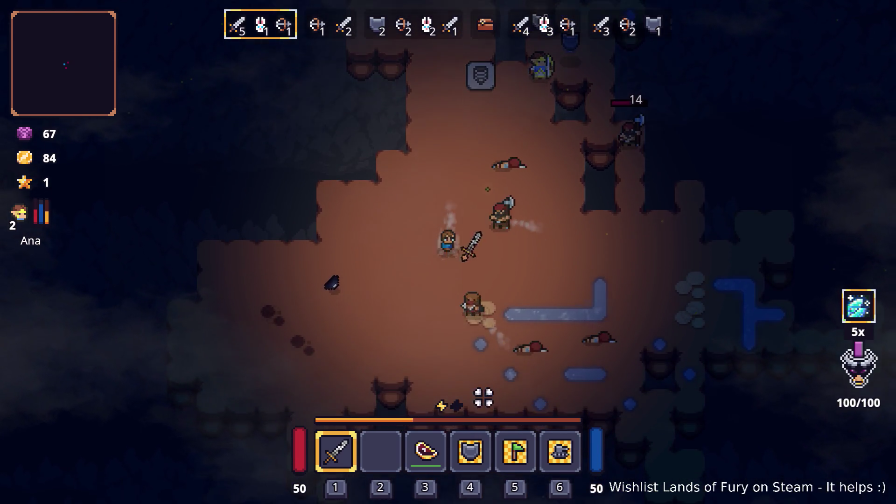
{"action": "key", "text": "s"}
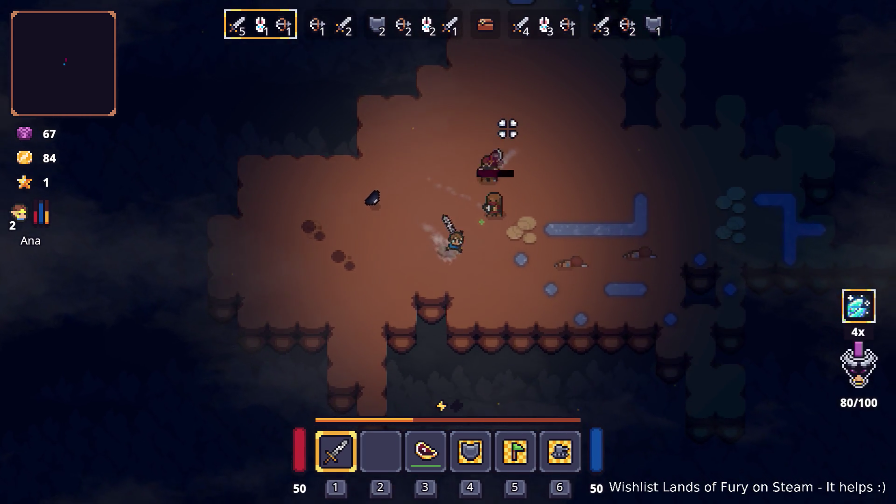
{"action": "left_click", "coordinate": [506, 131]}
Keep repositioning through the cave to fight waves 2 and 3 alongside Ana
{"action": "key", "text": "w"}
{"action": "key", "text": "d"}
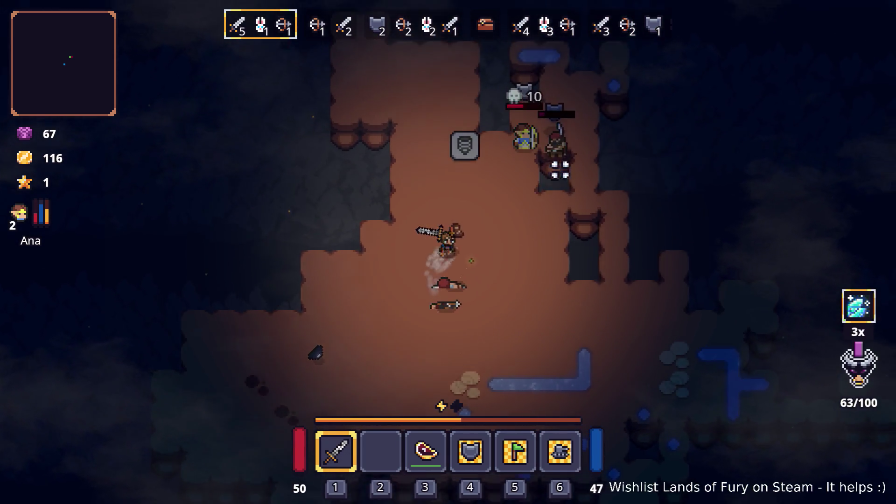
{"action": "key", "text": "d"}
{"action": "key", "text": "s"}
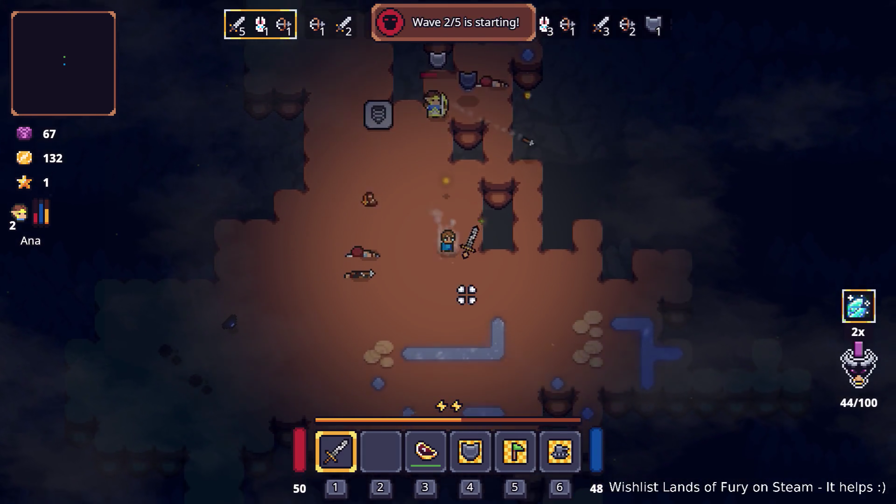
{"action": "key", "text": "a"}
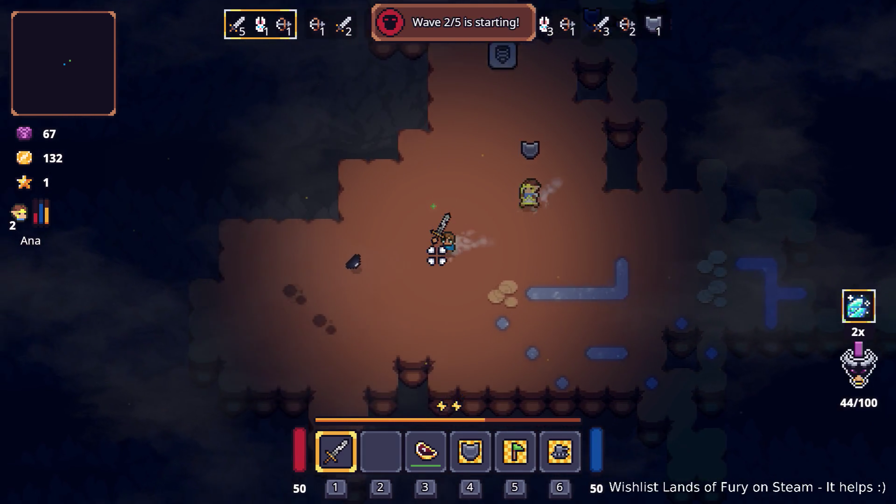
{"action": "key", "text": "s"}
{"action": "key", "text": "d"}
{"action": "key", "text": "w"}
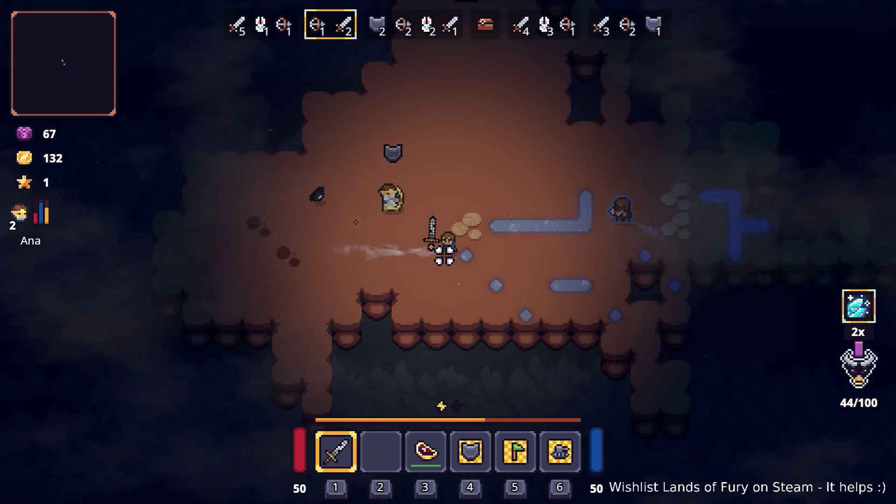
{"action": "key", "text": "a"}
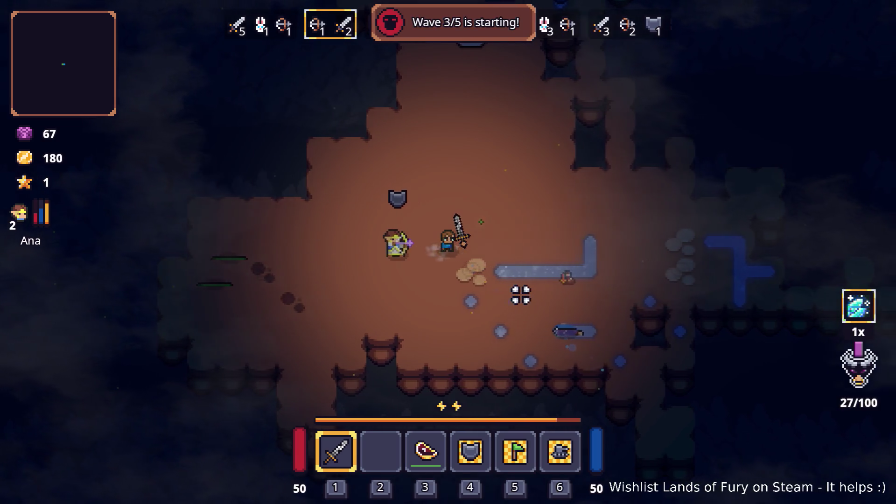
{"action": "key", "text": "d"}
{"action": "key", "text": "w"}
{"action": "key", "text": "w"}
{"action": "key", "text": "d"}
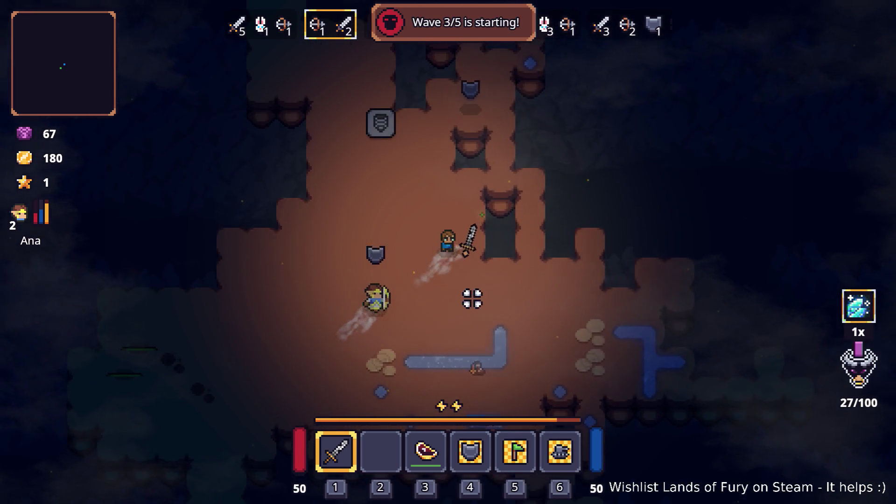
{"action": "key", "text": "a"}
Spend Alma's available skill point on Sharpshooter and confirm it
{"action": "key", "text": "i"}
{"action": "key", "text": "k"}
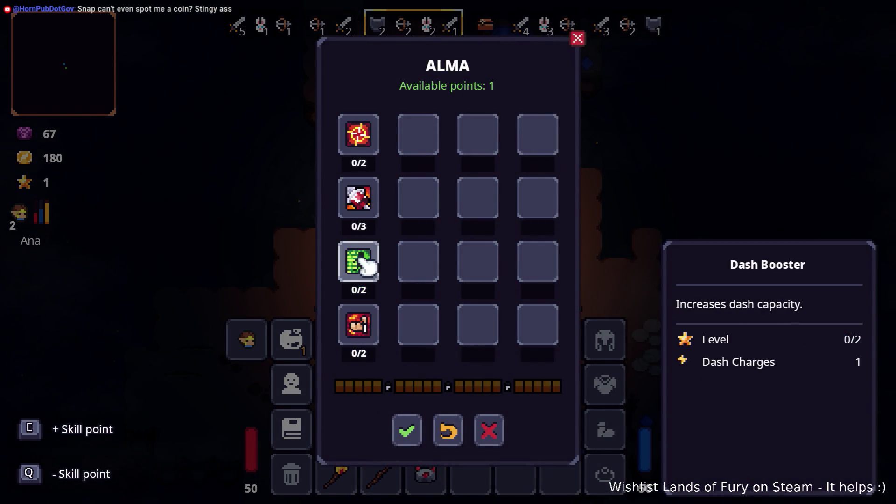
{"action": "key", "text": "e"}
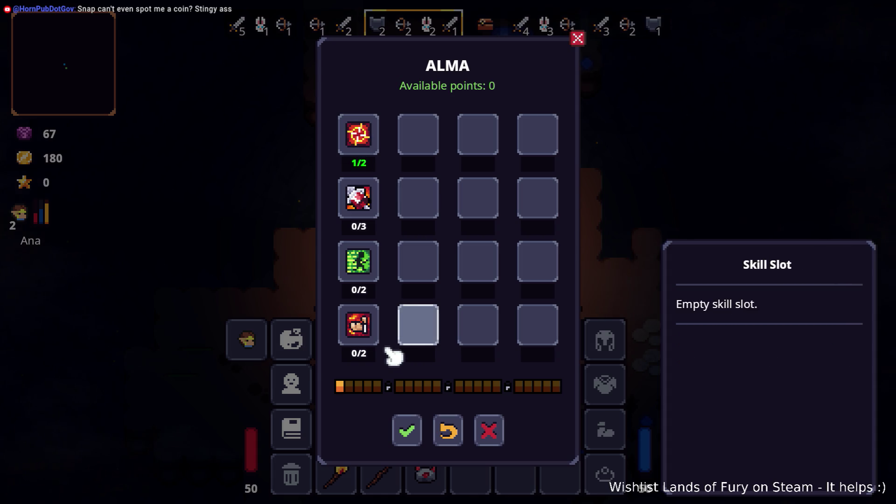
{"action": "left_click", "coordinate": [405, 420]}
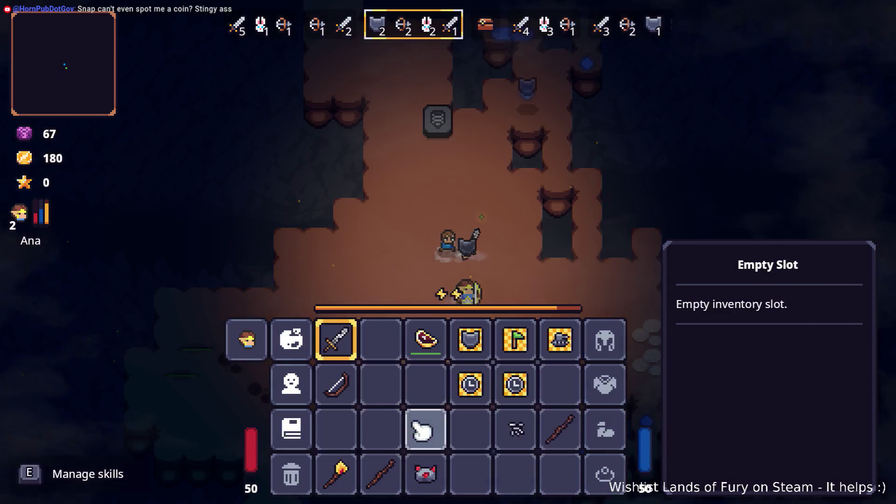
{"action": "key", "text": "Escape"}
Fight the cavern enemies with sword swings while moving around them
{"action": "key", "text": "a"}
{"action": "key", "text": "s"}
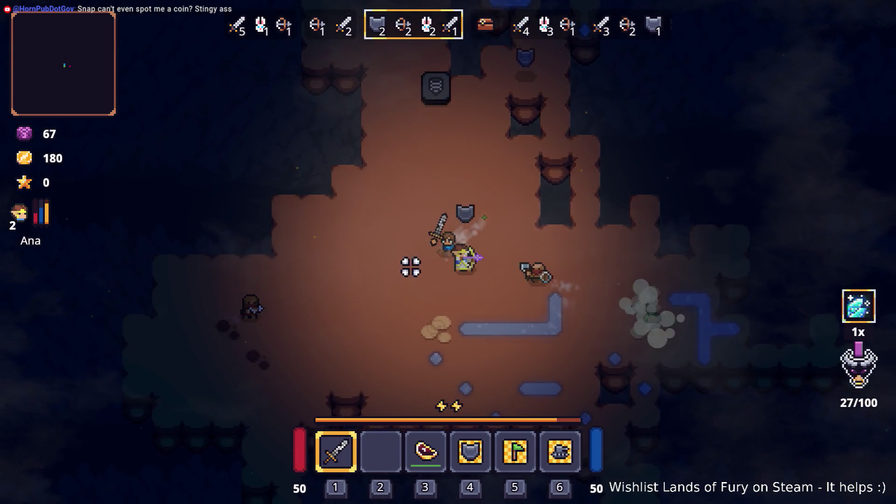
{"action": "left_click", "coordinate": [370, 306]}
{"action": "key", "text": "d"}
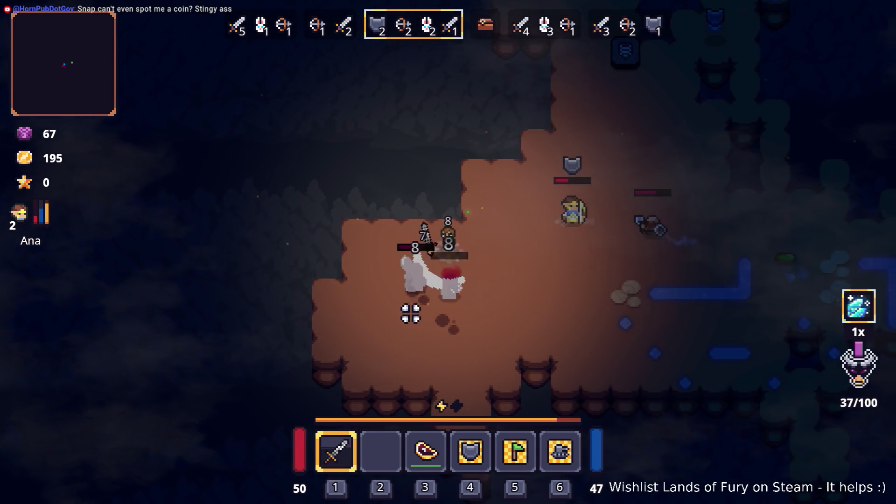
{"action": "key", "text": "d"}
{"action": "key", "text": "w"}
{"action": "left_click", "coordinate": [560, 212]}
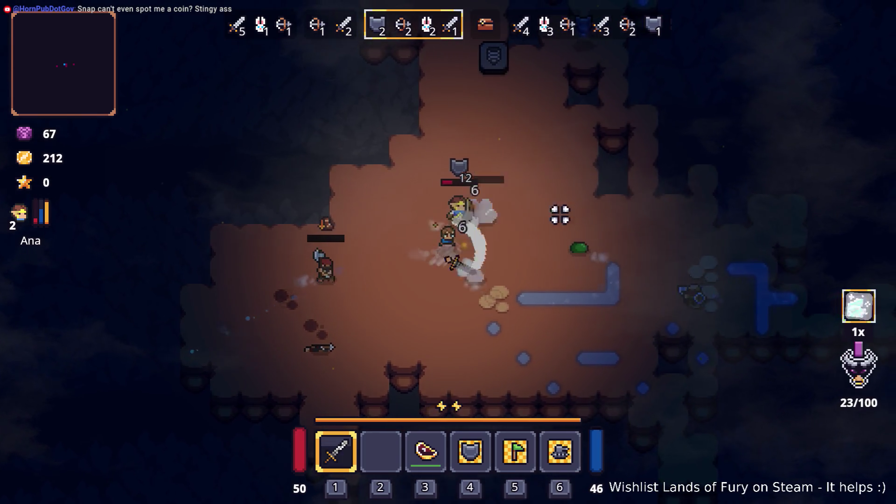
{"action": "left_click", "coordinate": [484, 330]}
{"action": "key", "text": "d"}
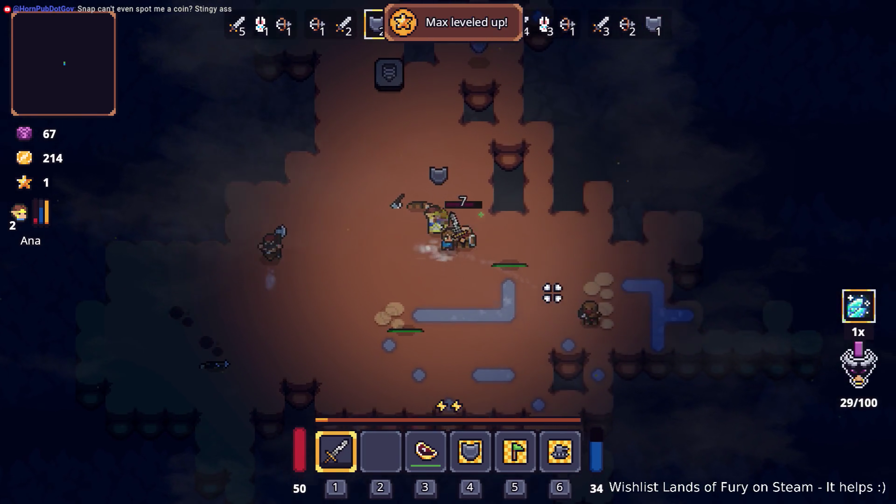
{"action": "key", "text": "a"}
{"action": "key", "text": "s"}
{"action": "left_click", "coordinate": [386, 256]}
Finish off the remaining enemies, then open Ana's level 3 stats and skills panel
{"action": "key", "text": "d"}
{"action": "key", "text": "w"}
{"action": "left_click", "coordinate": [584, 231]}
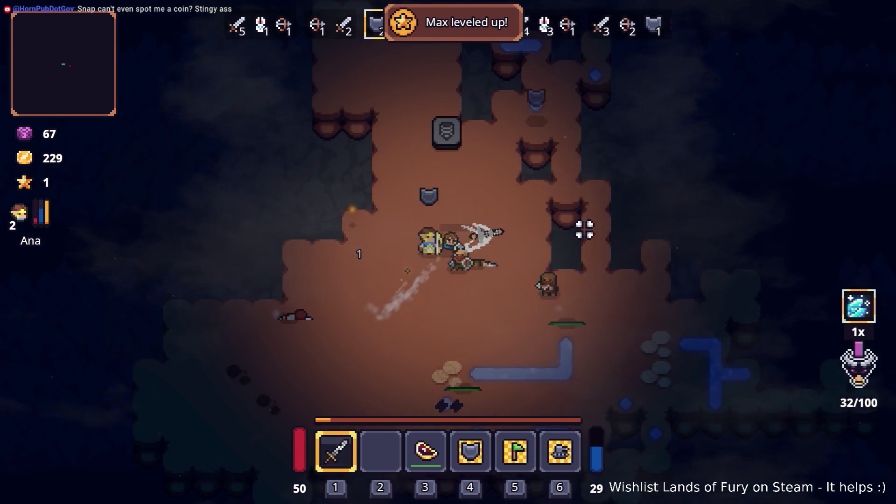
{"action": "left_click", "coordinate": [467, 314]}
{"action": "left_click", "coordinate": [475, 286]}
{"action": "left_click", "coordinate": [556, 297]}
{"action": "key", "text": "d"}
{"action": "left_click", "coordinate": [594, 282]}
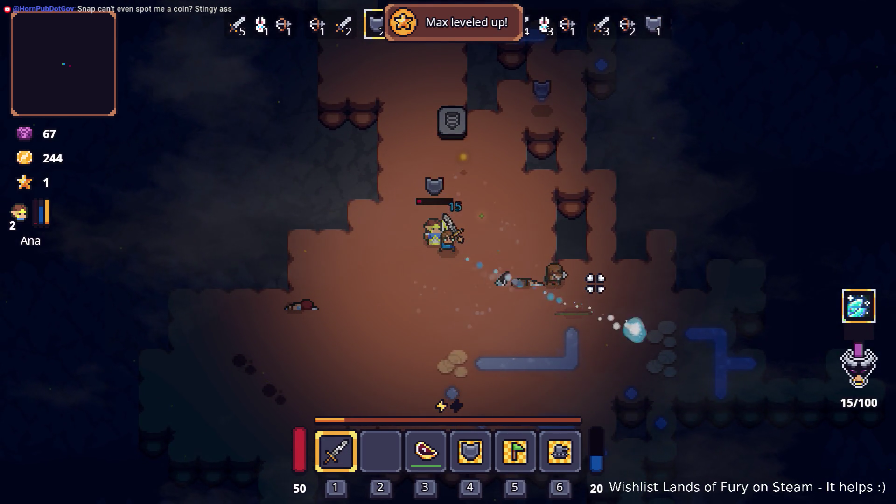
{"action": "left_click", "coordinate": [532, 255]}
{"action": "key", "text": "a"}
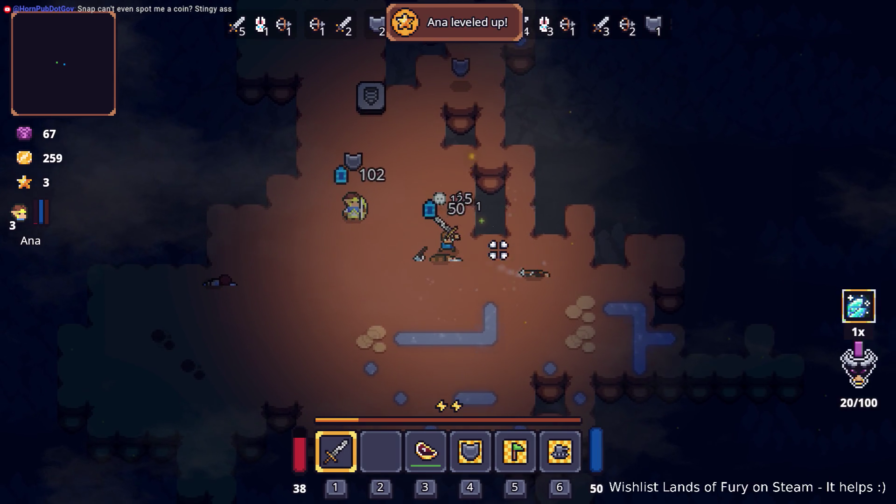
{"action": "key", "text": "i"}
{"action": "left_click", "coordinate": [262, 341]}
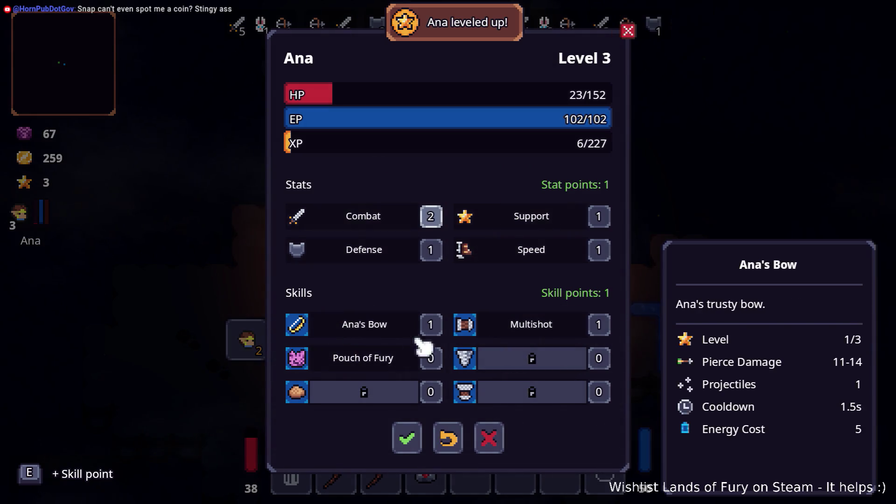
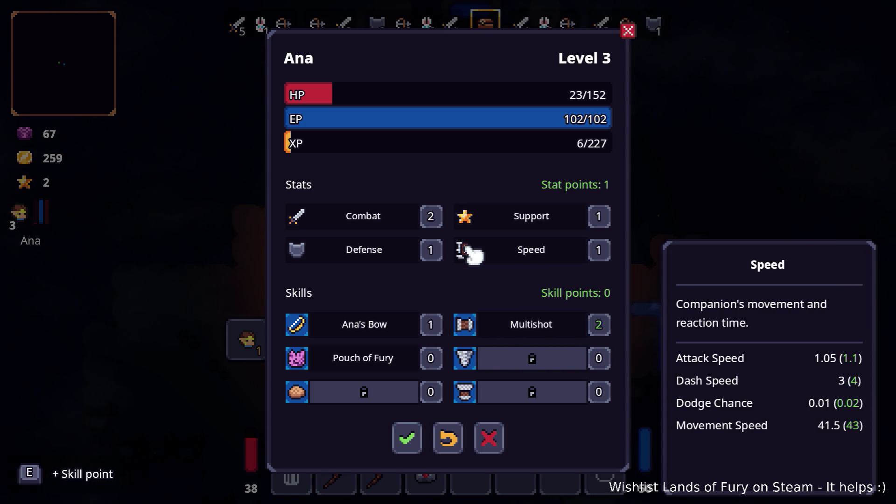
Respec Alma to Sharpshooter 0/2 and Brawler 2/2, confirm, then approach Snap to talk
{"action": "left_click", "coordinate": [409, 439]}
{"action": "left_click", "coordinate": [295, 340]}
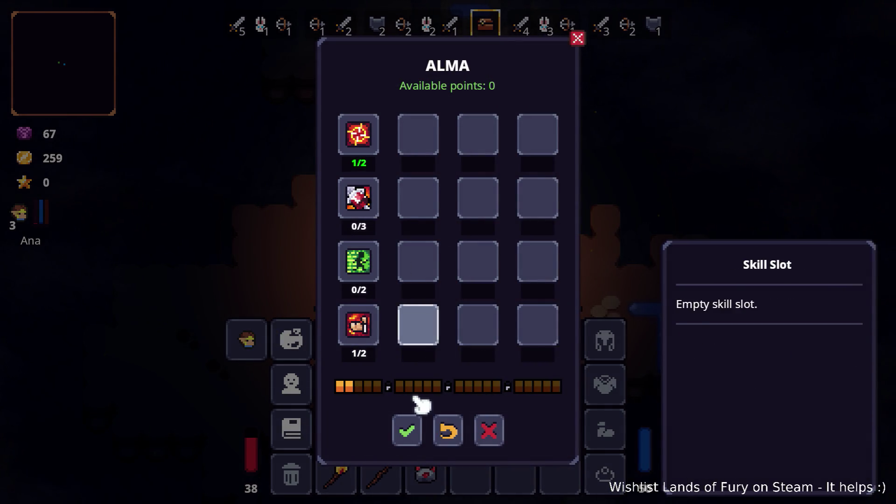
{"action": "key", "text": "q"}
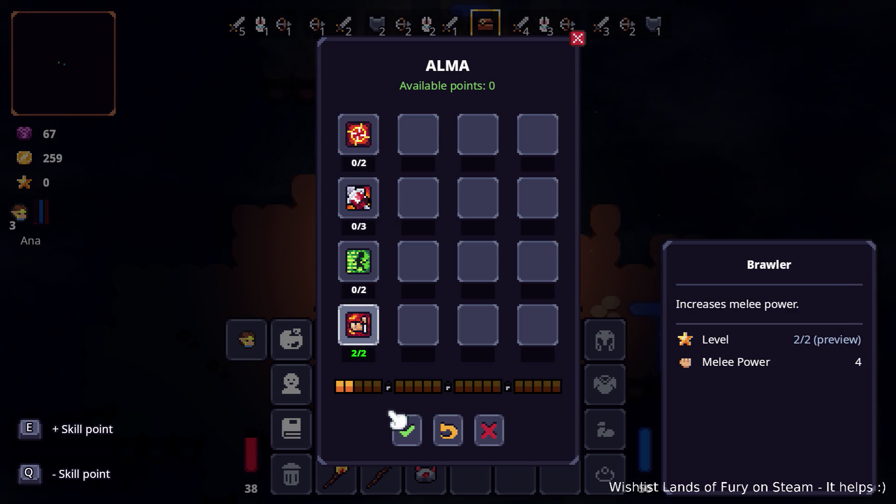
{"action": "left_click", "coordinate": [401, 426]}
{"action": "key", "text": "Escape"}
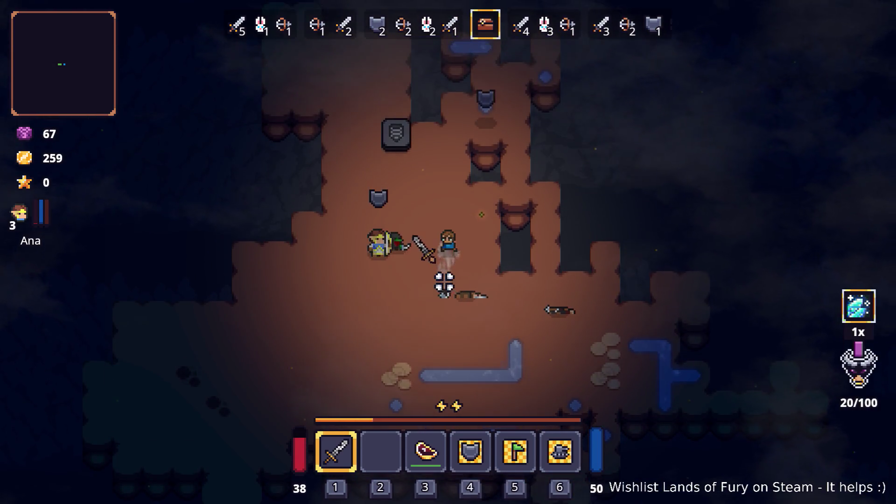
{"action": "key", "text": "a"}
{"action": "left_click", "coordinate": [432, 236]}
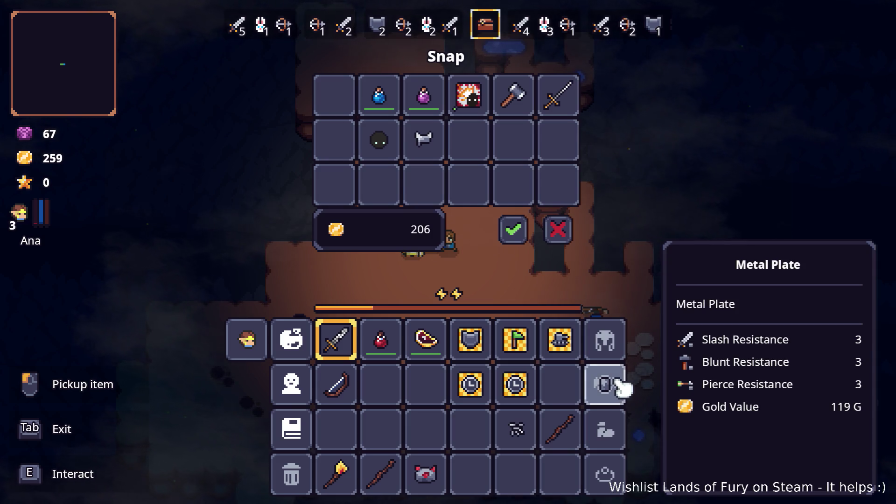
Buy the Metal Plate from Snap for 206 gold, leaving 53, and walk back into the cave
{"action": "left_click", "coordinate": [514, 229]}
{"action": "key", "text": "d"}
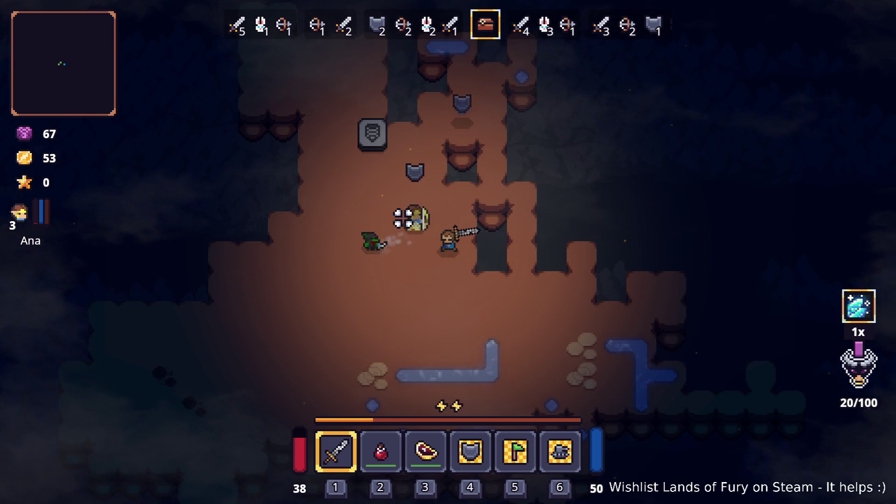
{"action": "key", "text": "a"}
{"action": "key", "text": "w"}
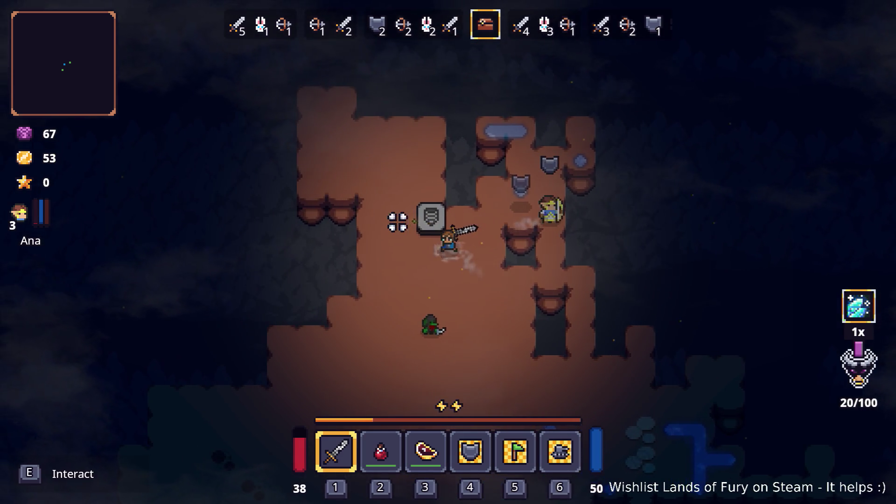
Take the Small Health Potion out of hotbar slot 2 in the inventory and drop it
{"action": "key", "text": "Tab"}
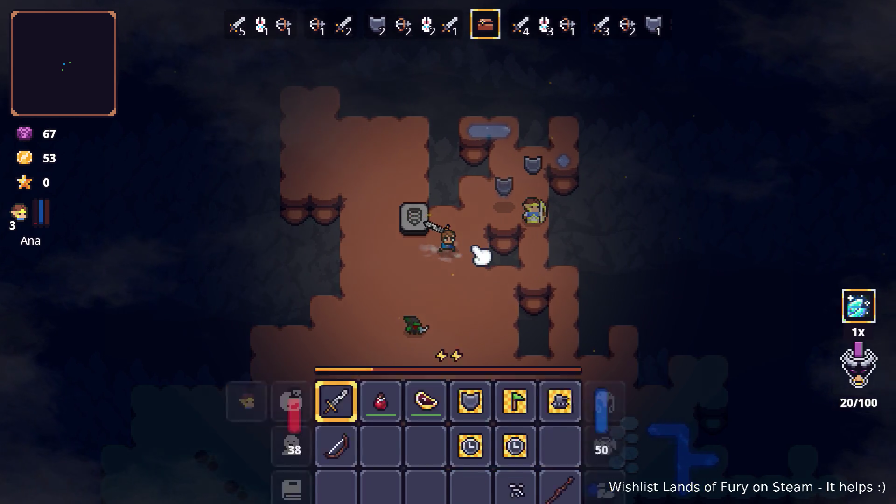
{"action": "key", "text": "Tab"}
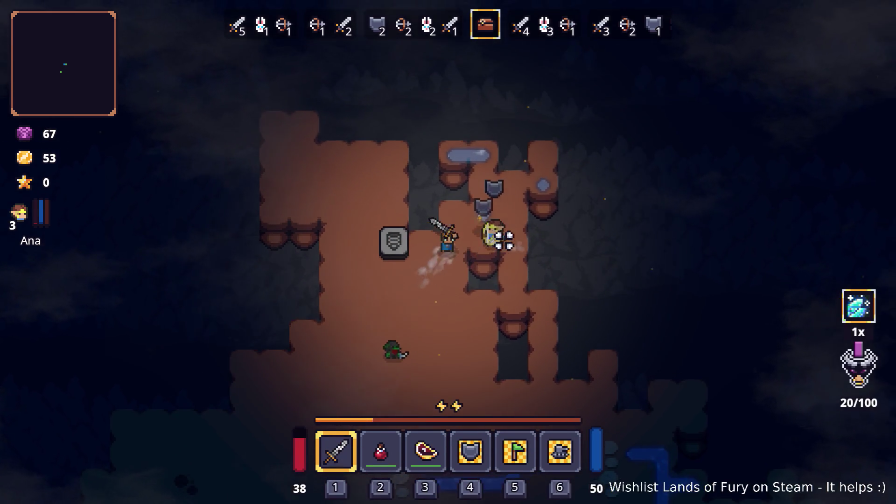
{"action": "key", "text": "Tab"}
{"action": "left_click", "coordinate": [390, 336]}
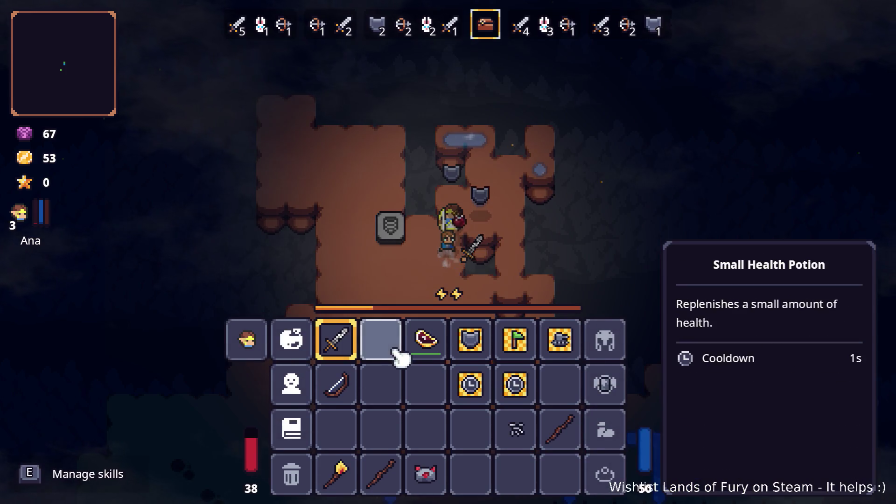
{"action": "key", "text": "Tab"}
Roam the cave, dashing south and crossing the stone tile, until wave 4/5 begins
{"action": "key", "text": "a"}
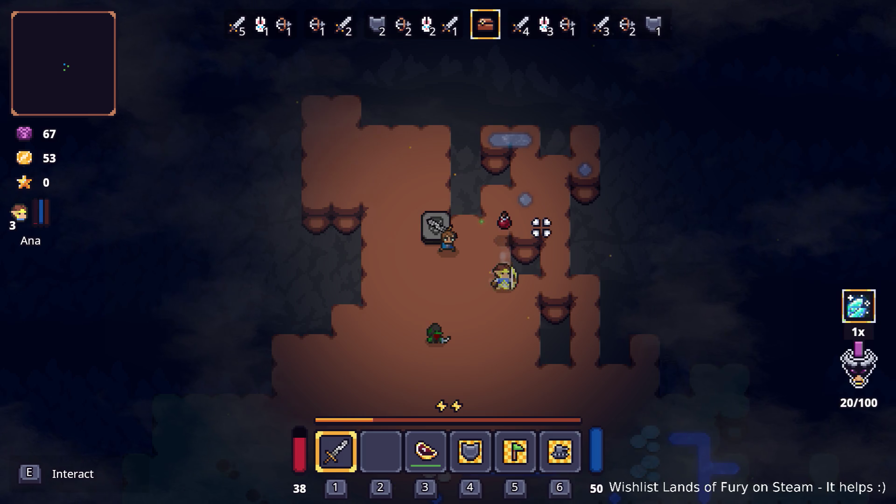
{"action": "key", "text": "s"}
{"action": "key", "text": "space"}
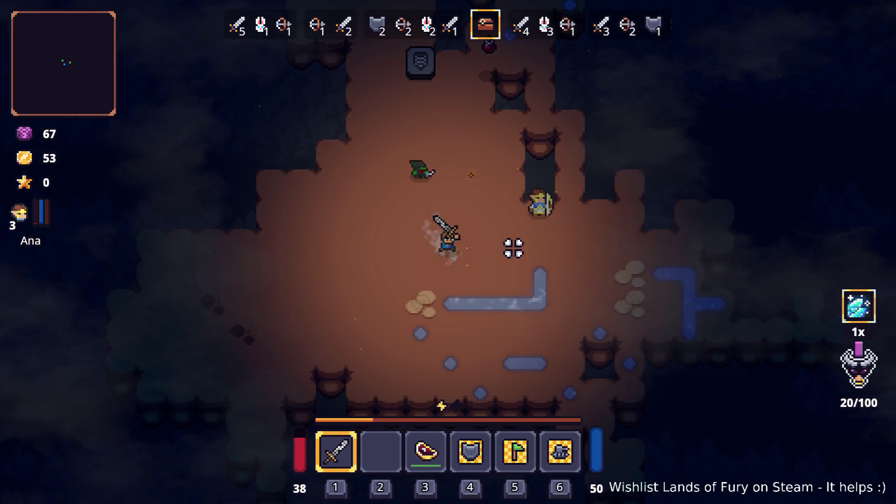
{"action": "key", "text": "w"}
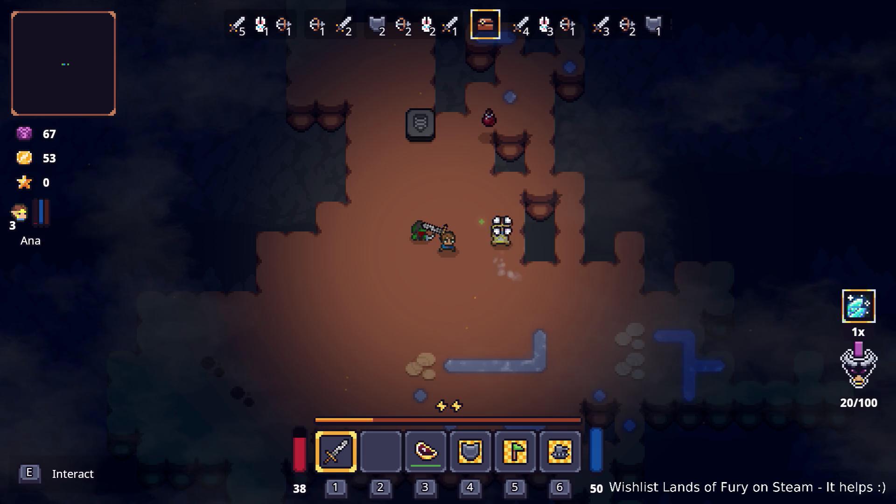
{"action": "key", "text": "w"}
{"action": "key", "text": "w"}
{"action": "key", "text": "a"}
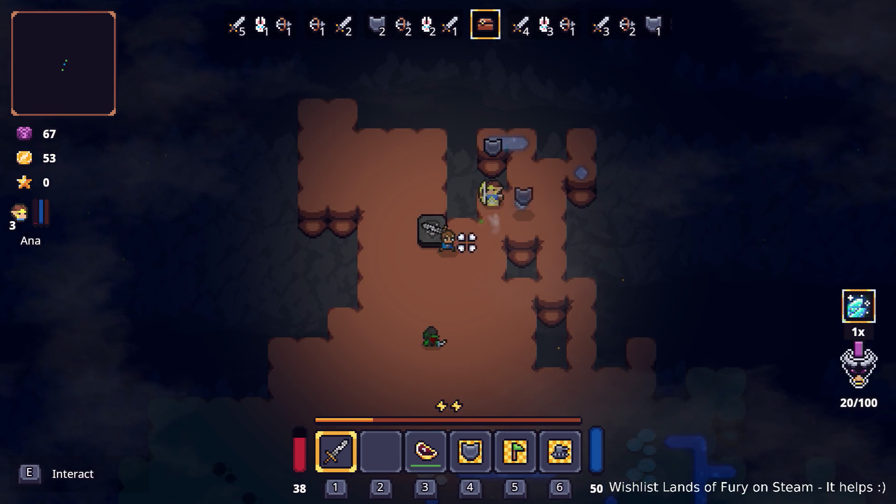
{"action": "key", "text": "w"}
{"action": "key", "text": "a"}
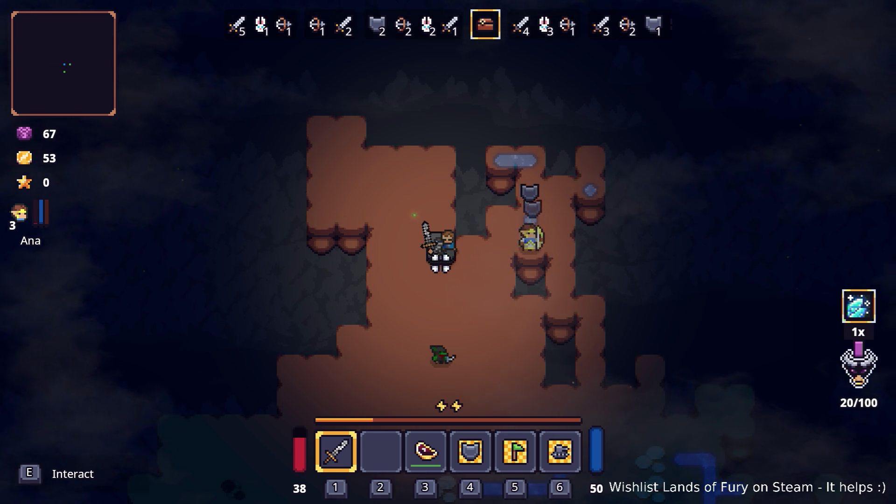
{"action": "key", "text": "s"}
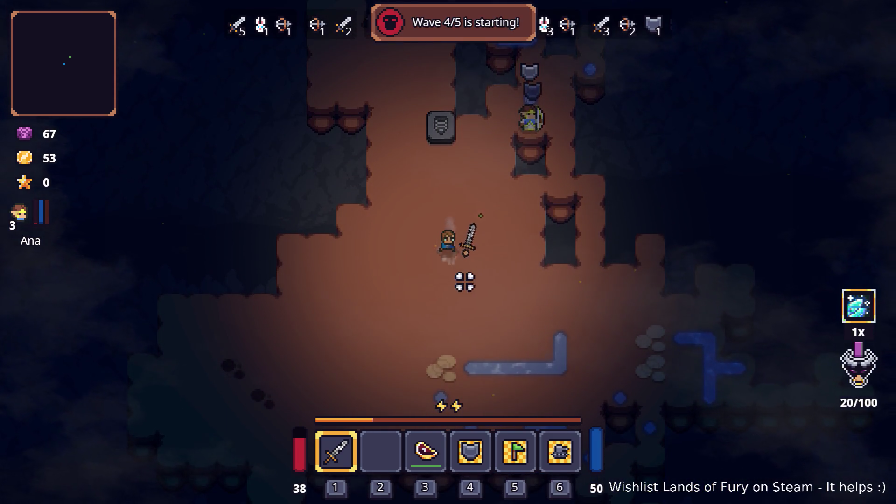
Move around the cave and start hitting the first wave 4 enemies
{"action": "key", "text": "s"}
{"action": "key", "text": "a"}
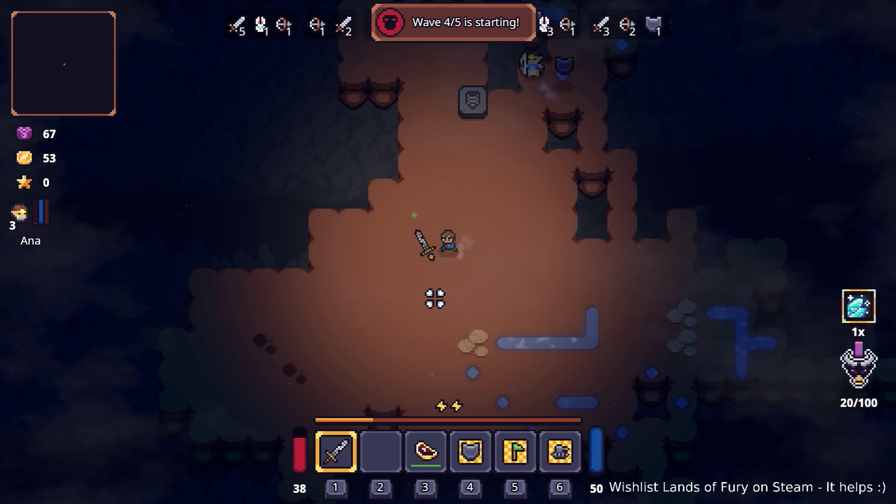
{"action": "key", "text": "d"}
{"action": "key", "text": "s"}
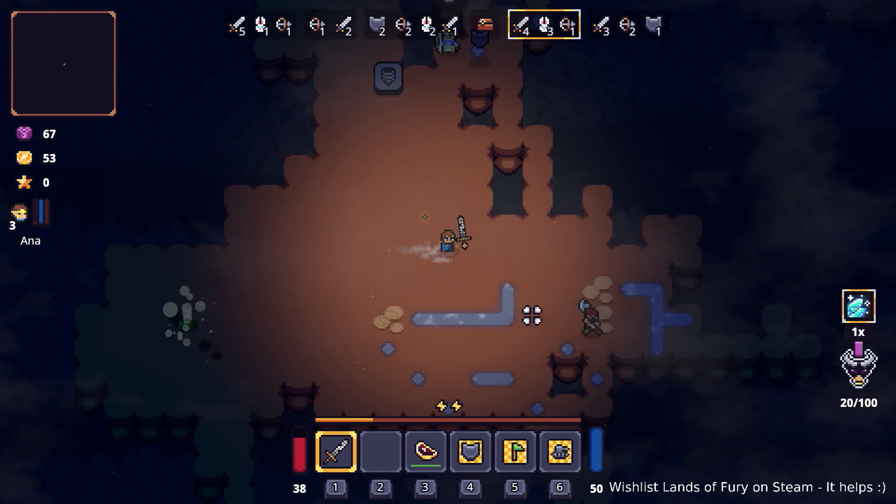
{"action": "key", "text": "a"}
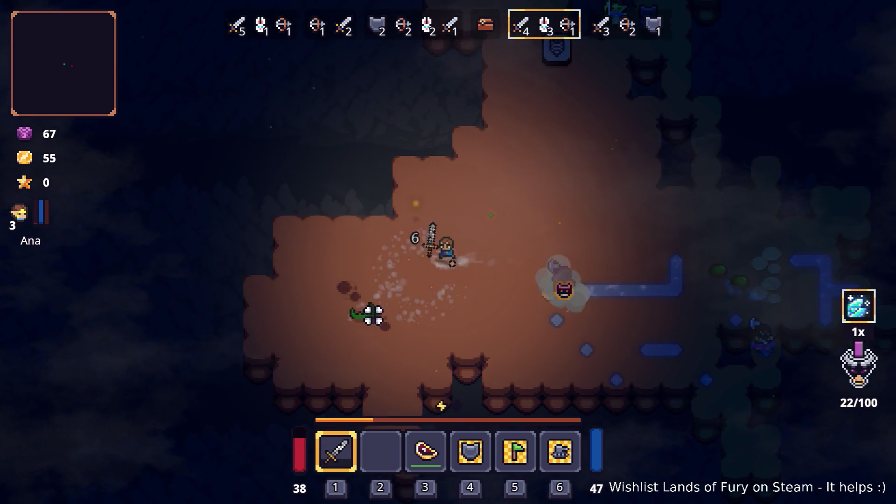
{"action": "key", "text": "w"}
Finish off the two axe enemies, open the inventory, and show the editor's error list
{"action": "key", "text": "d"}
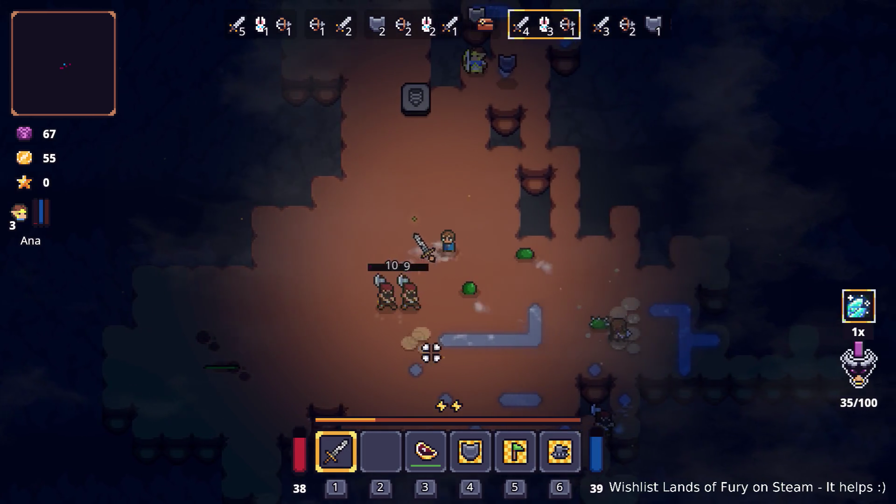
{"action": "key", "text": "d"}
{"action": "key", "text": "w"}
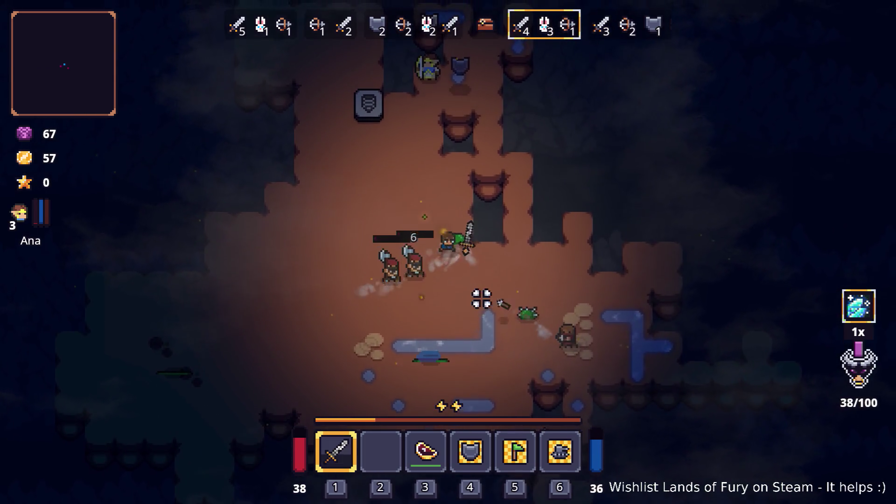
{"action": "key", "text": "a"}
{"action": "key", "text": "d"}
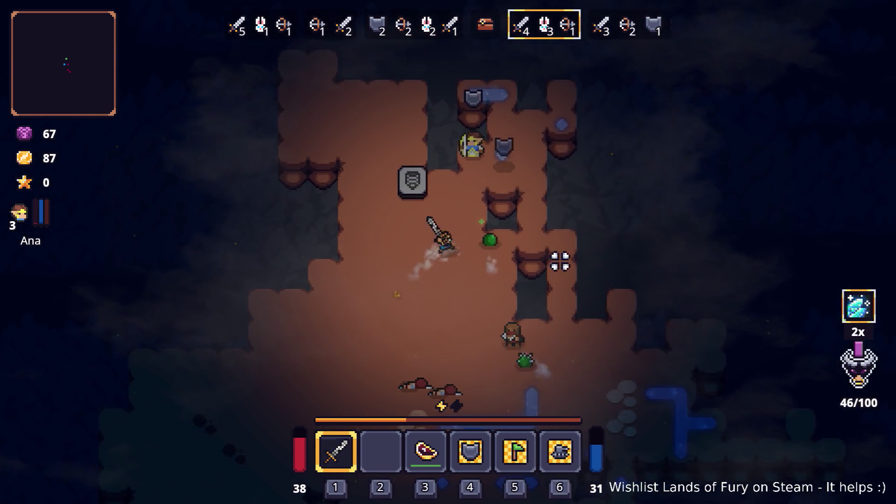
{"action": "key", "text": "i"}
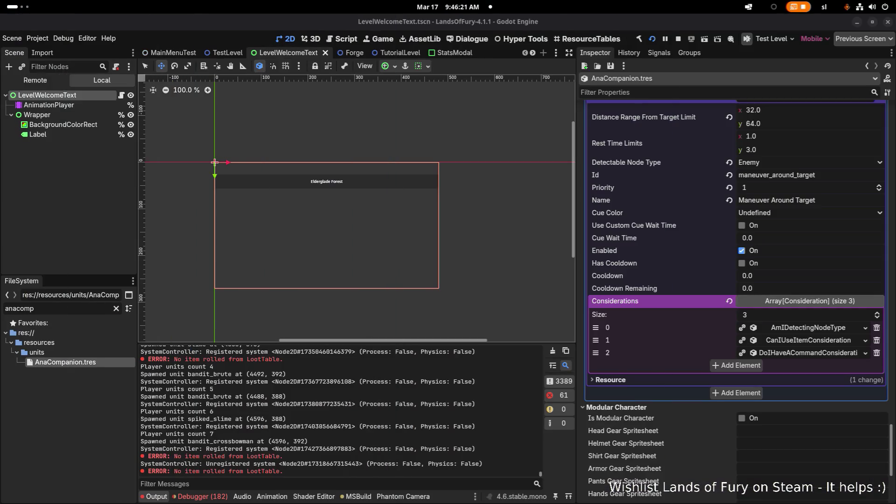
{"action": "left_click", "coordinate": [180, 496]}
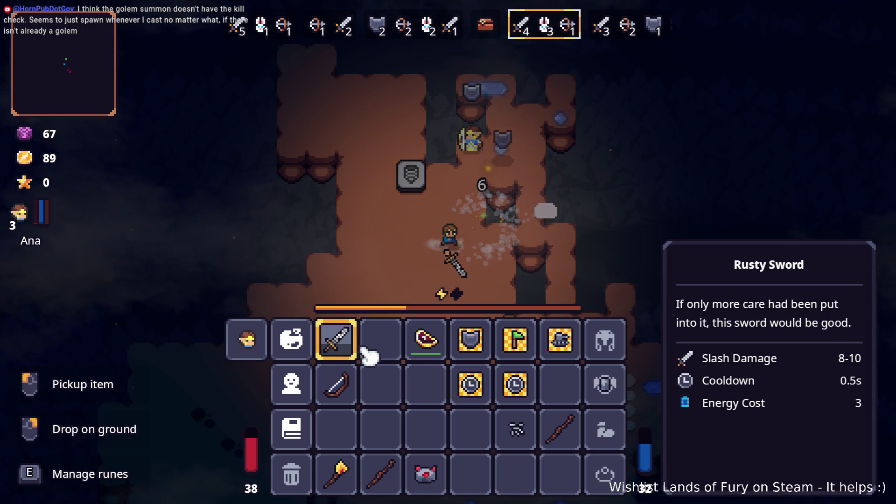
Close the inventory, close in on the frog, and kill it with sword attacks
{"action": "key", "text": "Escape"}
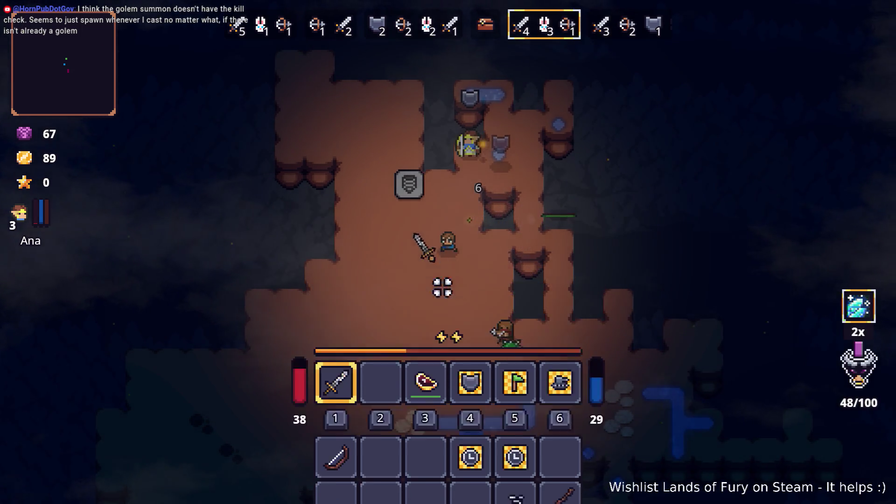
{"action": "key", "text": "a"}
{"action": "key", "text": "w"}
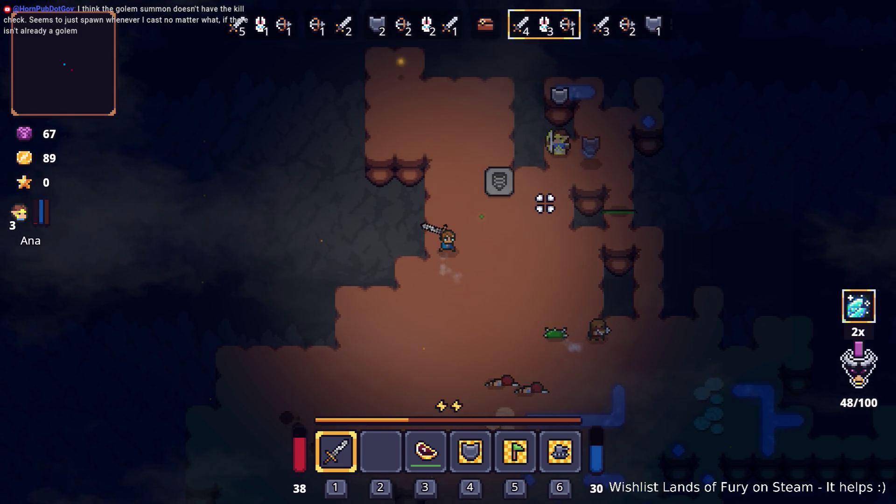
{"action": "key", "text": "s"}
{"action": "key", "text": "d"}
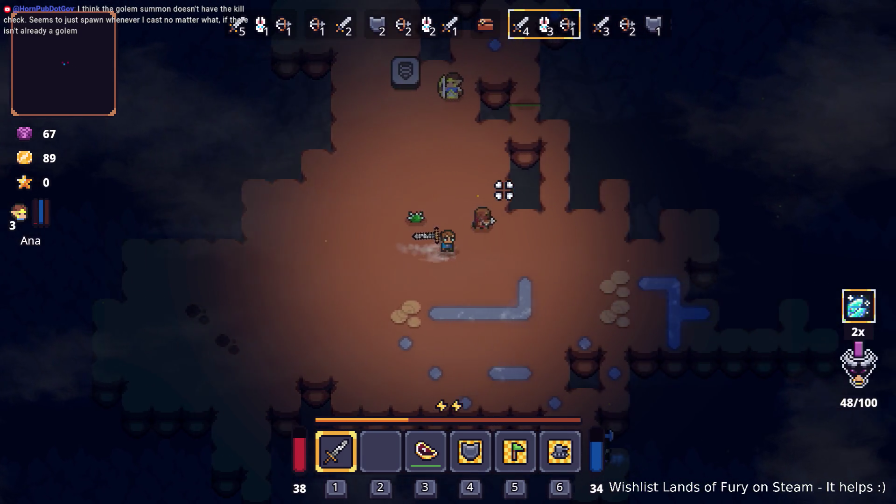
{"action": "key", "text": "d"}
{"action": "key", "text": "s"}
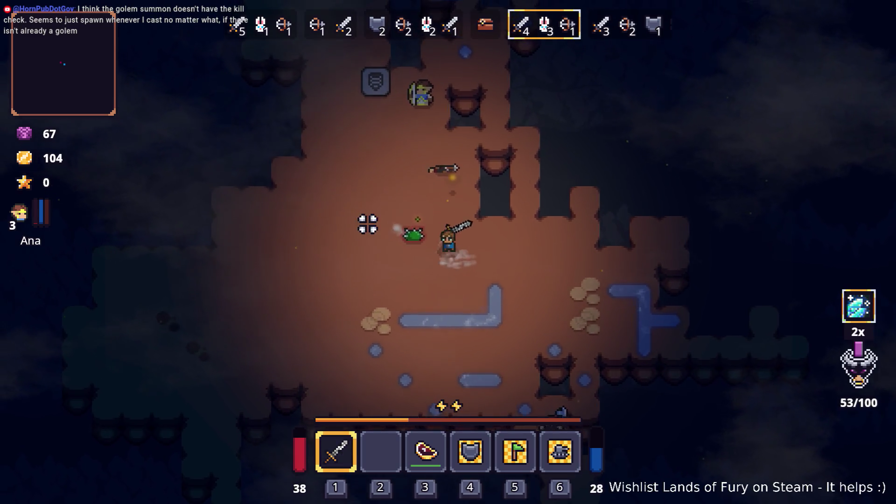
{"action": "left_click", "coordinate": [365, 236]}
{"action": "left_click", "coordinate": [379, 257]}
Chase down the axe enemy and kill it with strikes and a special ability, reaching 134 gold
{"action": "key", "text": "a"}
{"action": "key", "text": "w"}
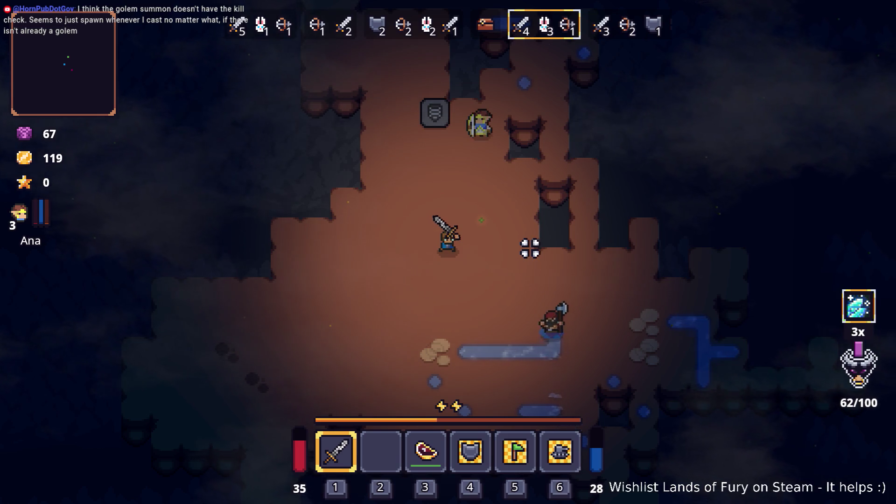
{"action": "key", "text": "a"}
{"action": "key", "text": "s"}
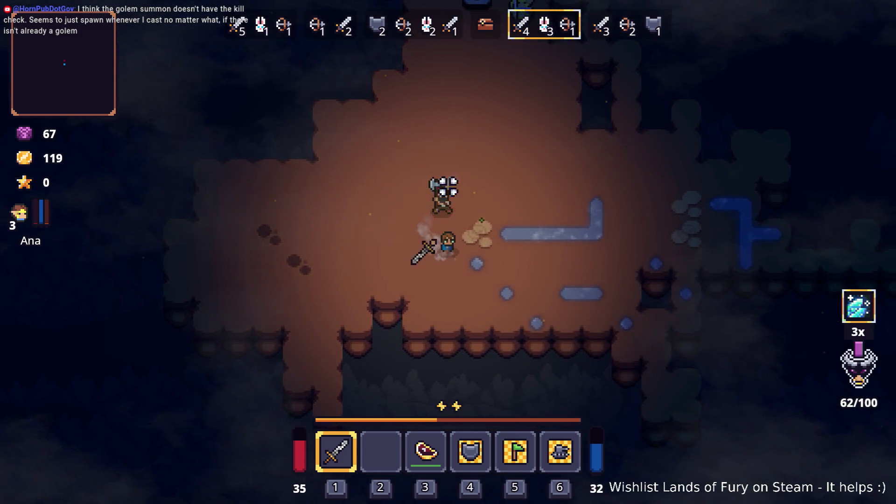
{"action": "key", "text": "d"}
{"action": "key", "text": "w"}
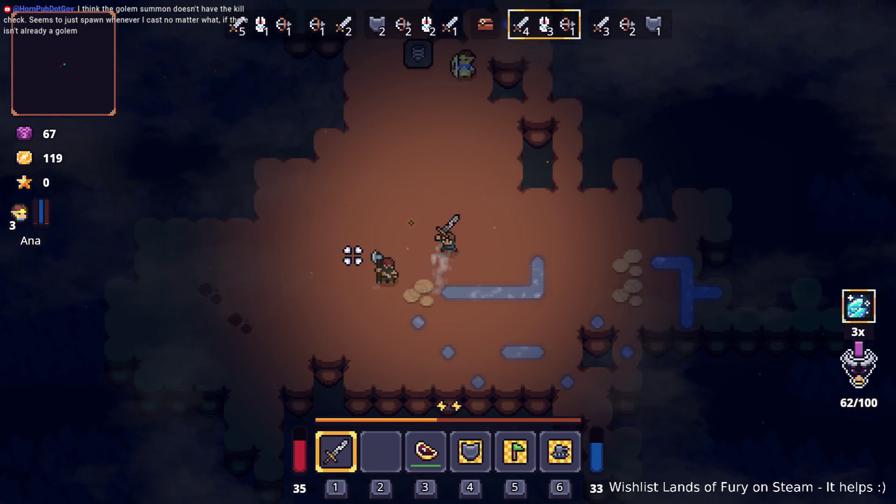
{"action": "left_click", "coordinate": [345, 292]}
{"action": "right_click", "coordinate": [351, 295]}
{"action": "left_click", "coordinate": [420, 294]}
{"action": "left_click", "coordinate": [406, 303]}
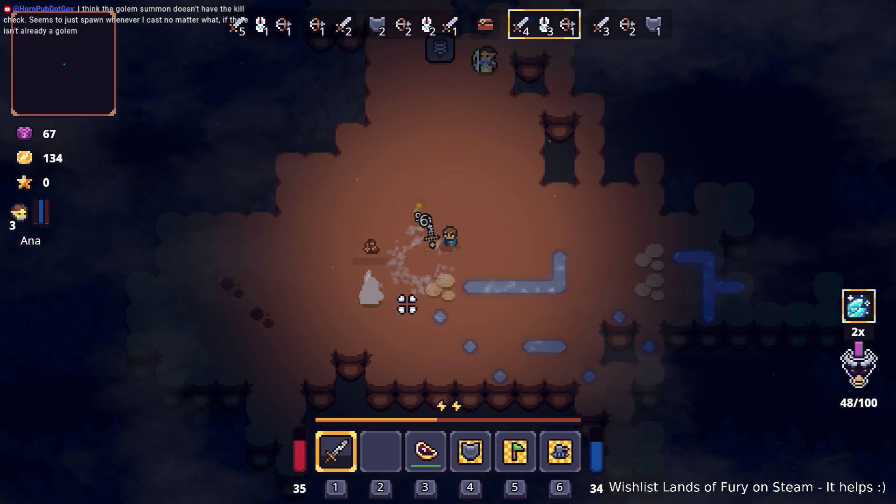
Head southwest toward the approaching enemies and strike the green enemy with the sword
{"action": "key", "text": "w"}
{"action": "key", "text": "w"}
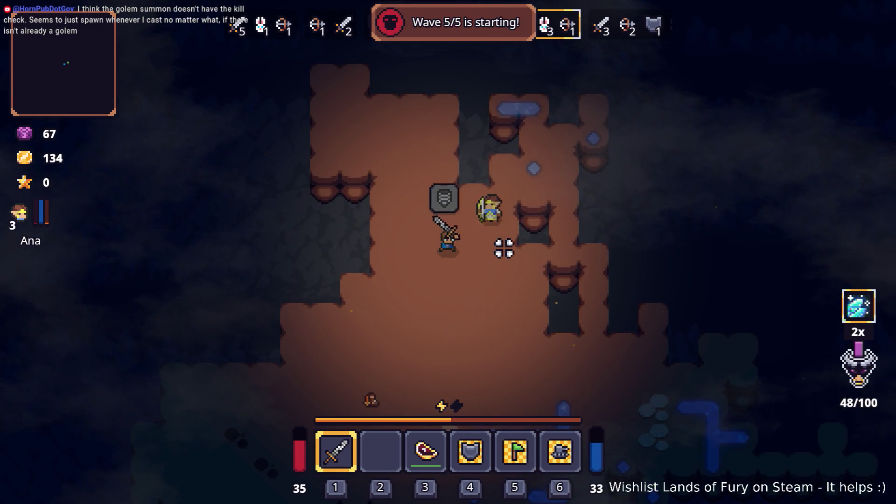
{"action": "key", "text": "s"}
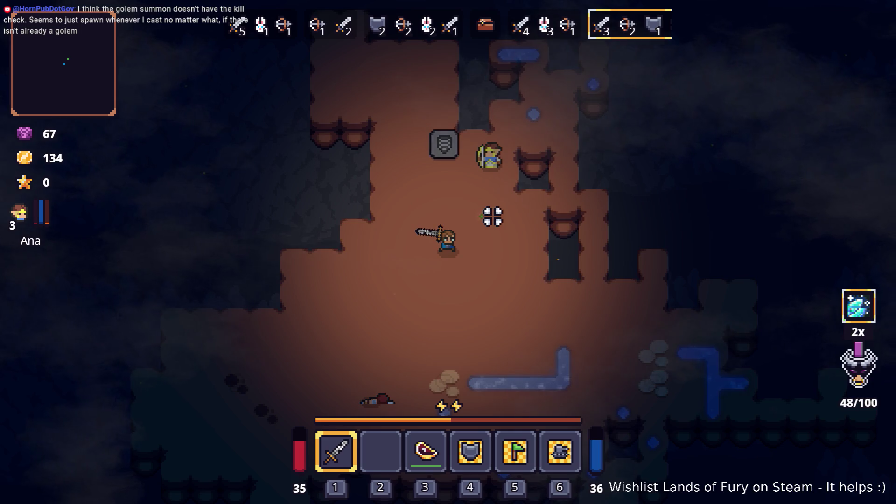
{"action": "key", "text": "s"}
{"action": "key", "text": "a"}
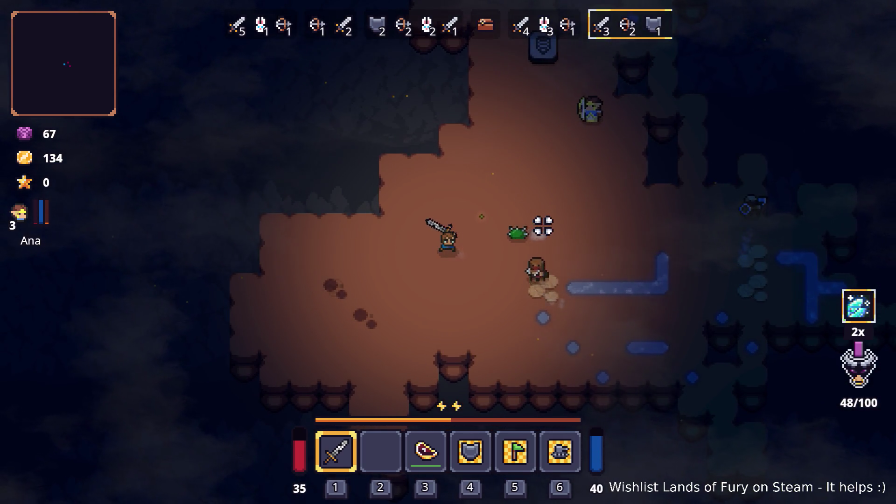
{"action": "key", "text": "d"}
{"action": "left_click", "coordinate": [542, 226]}
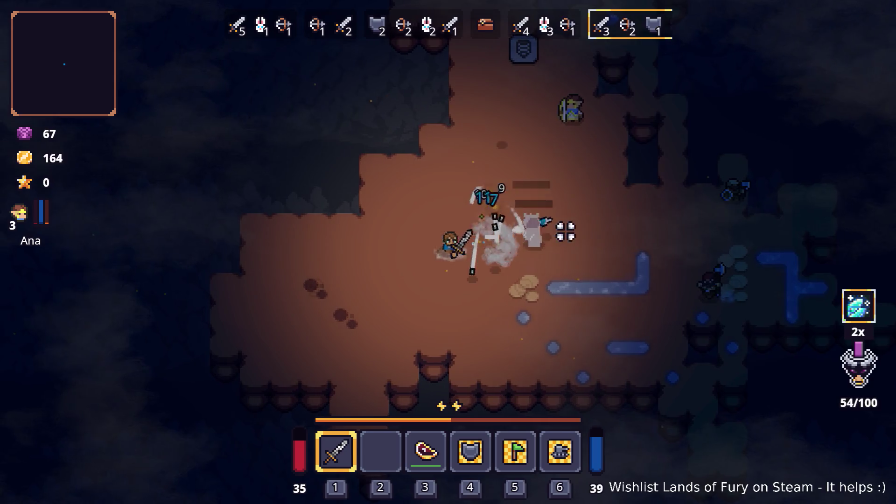
{"action": "key", "text": "d"}
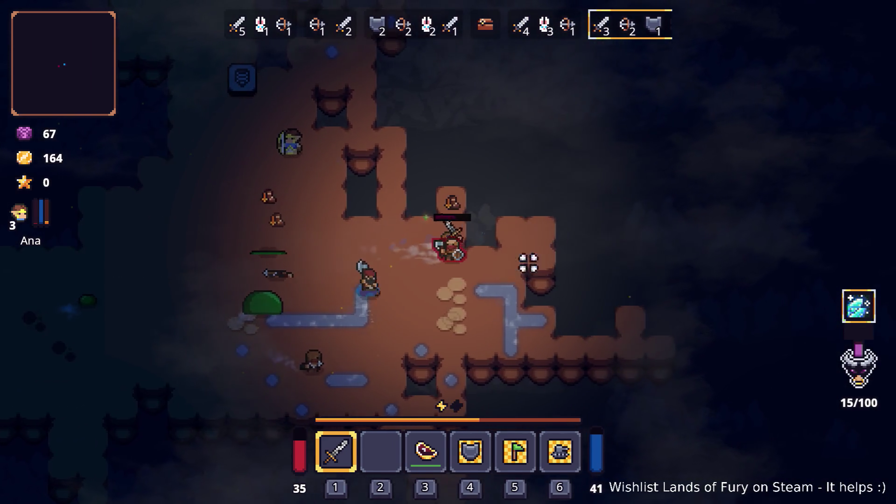
Dodge around the attacking enemies, moving south, west, then north up the cave
{"action": "key", "text": "a"}
{"action": "key", "text": "w"}
{"action": "key", "text": "d"}
{"action": "key", "text": "s"}
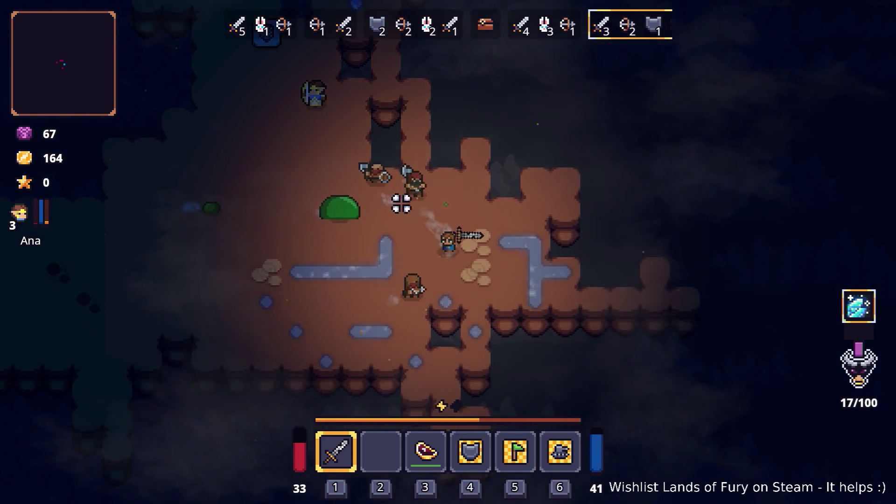
{"action": "key", "text": "s"}
{"action": "key", "text": "a"}
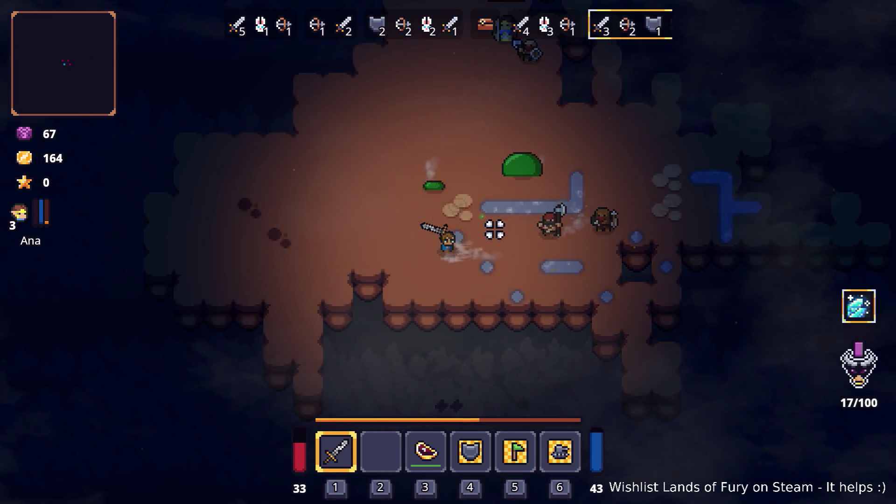
{"action": "key", "text": "a"}
{"action": "key", "text": "w"}
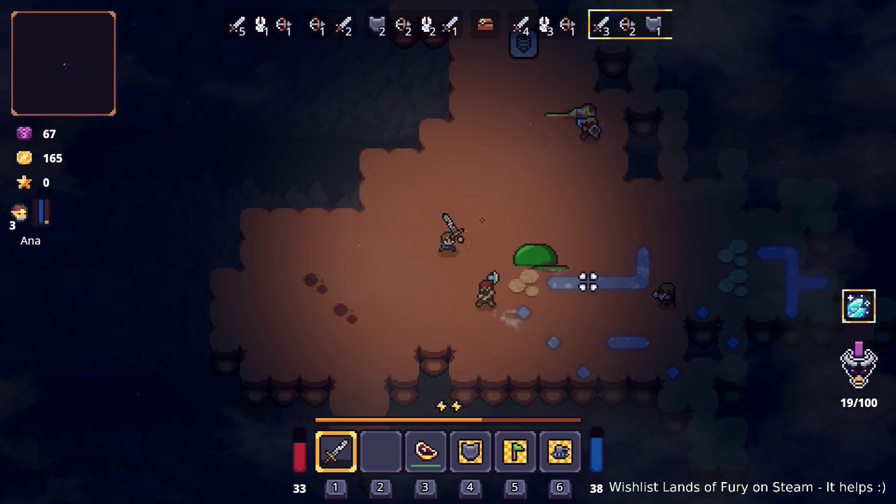
Check equipment in the inventory, then move right and down toward the enemies
{"action": "key", "text": "Tab"}
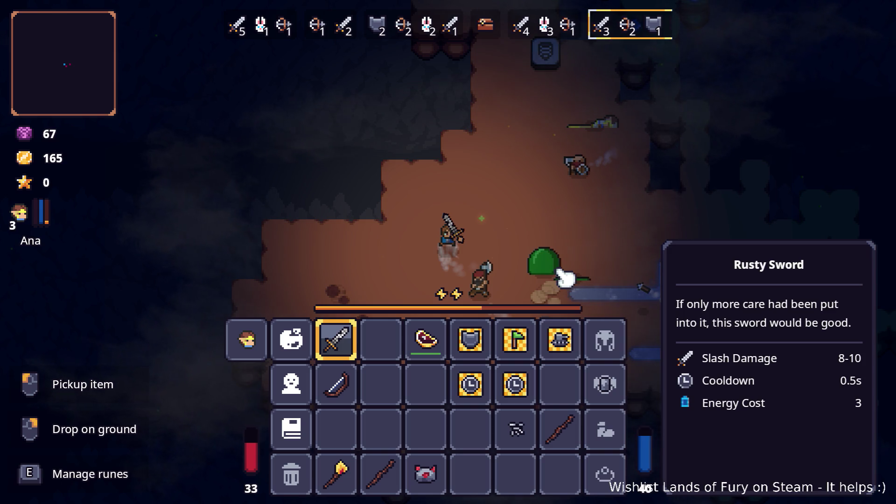
{"action": "key", "text": "Tab"}
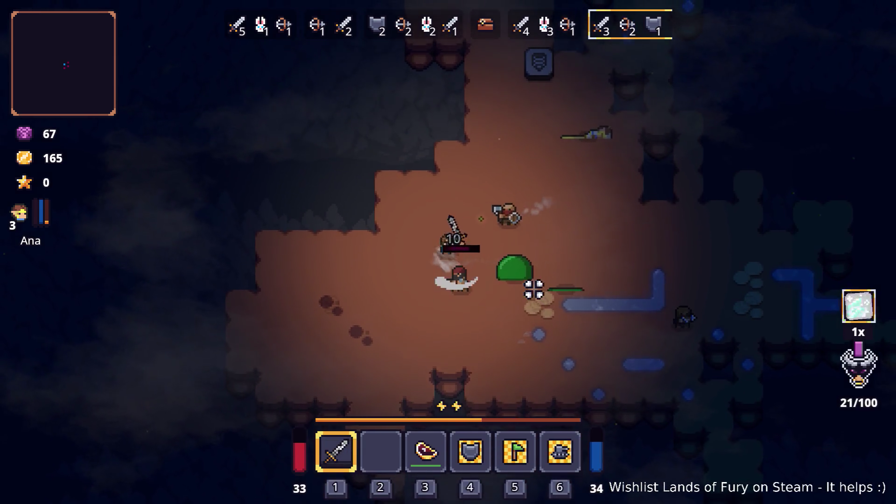
{"action": "key", "text": "d"}
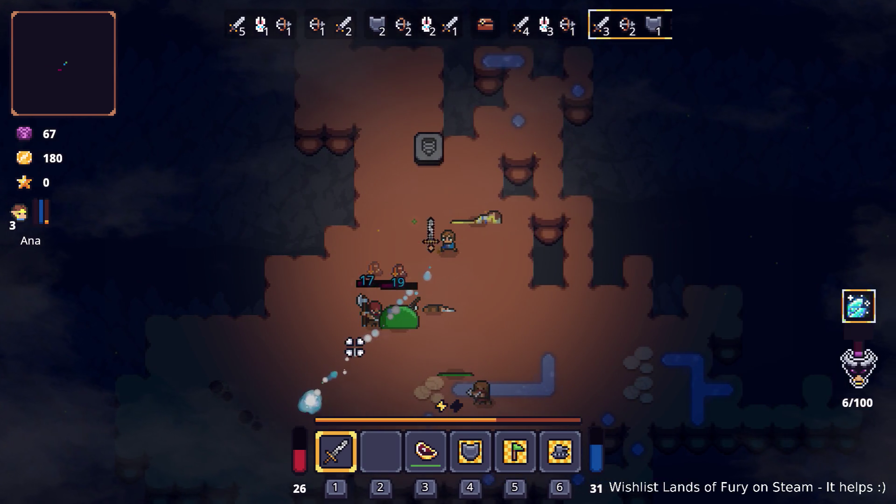
{"action": "key", "text": "d"}
{"action": "key", "text": "s"}
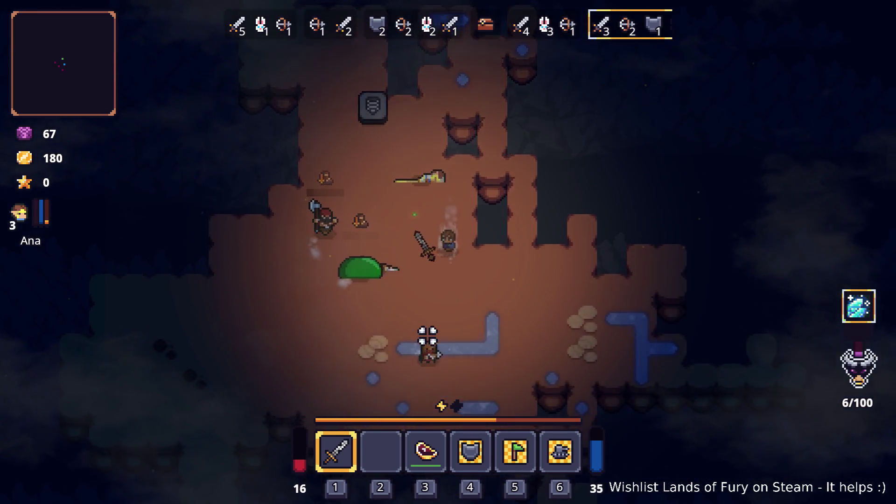
Fight through the remaining enemies, including the slime, with sword swings and dashes
{"action": "key", "text": "s"}
{"action": "left_click", "coordinate": [380, 297]}
{"action": "key", "text": "a"}
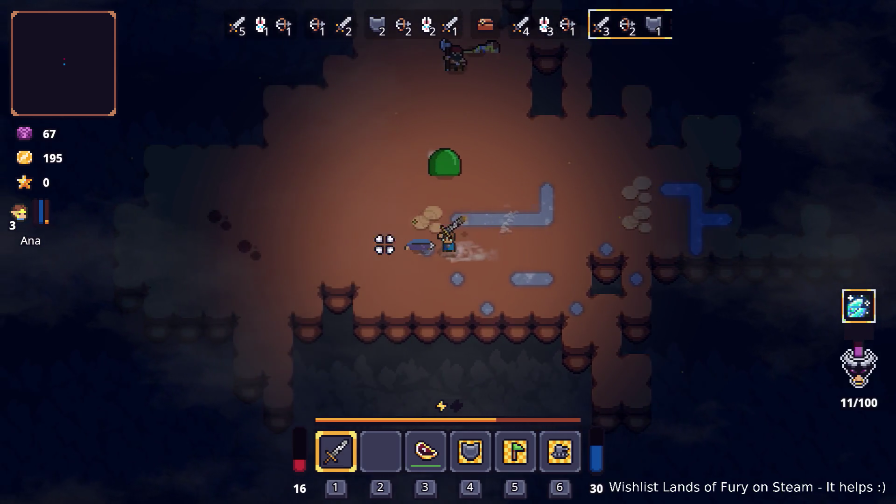
{"action": "key", "text": "a"}
{"action": "left_click", "coordinate": [469, 140]}
{"action": "key", "text": "s"}
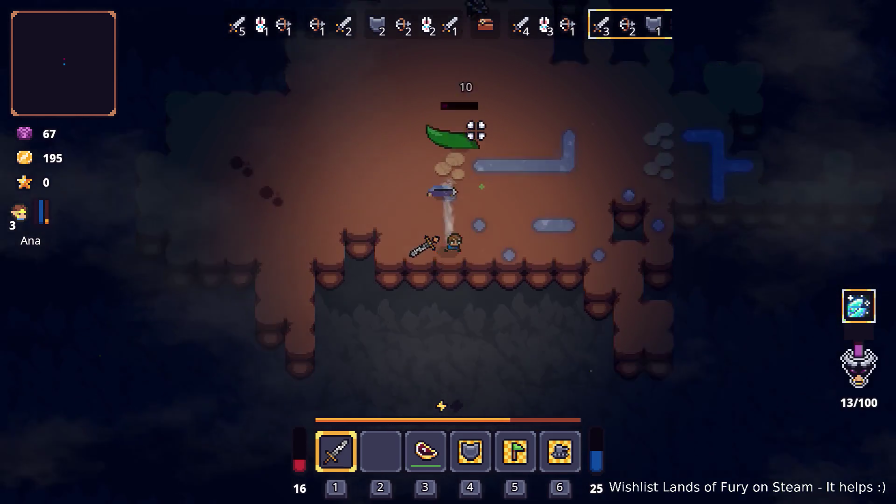
{"action": "key", "text": "w"}
{"action": "left_click", "coordinate": [518, 166]}
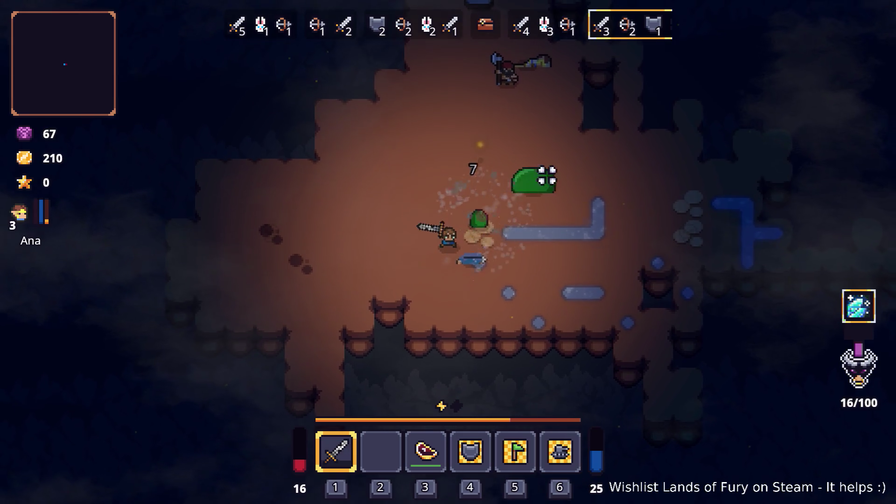
{"action": "left_click", "coordinate": [571, 178]}
{"action": "key", "text": "w"}
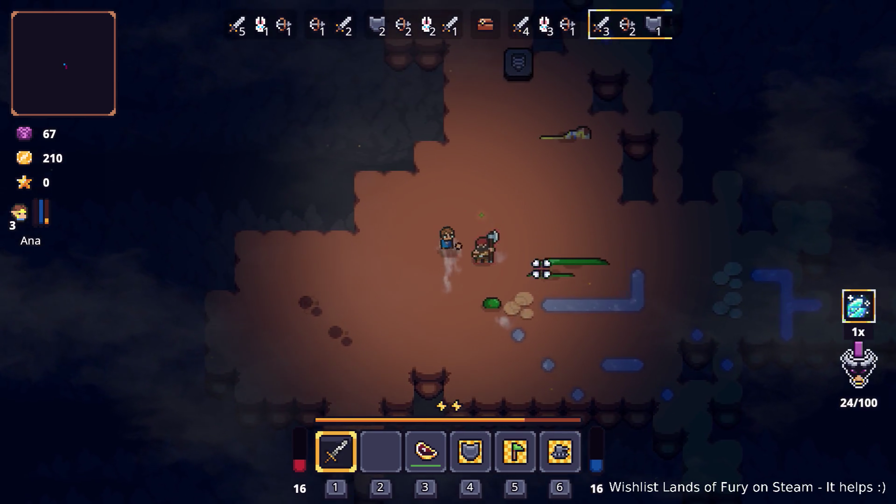
{"action": "left_click", "coordinate": [542, 269]}
Collect the Fireball Rune and exit the cave into Elderglade Forest
{"action": "key", "text": "d"}
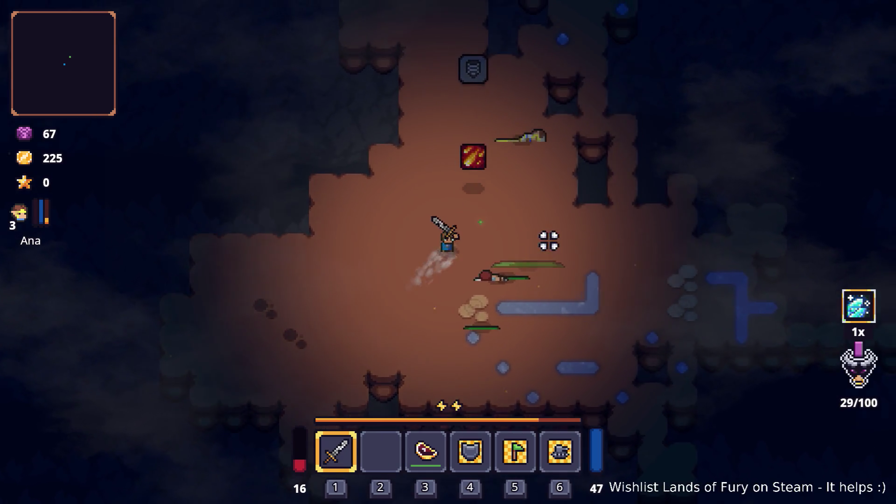
{"action": "key", "text": "w"}
{"action": "key", "text": "e"}
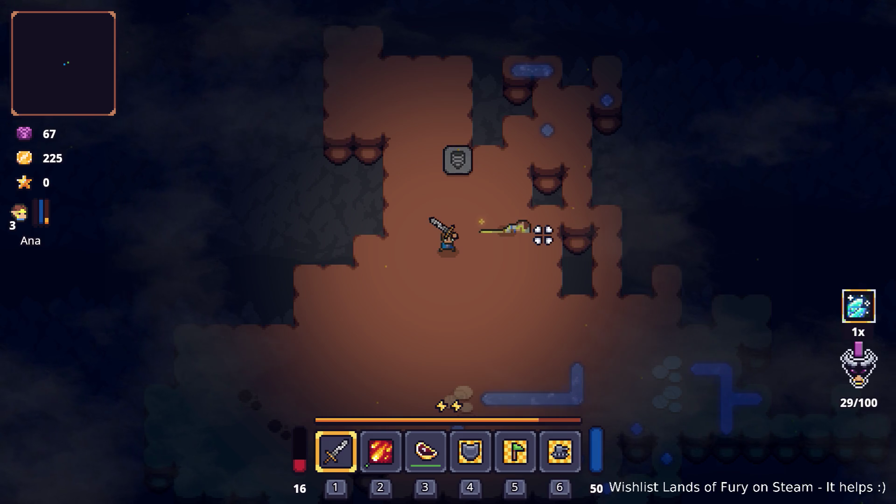
{"action": "key", "text": "w"}
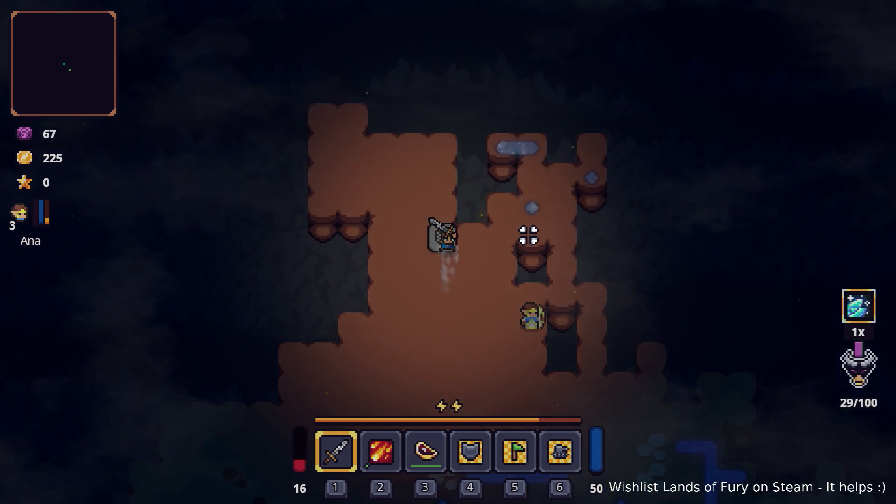
{"action": "key", "text": "a"}
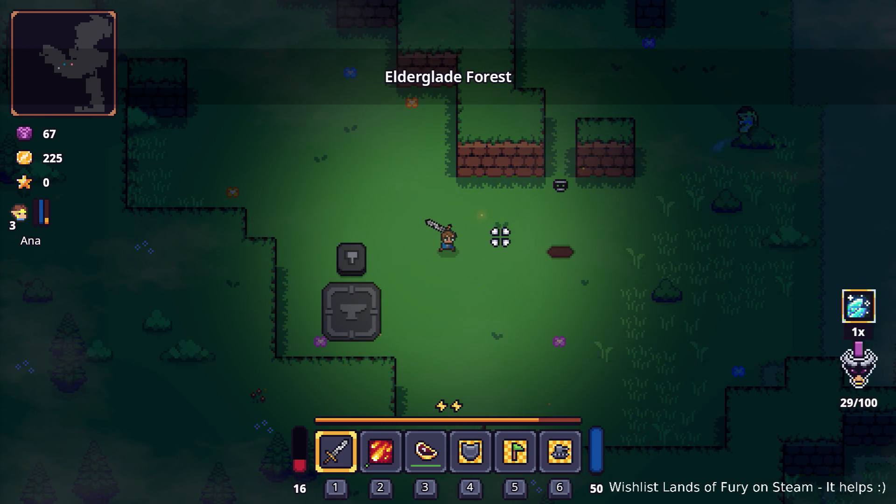
Walk through the forest to the anvil and briefly check the inventory there
{"action": "key", "text": "w"}
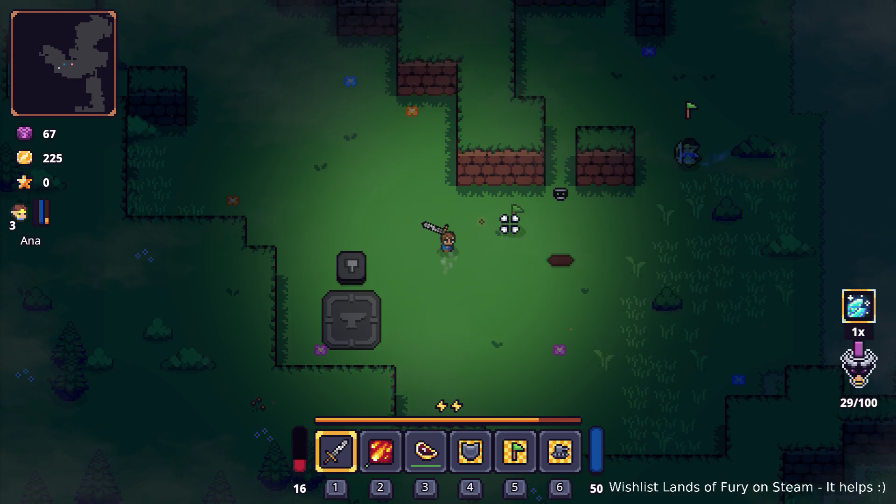
{"action": "key", "text": "a"}
{"action": "key", "text": "s"}
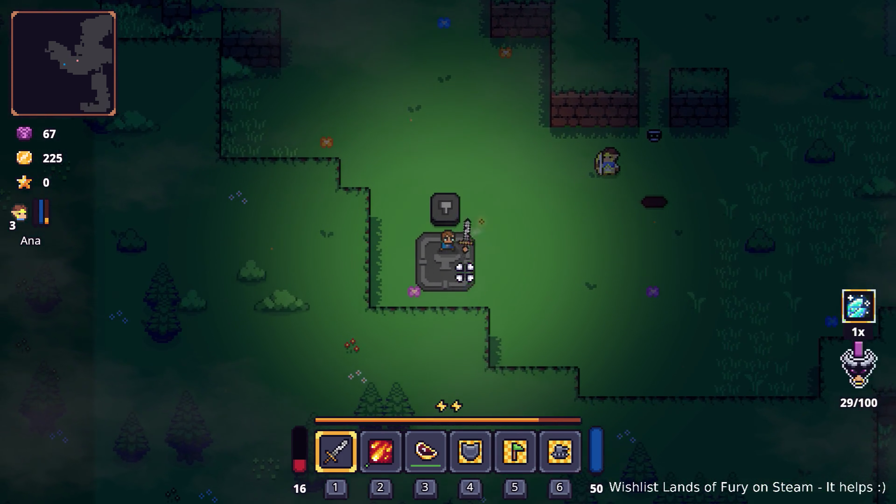
{"action": "key", "text": "i"}
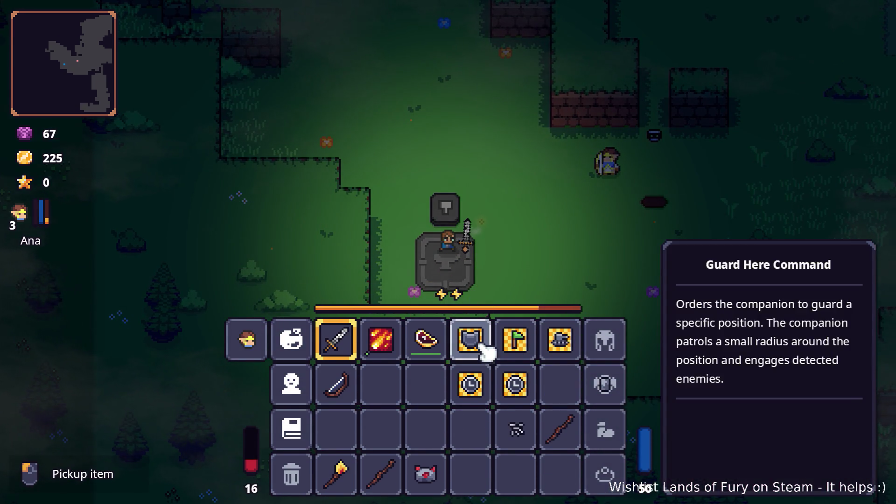
{"action": "key", "text": "i"}
Cross the forest past the enemies onto the dirt path and up past the pond
{"action": "key", "text": "d"}
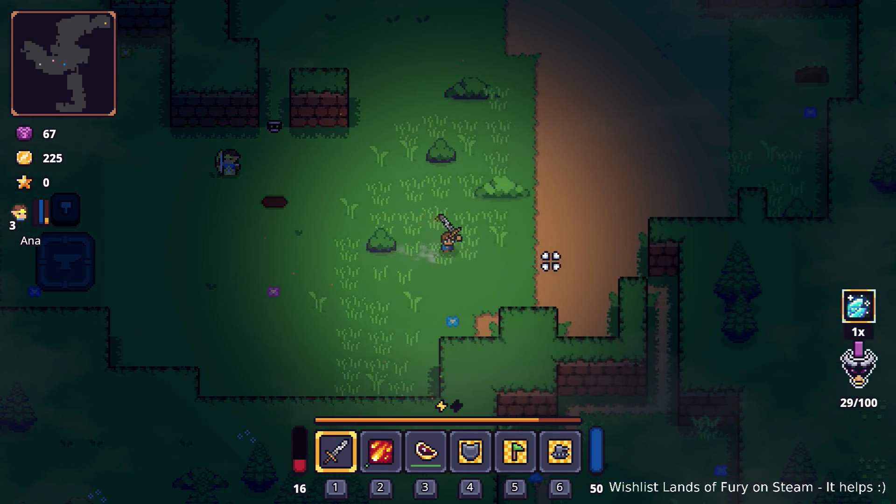
{"action": "key", "text": "w"}
{"action": "key", "text": "w"}
{"action": "key", "text": "d"}
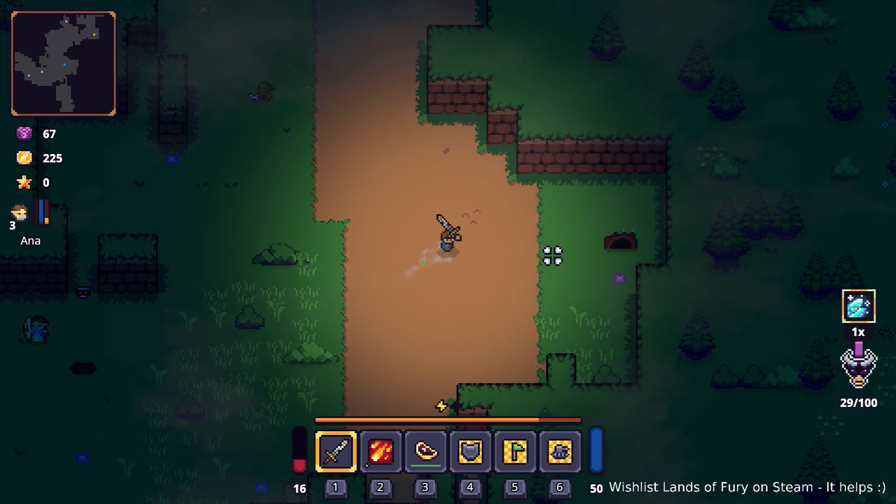
{"action": "key", "text": "d"}
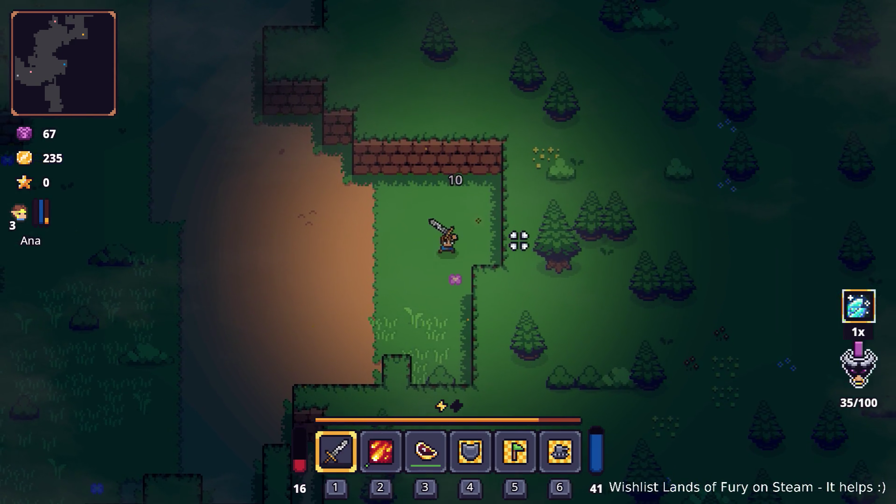
{"action": "key", "text": "w"}
{"action": "key", "text": "a"}
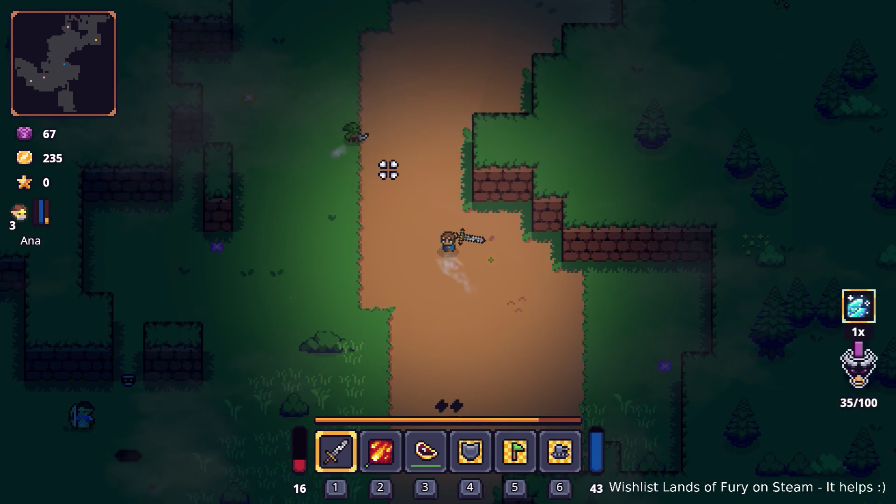
{"action": "key", "text": "w"}
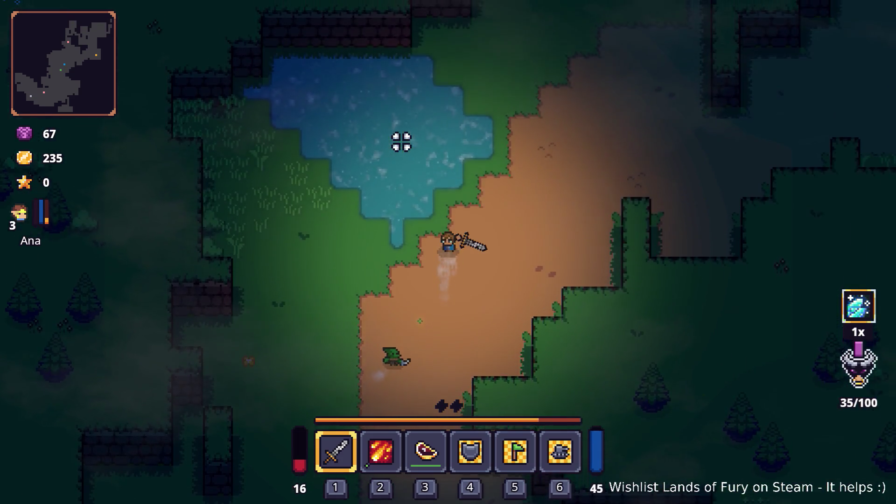
{"action": "key", "text": "w"}
{"action": "key", "text": "d"}
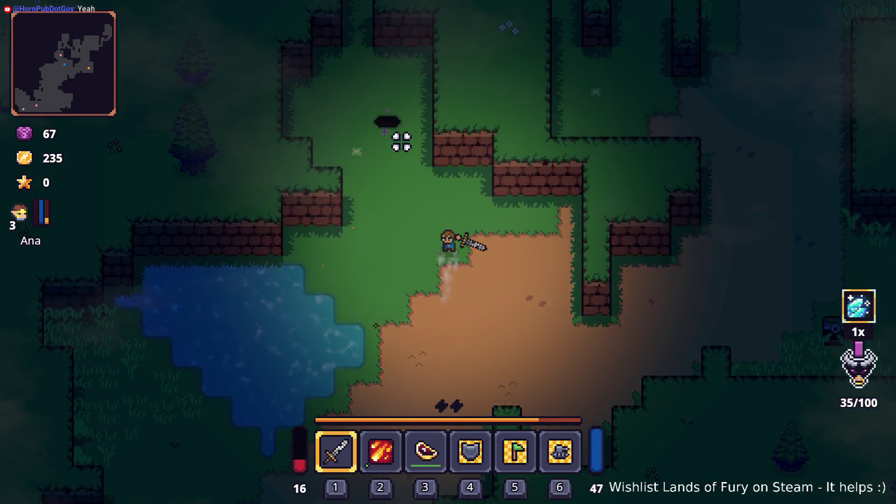
Pass through the wall gap and descend the dark hole into Greater Didra Cavern
{"action": "key", "text": "w"}
{"action": "key", "text": "a"}
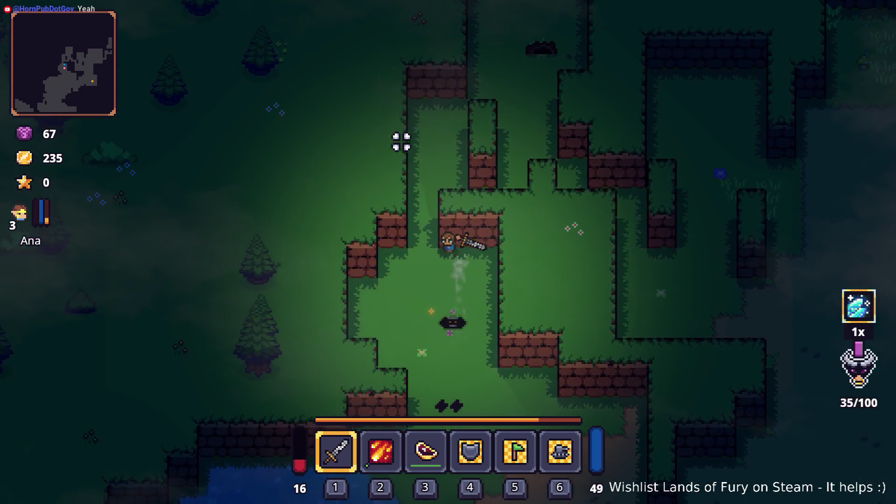
{"action": "key", "text": "s"}
{"action": "key", "text": "d"}
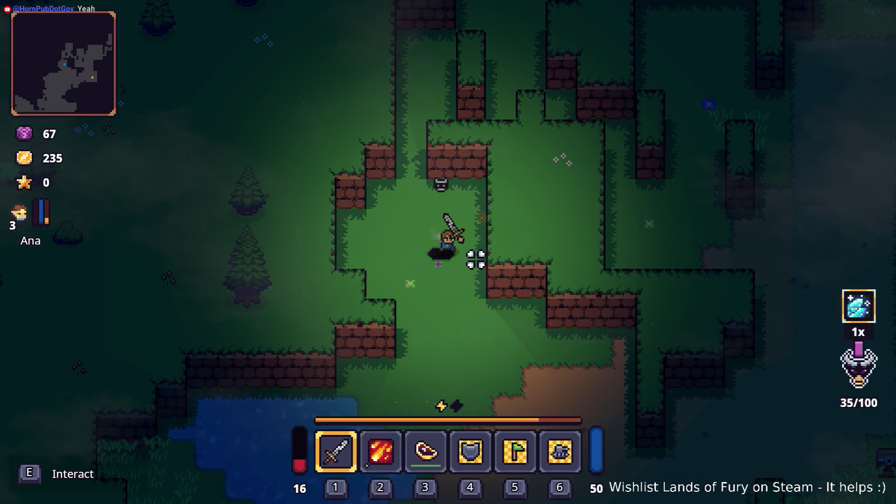
{"action": "key", "text": "e"}
{"action": "key", "text": "w"}
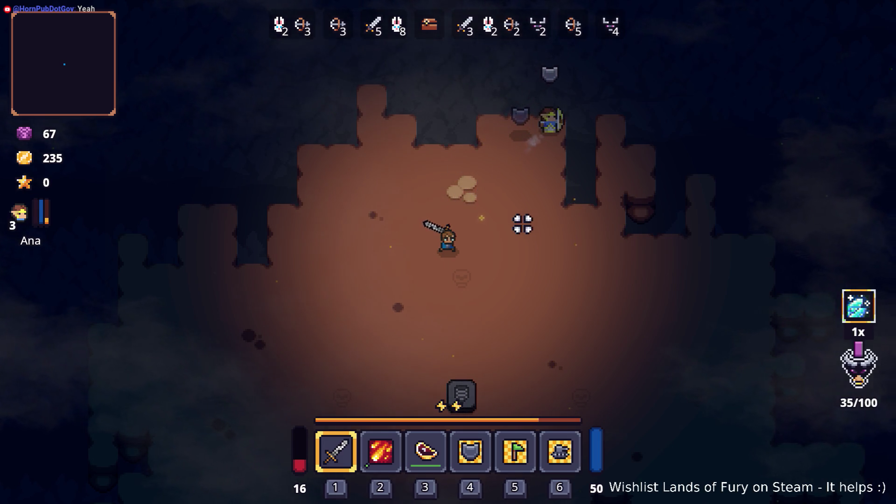
Explore the cave right and down, walking over the dropped bag to collect the loot
{"action": "key", "text": "d"}
{"action": "key", "text": "s"}
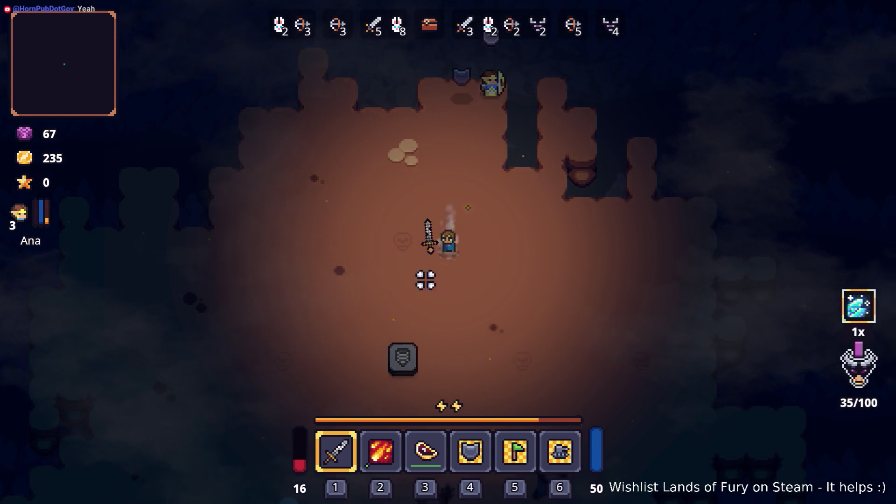
{"action": "key", "text": "a"}
{"action": "key", "text": "s"}
{"action": "key", "text": "Tab"}
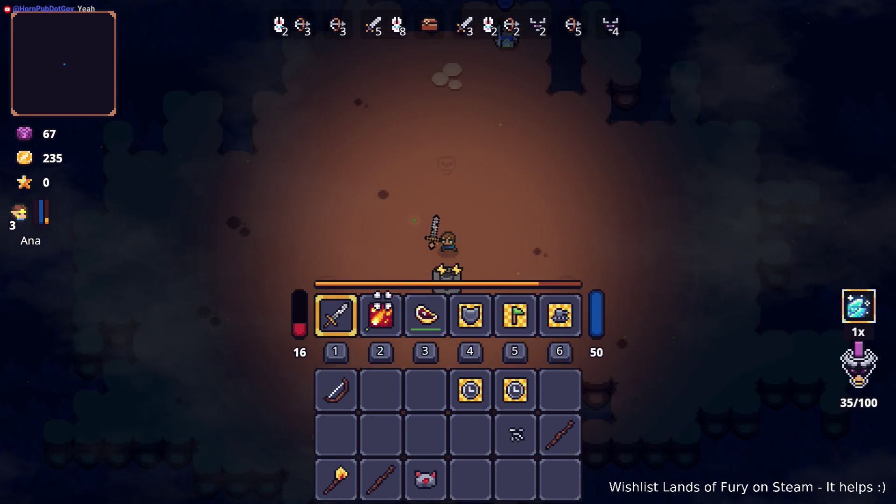
{"action": "key", "text": "Tab"}
{"action": "key", "text": "w"}
{"action": "key", "text": "d"}
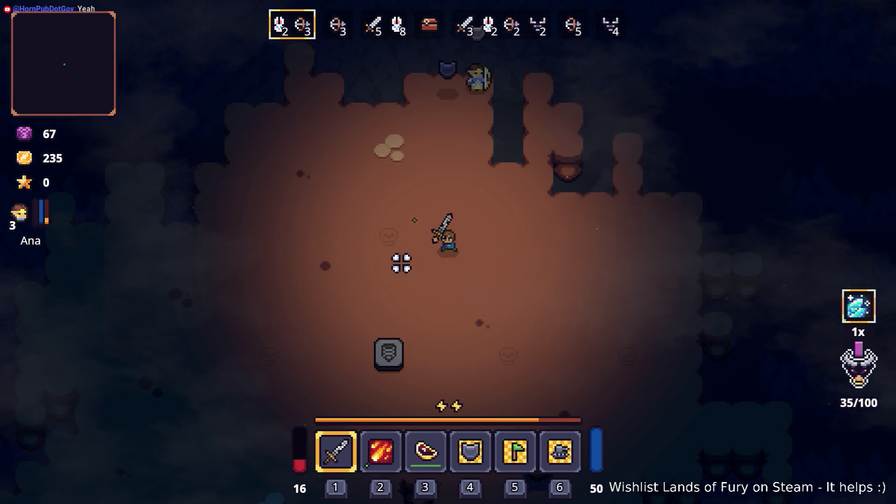
{"action": "key", "text": "d"}
{"action": "key", "text": "w"}
{"action": "key", "text": "a"}
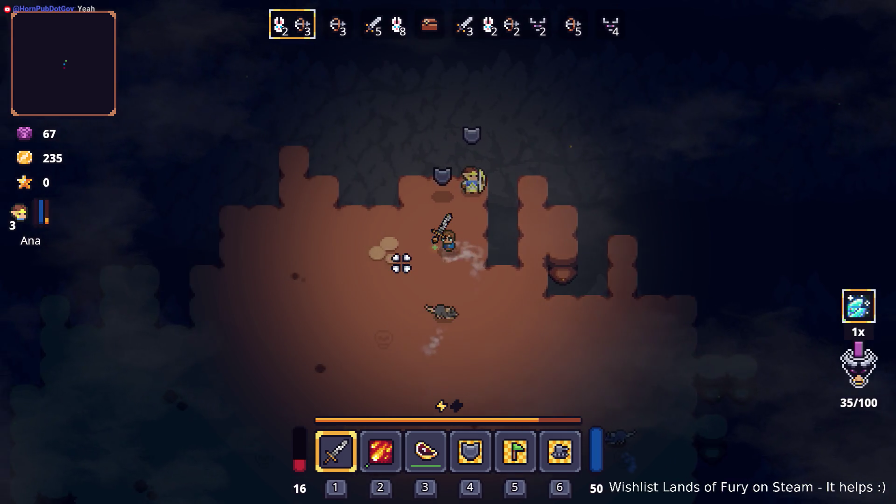
{"action": "key", "text": "a"}
Fight the rats and dwarf with sword swings and dashes, then eat food to heal to 39
{"action": "left_click", "coordinate": [484, 273]}
{"action": "key", "text": "s"}
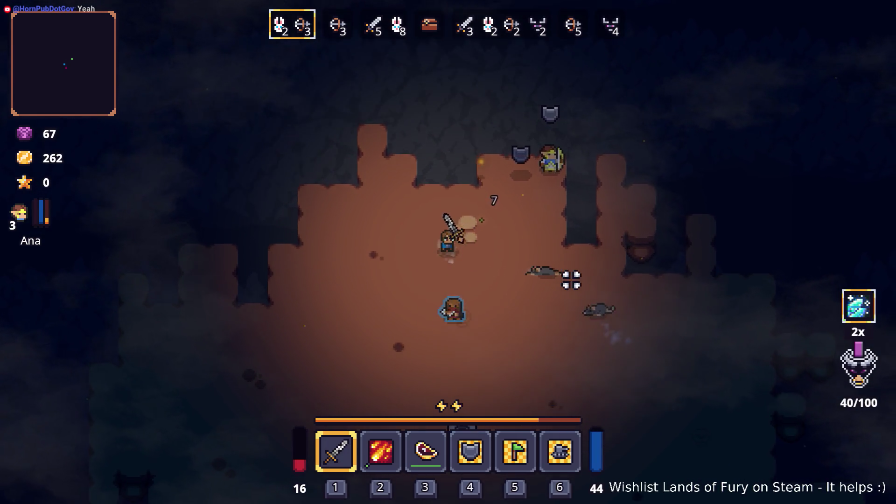
{"action": "key", "text": "d"}
{"action": "key", "text": "space"}
{"action": "key", "text": "d"}
{"action": "left_click", "coordinate": [386, 256]}
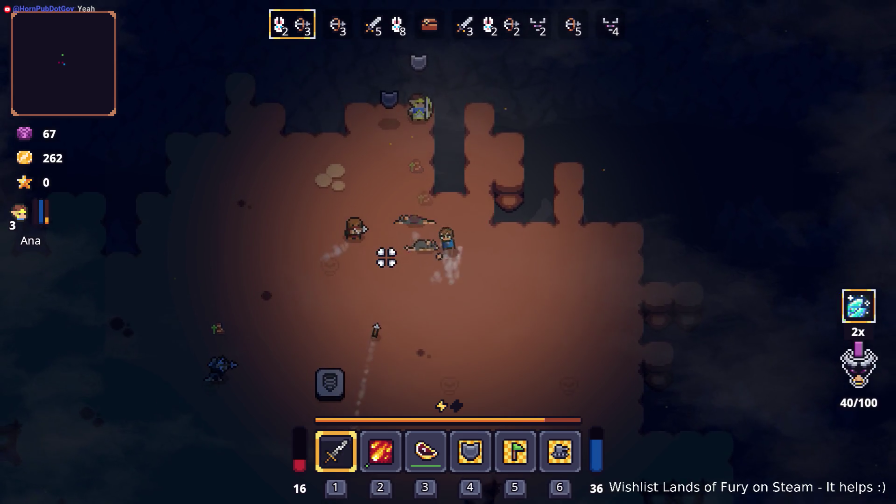
{"action": "left_click", "coordinate": [382, 273]}
{"action": "left_click", "coordinate": [383, 273]}
{"action": "left_click", "coordinate": [384, 273]}
{"action": "key", "text": "a"}
{"action": "key", "text": "s"}
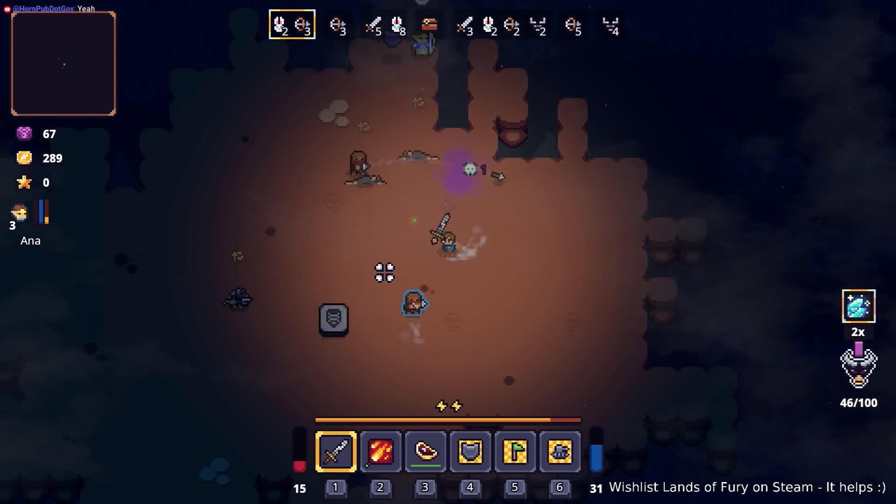
{"action": "key", "text": "space"}
{"action": "key", "text": "w"}
{"action": "key", "text": "3"}
{"action": "key", "text": "w"}
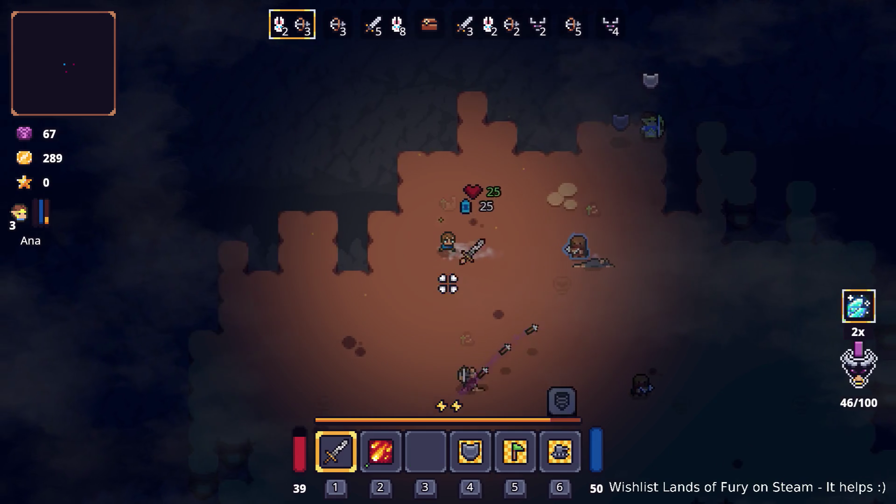
Put the Ice Bolt rune on the sword from the inventory
{"action": "key", "text": "i"}
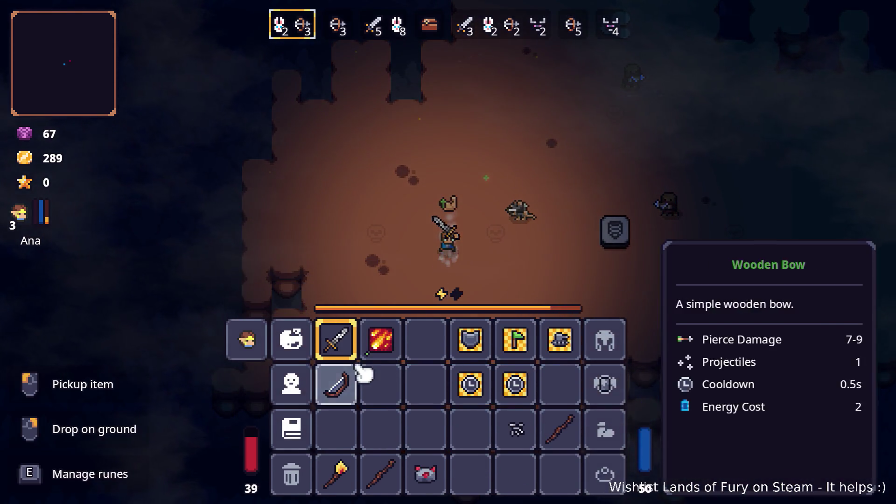
{"action": "right_click", "coordinate": [355, 345]}
{"action": "left_click", "coordinate": [462, 308]}
{"action": "key", "text": "i"}
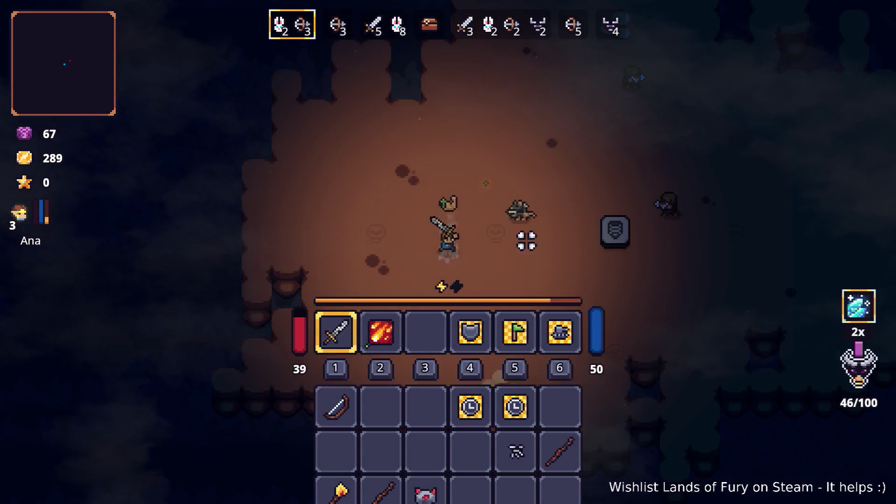
Keep fighting through the cave until the remaining enemies of wave 1 are cleared
{"action": "key", "text": "d"}
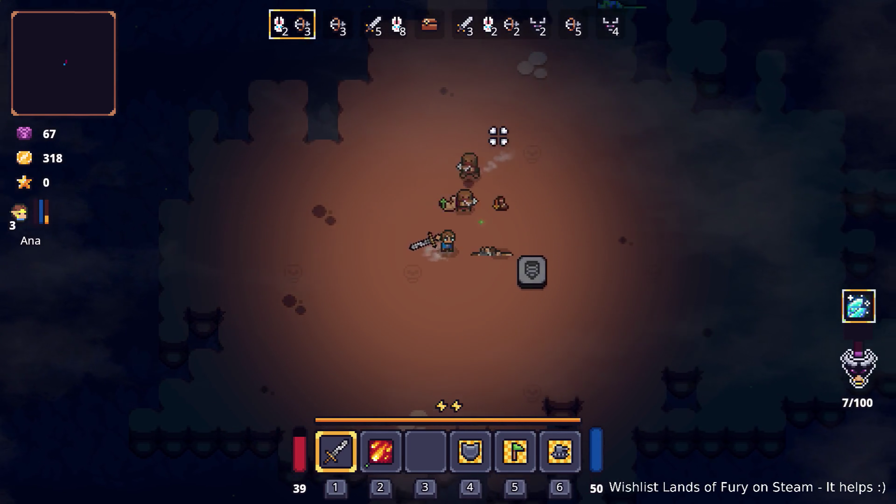
{"action": "key", "text": "w"}
{"action": "left_click", "coordinate": [541, 283]}
{"action": "key", "text": "w"}
{"action": "key", "text": "d"}
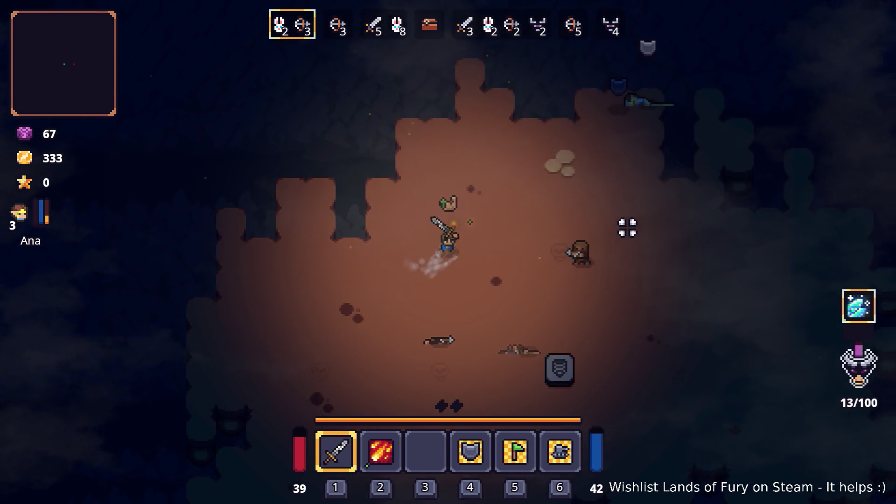
{"action": "left_click", "coordinate": [472, 304]}
{"action": "key", "text": "d"}
{"action": "left_click", "coordinate": [467, 307]}
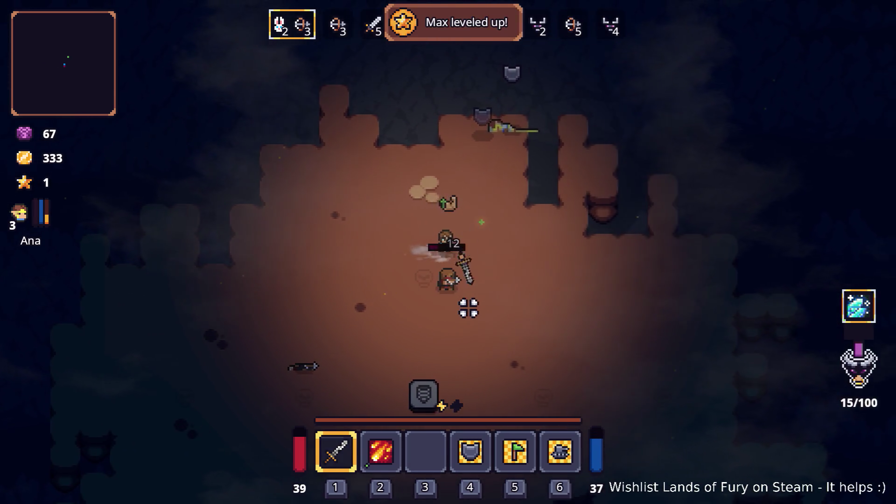
Fight through wave 2, moving around the cave past the tombstone
{"action": "key", "text": "s"}
{"action": "key", "text": "d"}
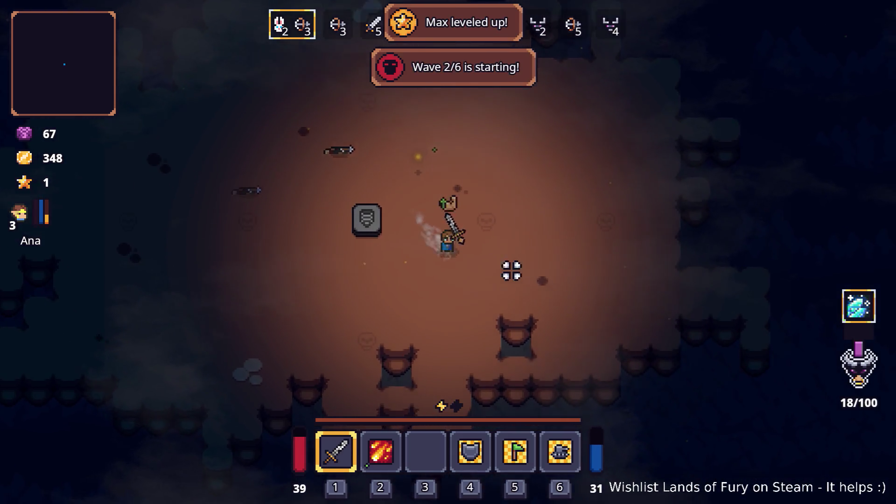
{"action": "key", "text": "a"}
{"action": "key", "text": "w"}
{"action": "key", "text": "w"}
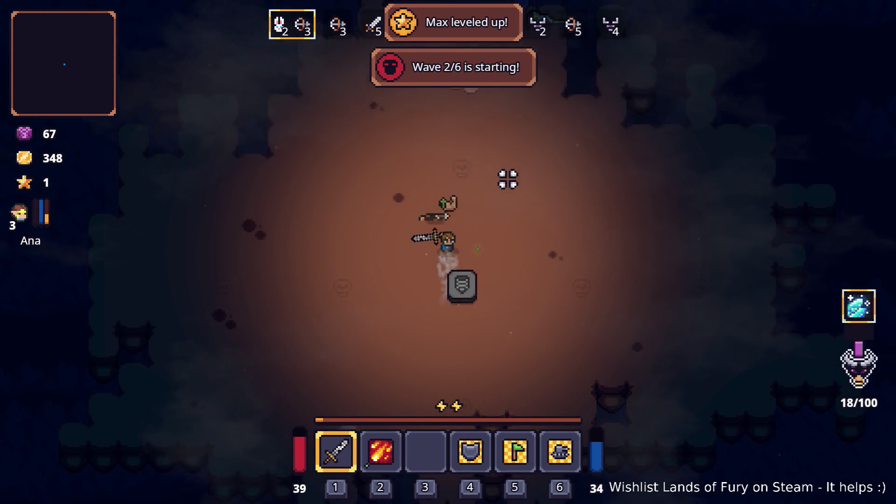
{"action": "key", "text": "d"}
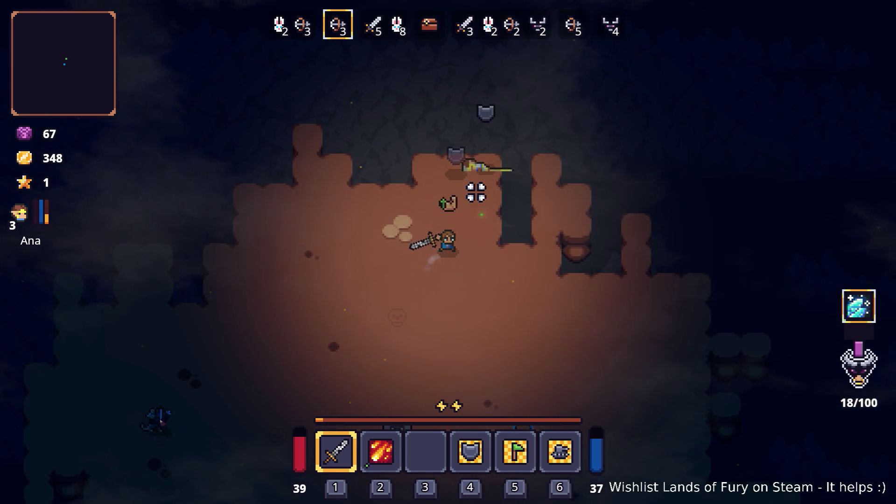
{"action": "key", "text": "d"}
{"action": "key", "text": "s"}
{"action": "key", "text": "s"}
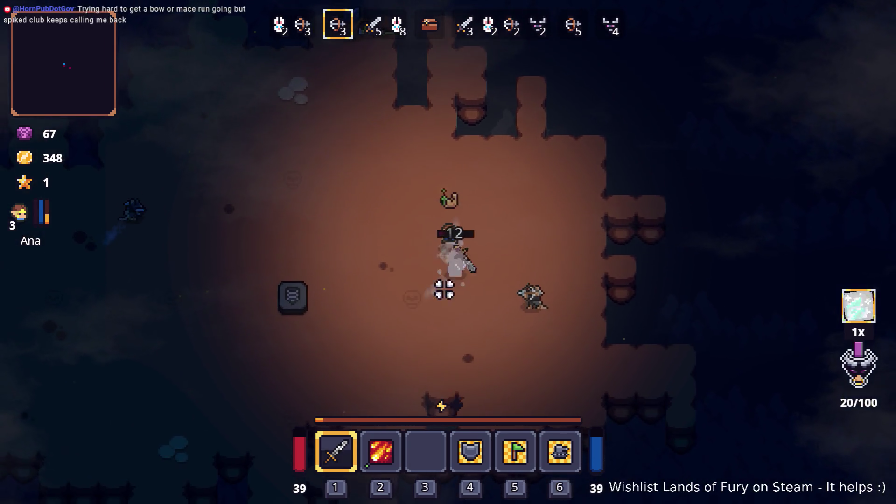
{"action": "key", "text": "a"}
{"action": "key", "text": "d"}
{"action": "key", "text": "d"}
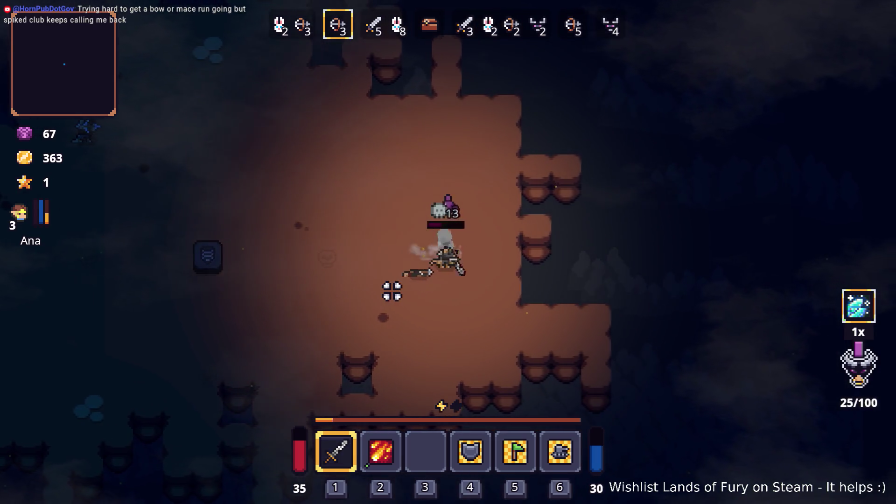
{"action": "key", "text": "a"}
{"action": "key", "text": "w"}
{"action": "key", "text": "a"}
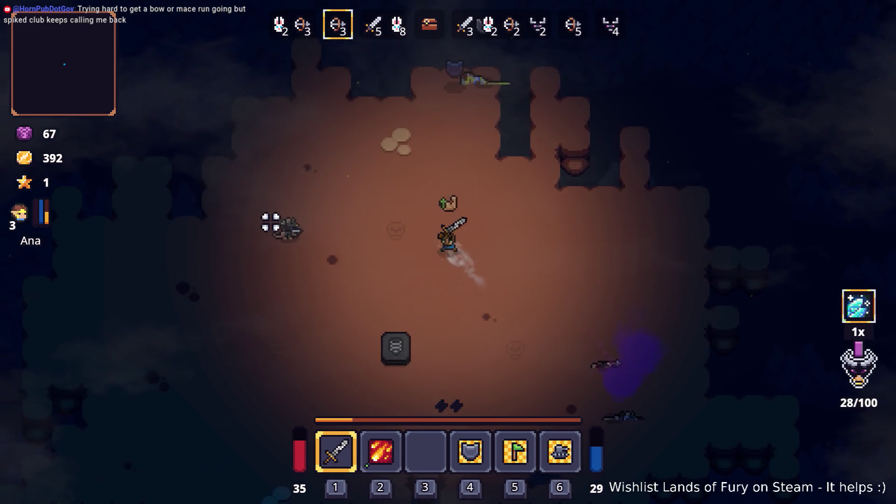
Keep moving and fighting through wave 3
{"action": "key", "text": "a"}
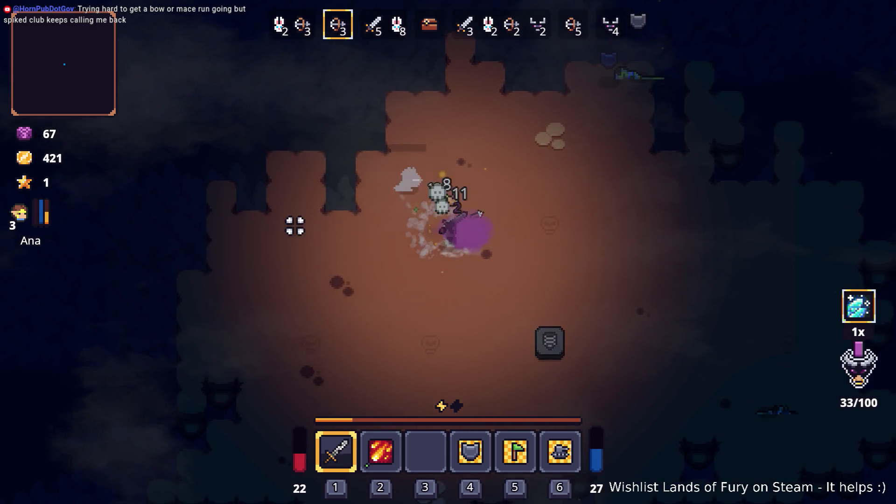
{"action": "key", "text": "d"}
{"action": "key", "text": "d"}
{"action": "key", "text": "s"}
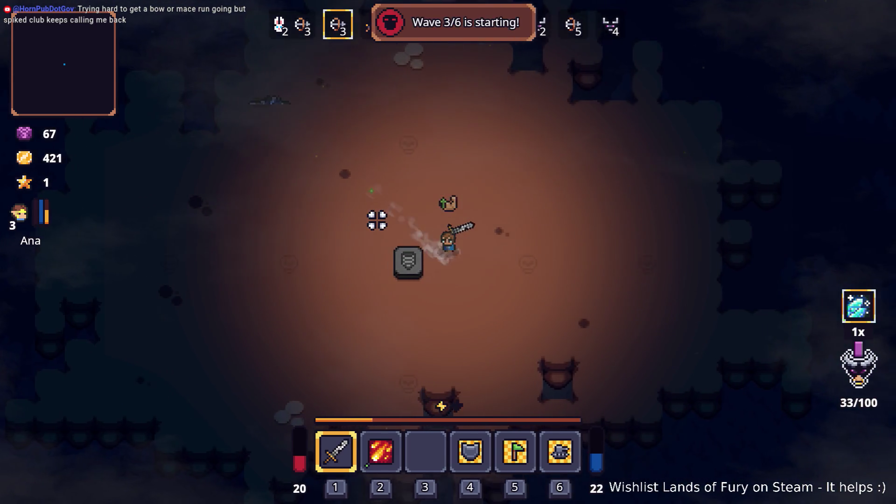
{"action": "key", "text": "a"}
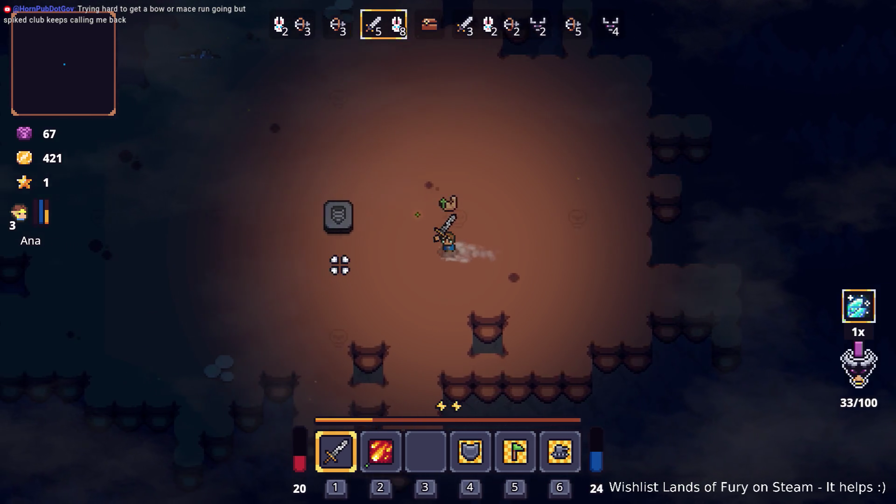
{"action": "key", "text": "a"}
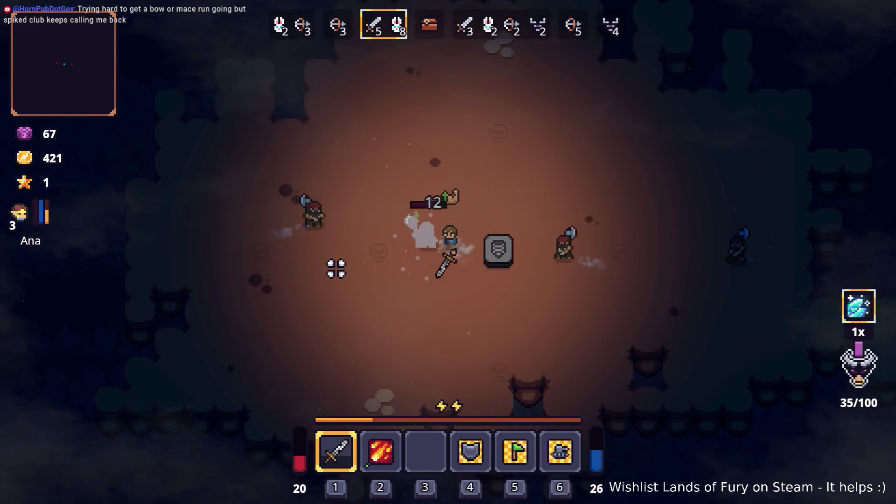
{"action": "key", "text": "w"}
{"action": "key", "text": "a"}
{"action": "key", "text": "w"}
{"action": "key", "text": "d"}
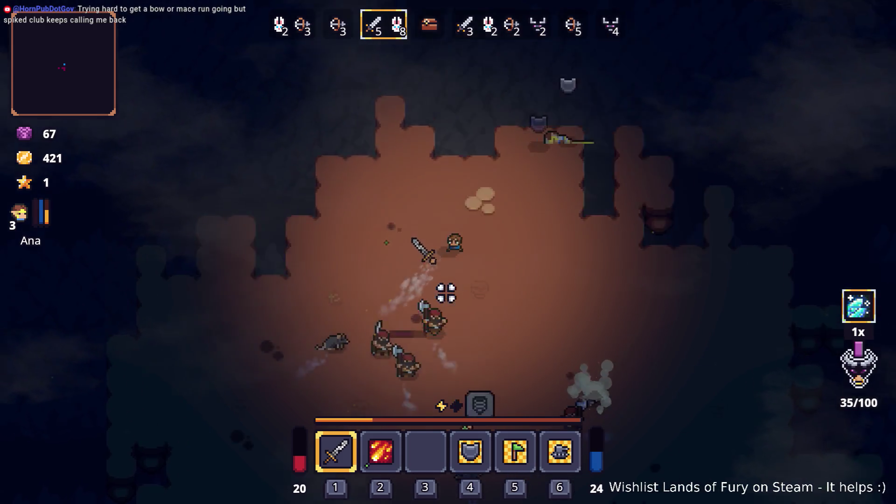
{"action": "key", "text": "d"}
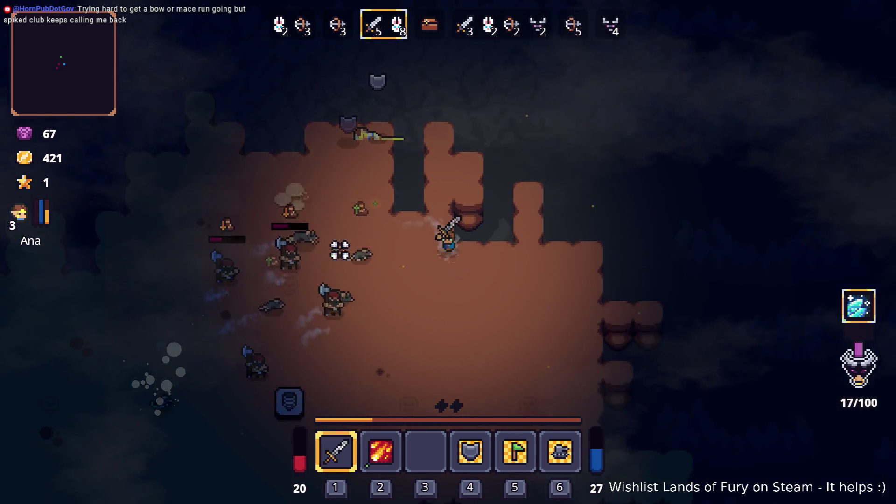
{"action": "key", "text": "s"}
Replace the sword's Ice Bolt rune with Fireball
{"action": "key", "text": "i"}
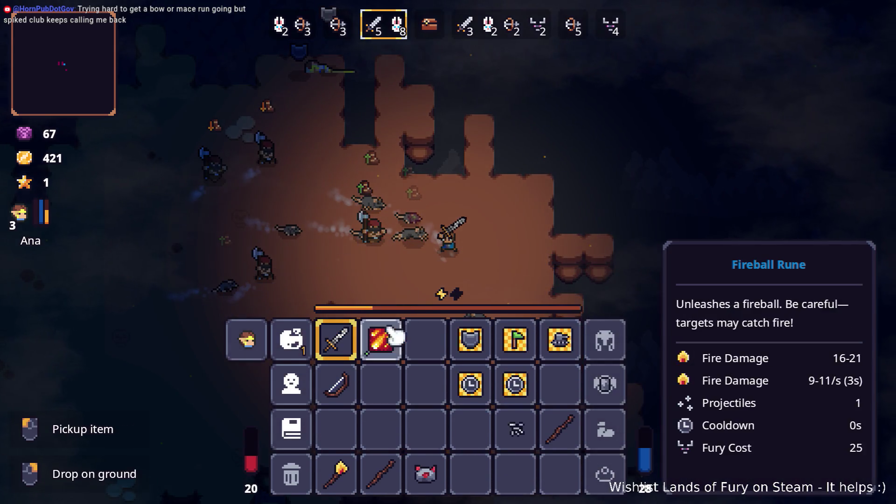
{"action": "left_click", "coordinate": [355, 340]}
{"action": "left_click", "coordinate": [387, 262]}
{"action": "left_click", "coordinate": [399, 267]}
{"action": "left_click", "coordinate": [427, 213]}
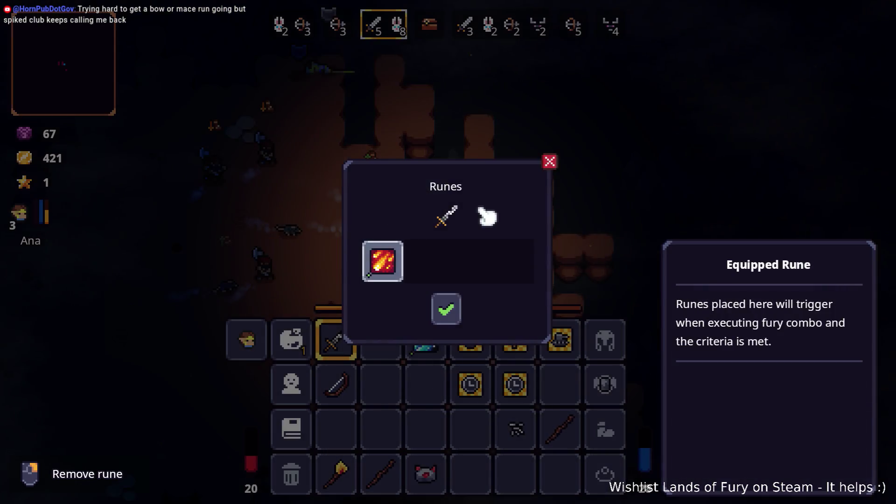
{"action": "key", "text": "i"}
After game over, quit to the main menu and exit the game
{"action": "key", "text": "s"}
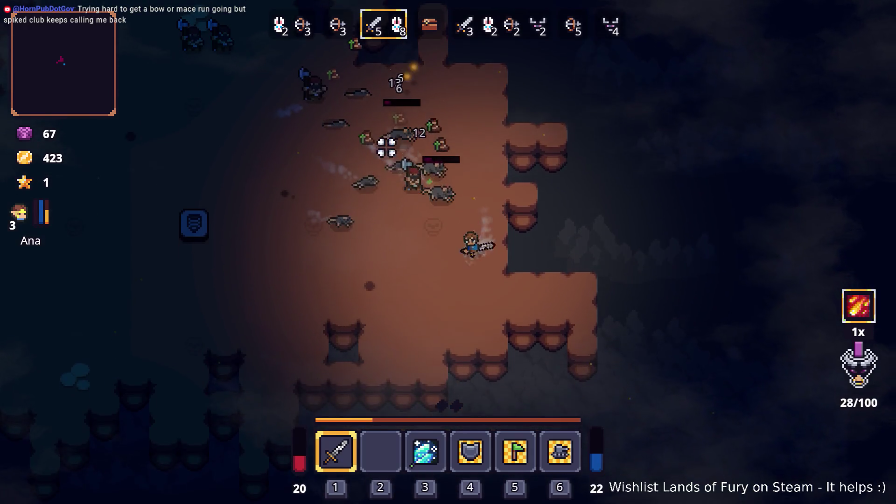
{"action": "key", "text": "a"}
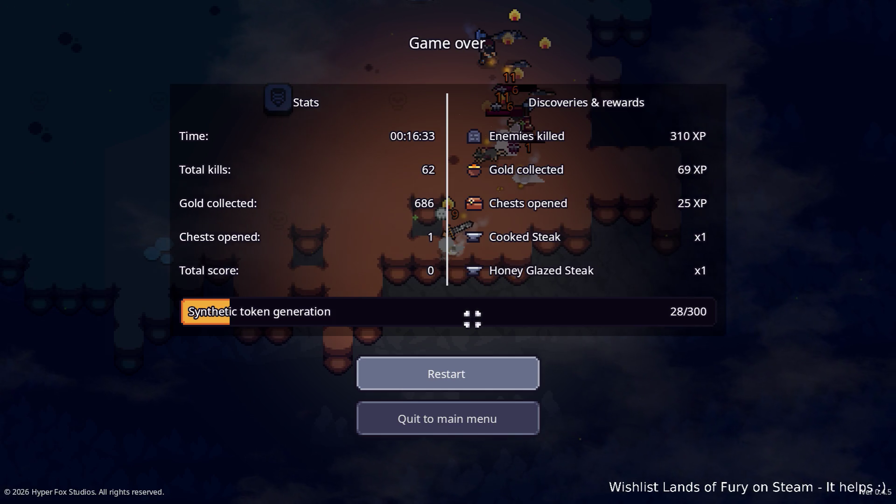
{"action": "left_click", "coordinate": [476, 413]}
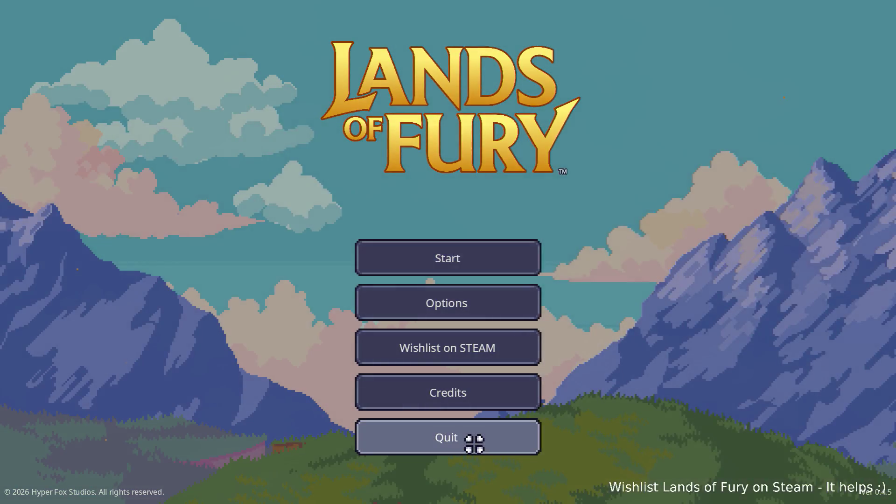
{"action": "left_click", "coordinate": [475, 444]}
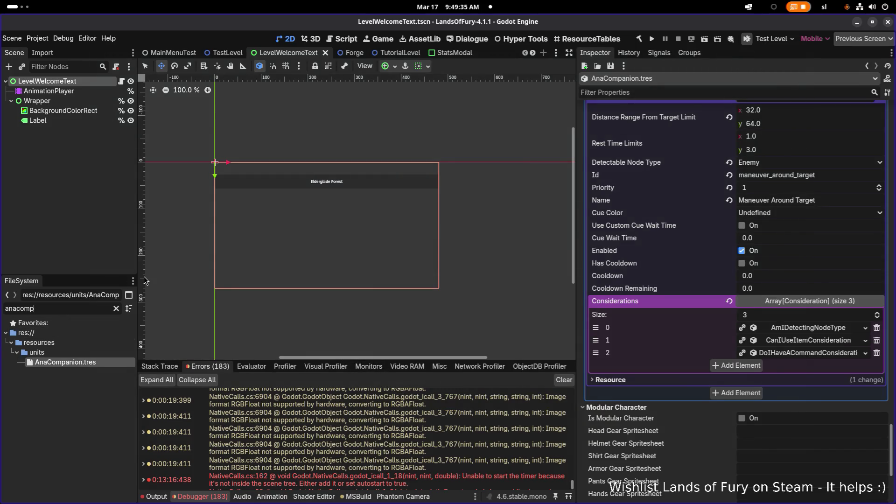
Filter the FileSystem by 'pouch' and open AnasPouchOfFury.tres
{"action": "key", "text": "ctrl+a"}
{"action": "key", "text": "BackSpace"}
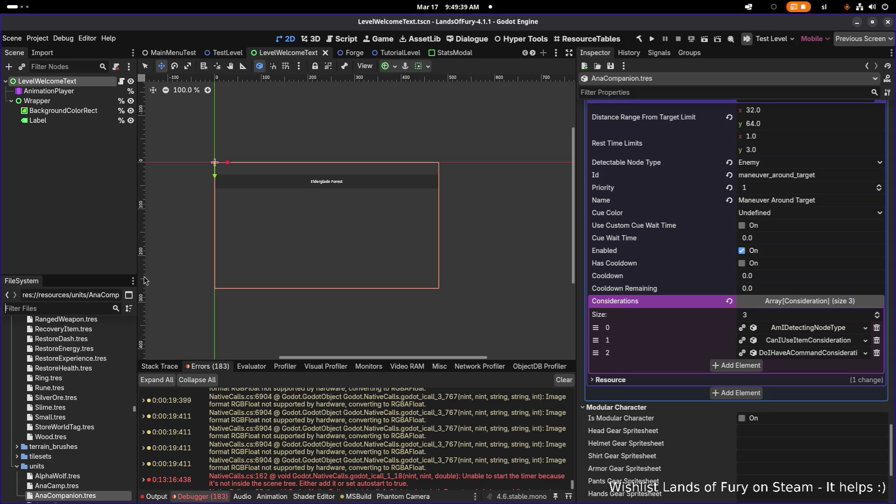
{"action": "type", "text": "fury"}
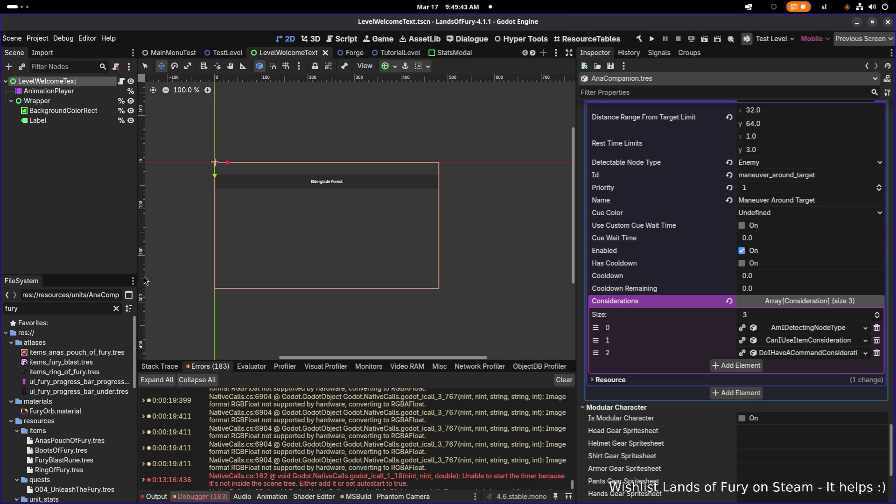
{"action": "key", "text": "ctrl+a"}
{"action": "type", "text": "pouch"}
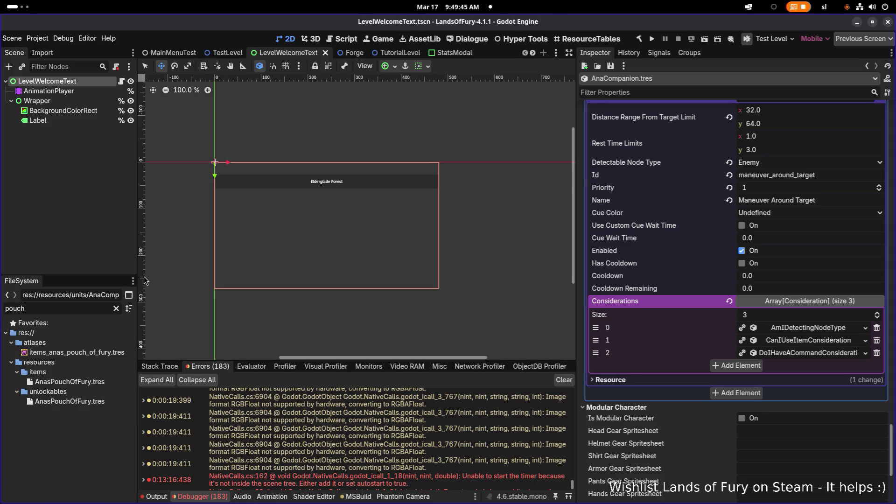
{"action": "left_click", "coordinate": [70, 382]}
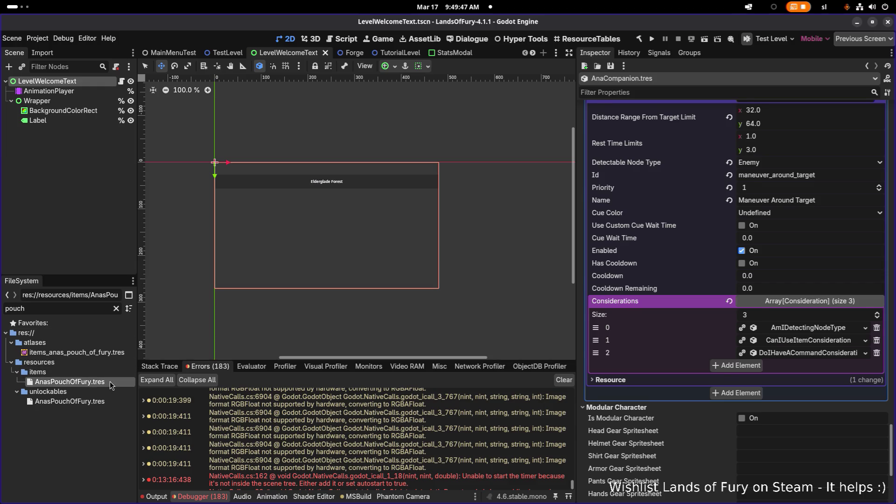
Expand the UseItemAction and its CanIUseItem and AmIDetectingNodeType considerations
{"action": "scroll", "coordinate": [639, 336], "scroll_direction": "down", "scroll_amount": 5}
{"action": "scroll", "coordinate": [640, 337], "scroll_direction": "down", "scroll_amount": 2}
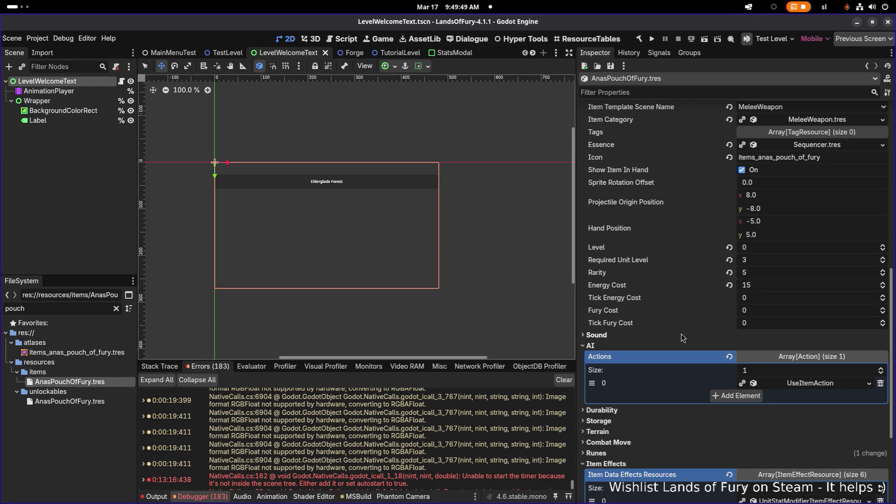
{"action": "left_click", "coordinate": [808, 385]}
{"action": "scroll", "coordinate": [779, 381], "scroll_direction": "down", "scroll_amount": 4}
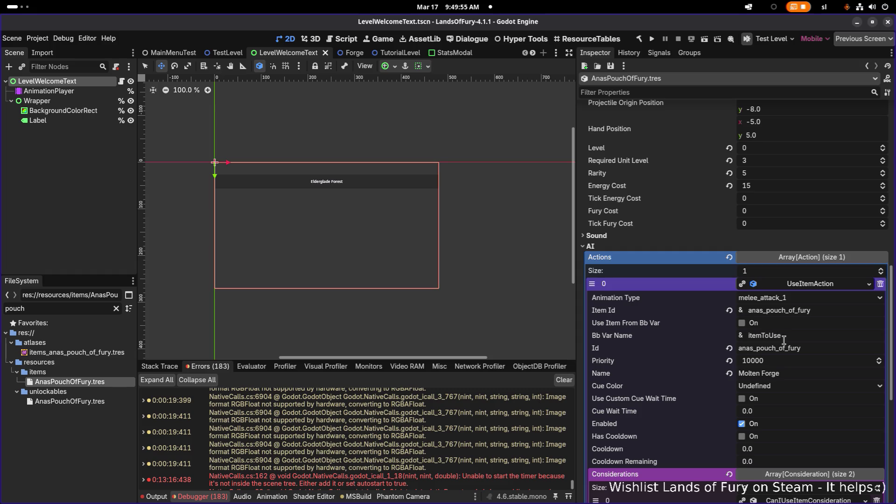
{"action": "double_click", "coordinate": [820, 311]}
{"action": "scroll", "coordinate": [821, 327], "scroll_direction": "down", "scroll_amount": 6}
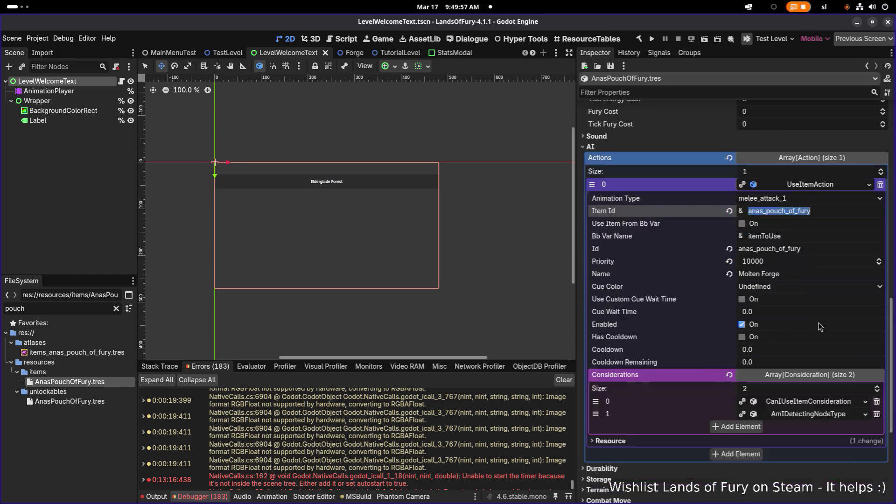
{"action": "left_click", "coordinate": [807, 352]}
{"action": "scroll", "coordinate": [813, 371], "scroll_direction": "down", "scroll_amount": 2}
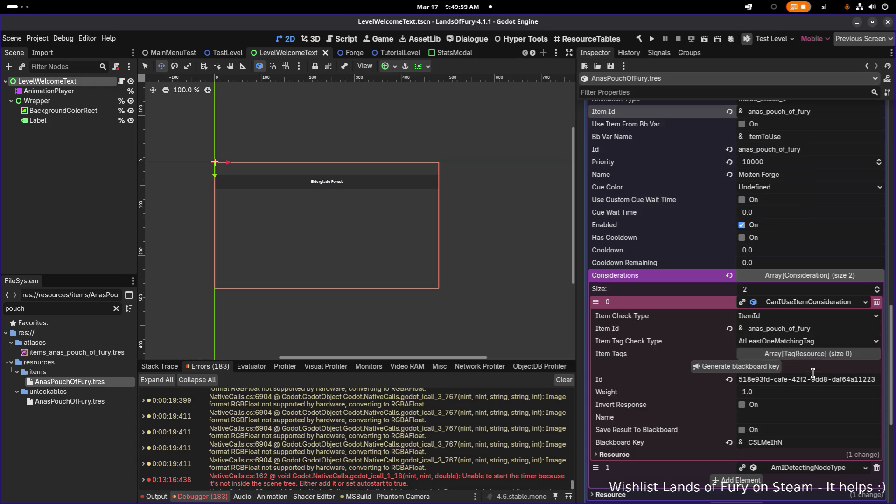
{"action": "left_click", "coordinate": [810, 471]}
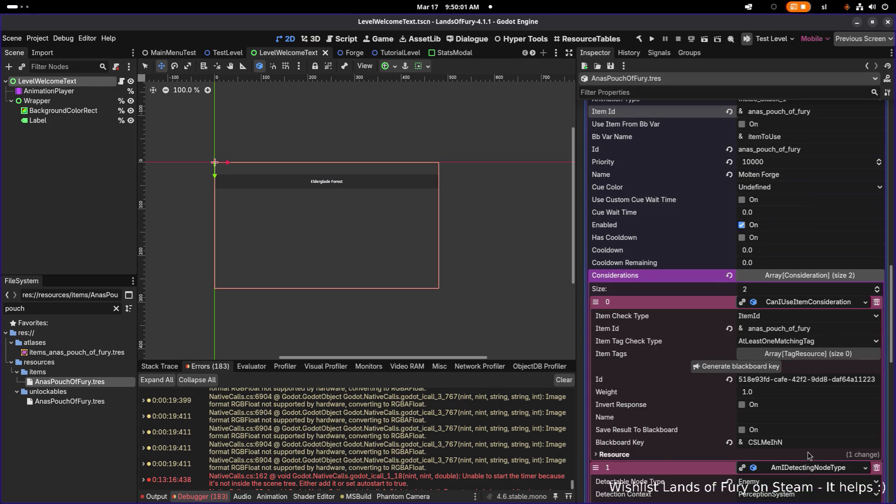
{"action": "scroll", "coordinate": [811, 439], "scroll_direction": "down", "scroll_amount": 8}
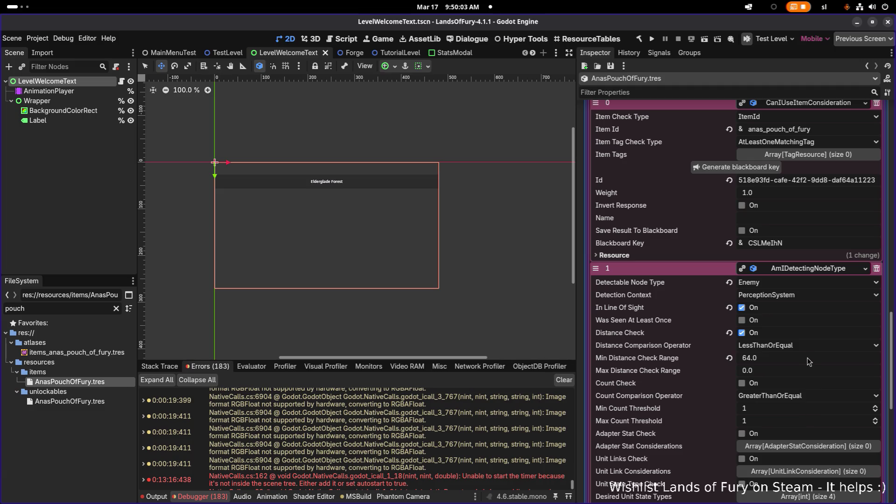
{"action": "scroll", "coordinate": [798, 370], "scroll_direction": "down", "scroll_amount": 6}
{"action": "scroll", "coordinate": [796, 369], "scroll_direction": "up", "scroll_amount": 20}
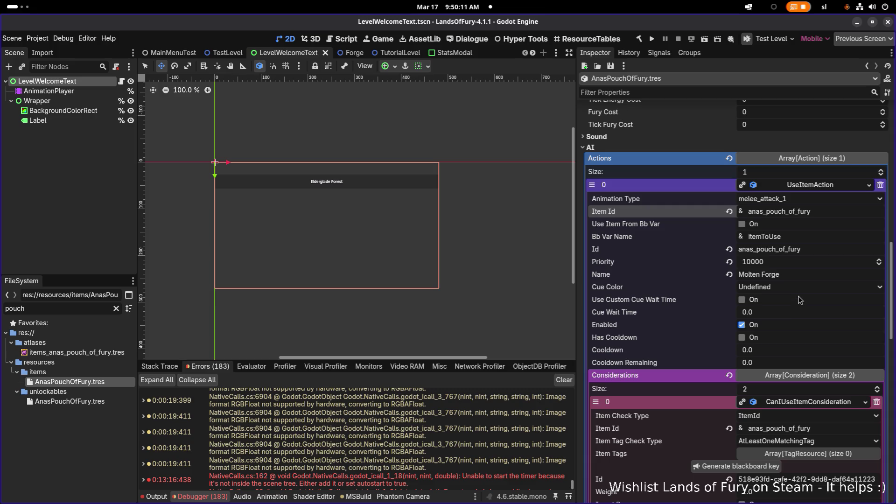
Rename the action from Molten Forge to 'Pouch of Fury' and save
{"action": "left_click", "coordinate": [813, 275]}
{"action": "type", "text": "Pouch of Fury"}
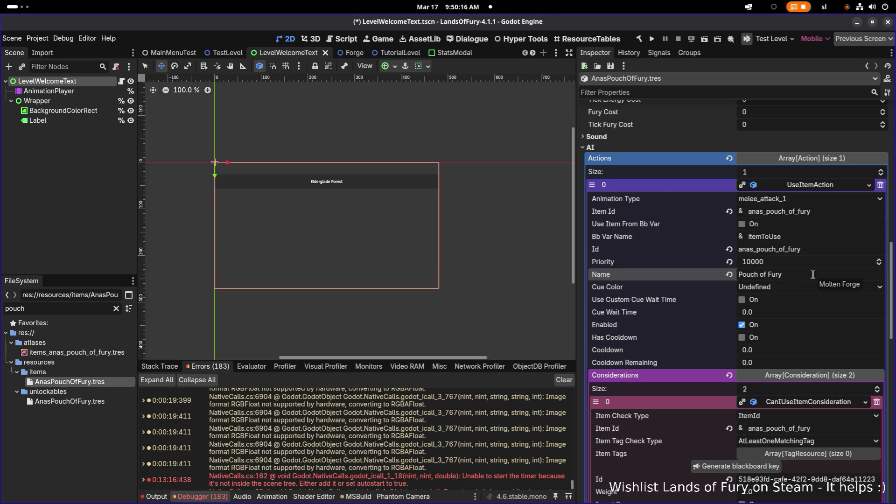
{"action": "key", "text": "ctrl+s"}
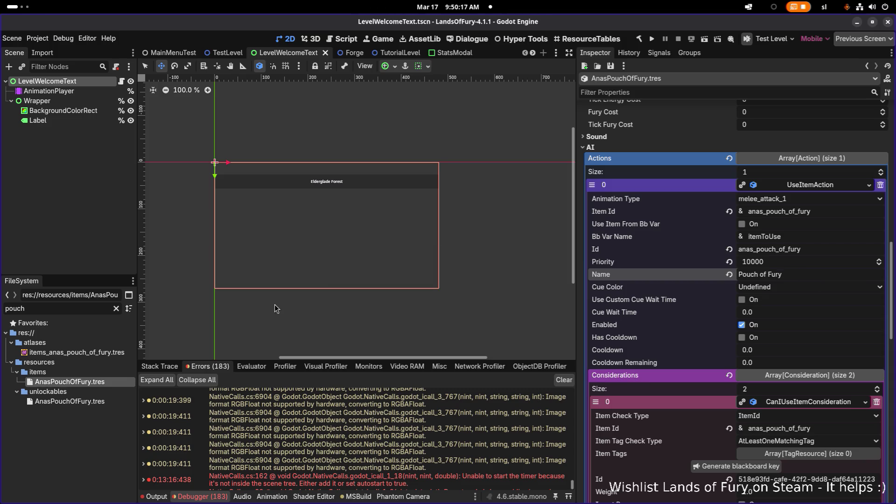
Replace the FileSystem filter with a search for the 'anas' files
{"action": "left_click", "coordinate": [87, 308]}
{"action": "key", "text": "ctrl+a"}
{"action": "type", "text": "anous"}
{"action": "key", "text": "BackSpace"}
{"action": "key", "text": "BackSpace"}
{"action": "key", "text": "BackSpace"}
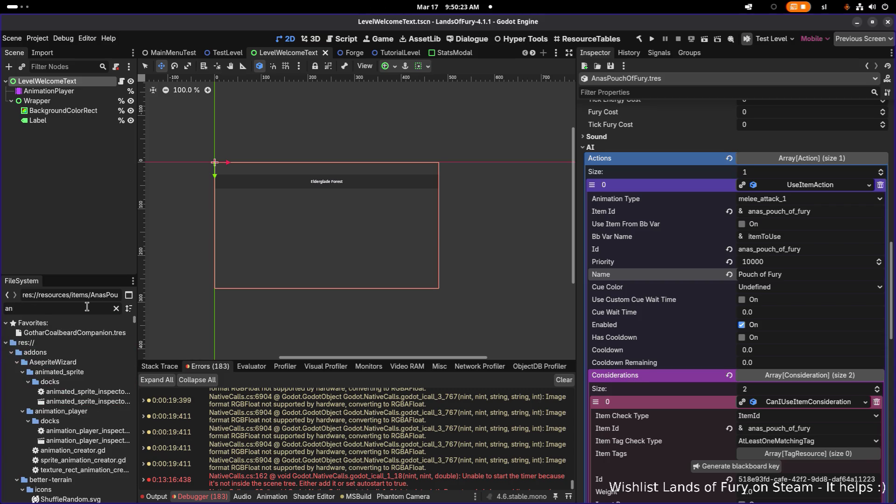
Open AnasArrowCyclone.tres, rename its AttackAction from Multi Shot to 'Arrow Cyclone', and save
{"action": "type", "text": "as"}
{"action": "scroll", "coordinate": [70, 373], "scroll_direction": "down", "scroll_amount": 2}
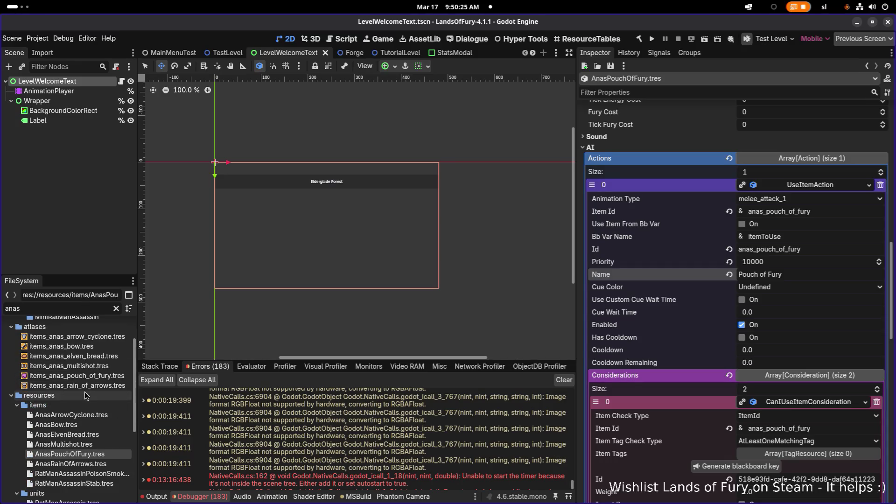
{"action": "left_click", "coordinate": [72, 415]}
{"action": "scroll", "coordinate": [747, 325], "scroll_direction": "down", "scroll_amount": 8}
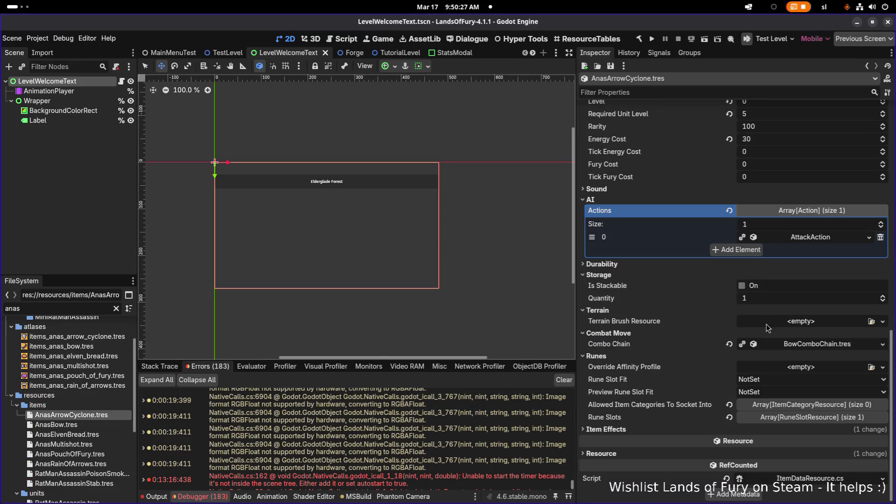
{"action": "left_click", "coordinate": [815, 236]}
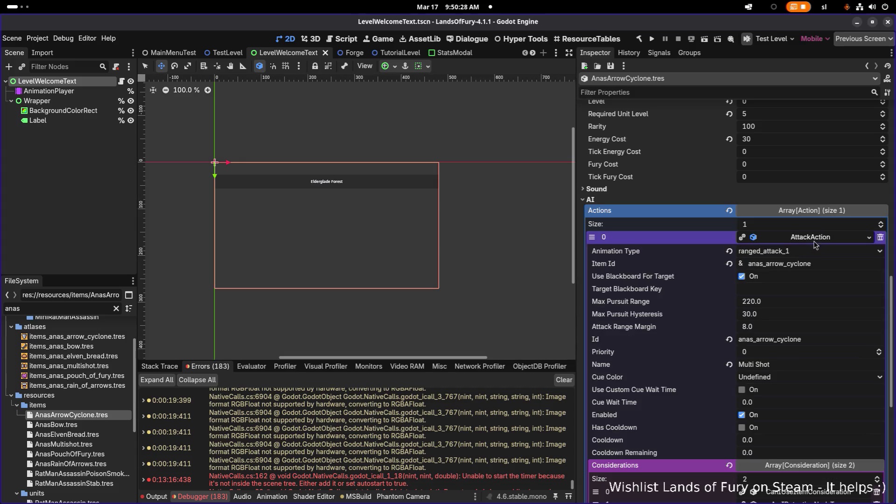
{"action": "left_click", "coordinate": [806, 365]}
{"action": "key", "text": "ctrl+a"}
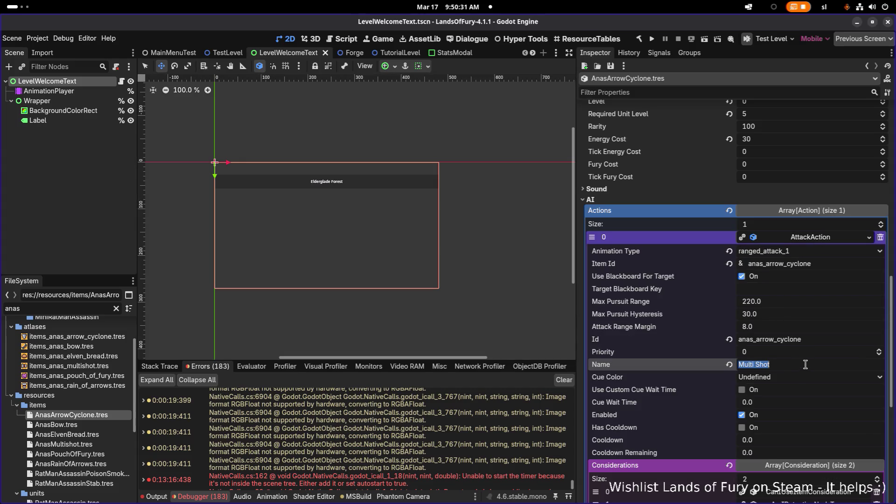
{"action": "type", "text": "Arrow Cyclone"}
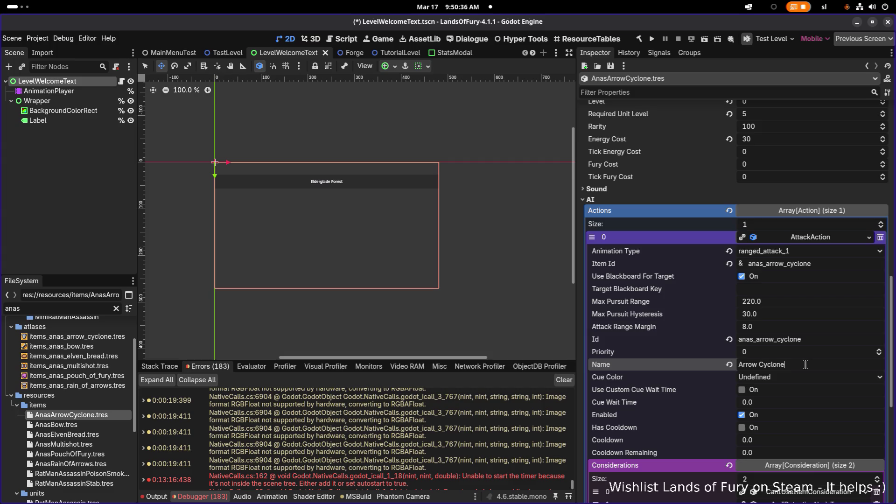
{"action": "key", "text": "Return"}
{"action": "key", "text": "ctrl+s"}
Open AnasElvenBread.tres, rename its UseItemAction to 'Elven Bread', save, then move to AnasMultishot
{"action": "left_click", "coordinate": [98, 425]}
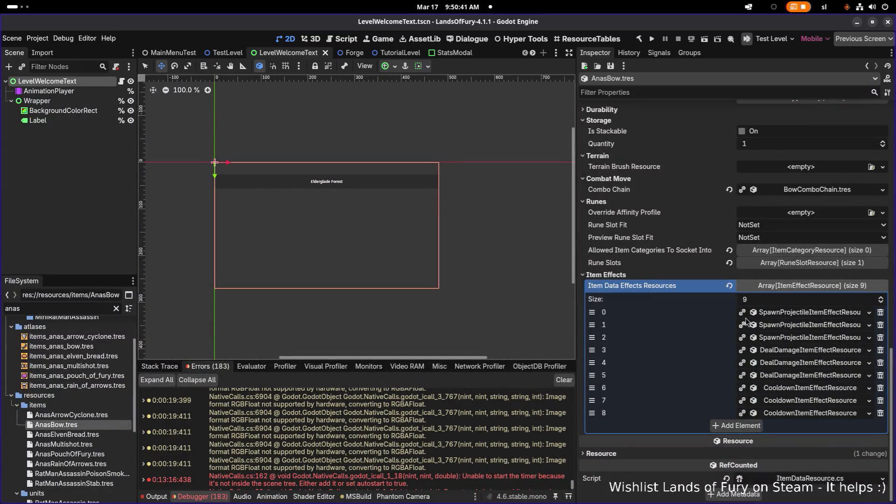
{"action": "left_click", "coordinate": [77, 435]}
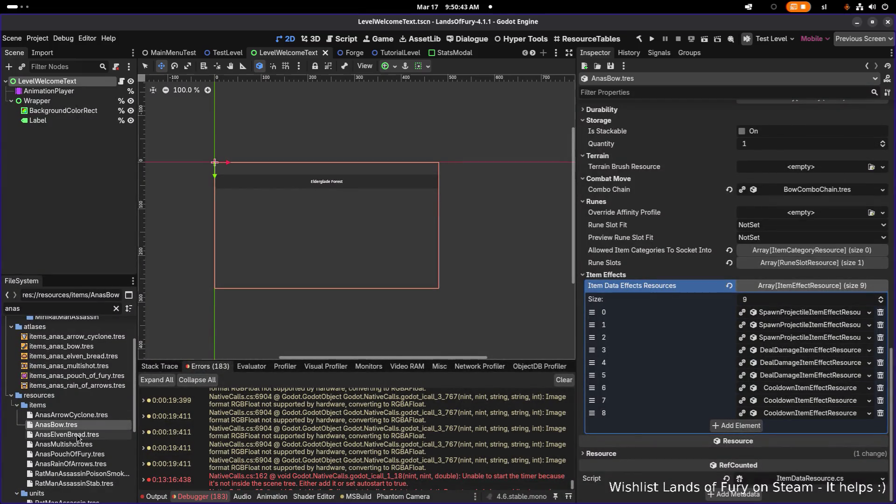
{"action": "scroll", "coordinate": [684, 346], "scroll_direction": "up", "scroll_amount": 3}
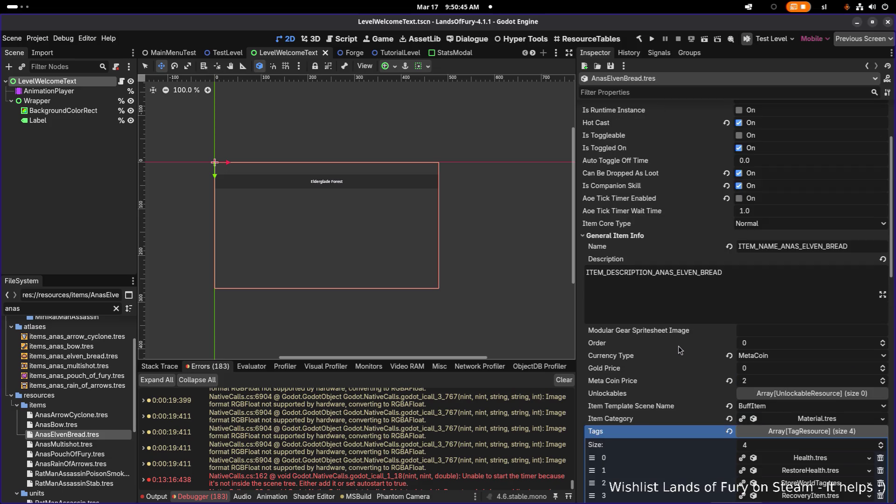
{"action": "scroll", "coordinate": [773, 303], "scroll_direction": "down", "scroll_amount": 3}
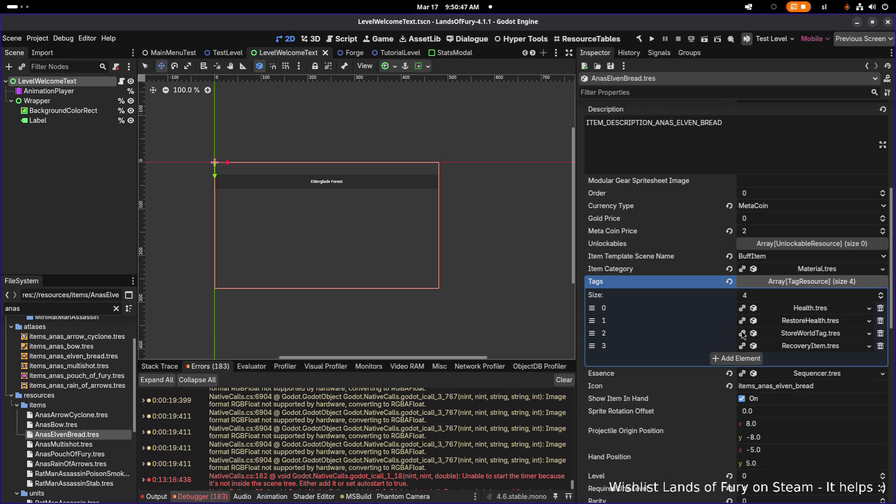
{"action": "scroll", "coordinate": [705, 347], "scroll_direction": "up", "scroll_amount": 5}
{"action": "scroll", "coordinate": [705, 347], "scroll_direction": "down", "scroll_amount": 6}
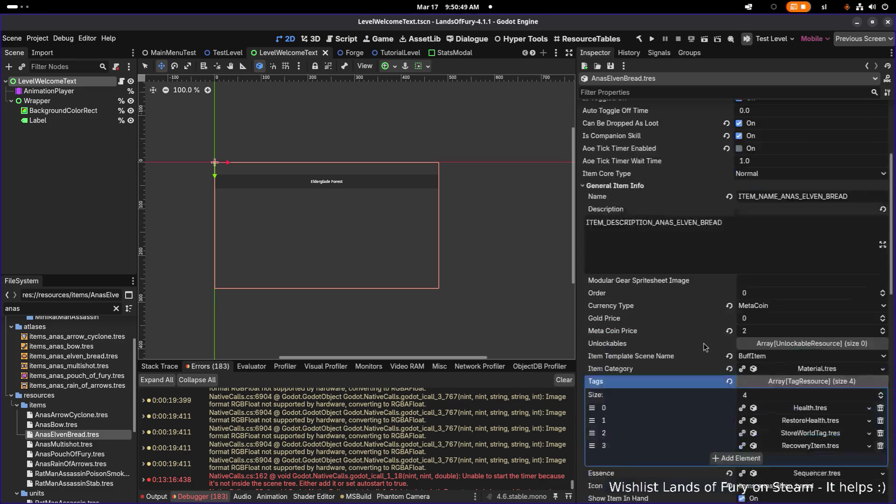
{"action": "left_click", "coordinate": [827, 365]}
{"action": "scroll", "coordinate": [828, 366], "scroll_direction": "down", "scroll_amount": 3}
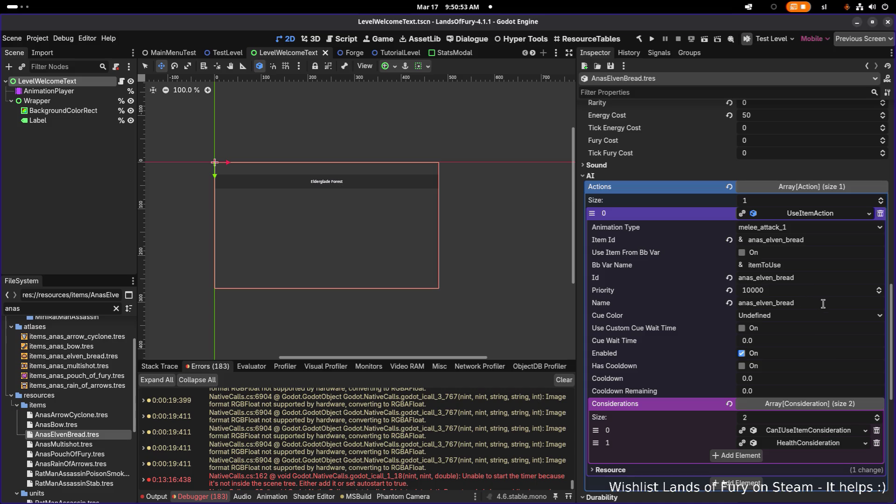
{"action": "double_click", "coordinate": [835, 303]}
{"action": "type", "text": "E"}
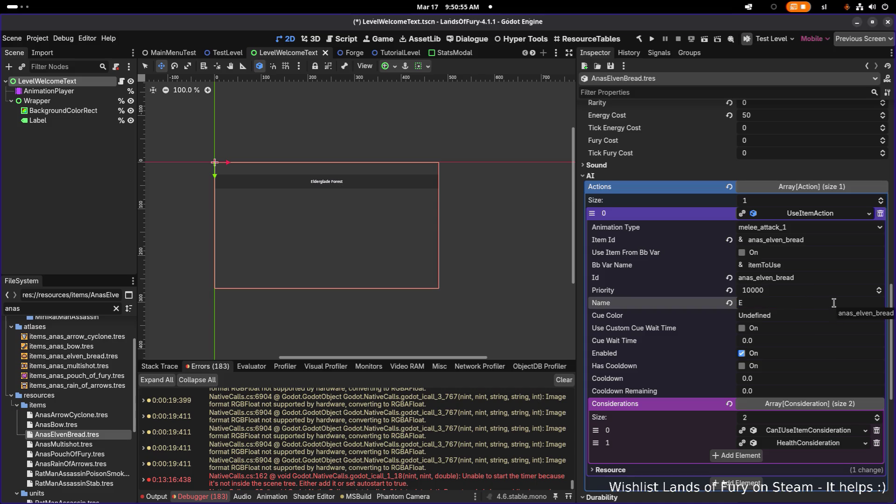
{"action": "type", "text": "lven Bread"}
{"action": "key", "text": "ctrl+s"}
{"action": "key", "text": "Down"}
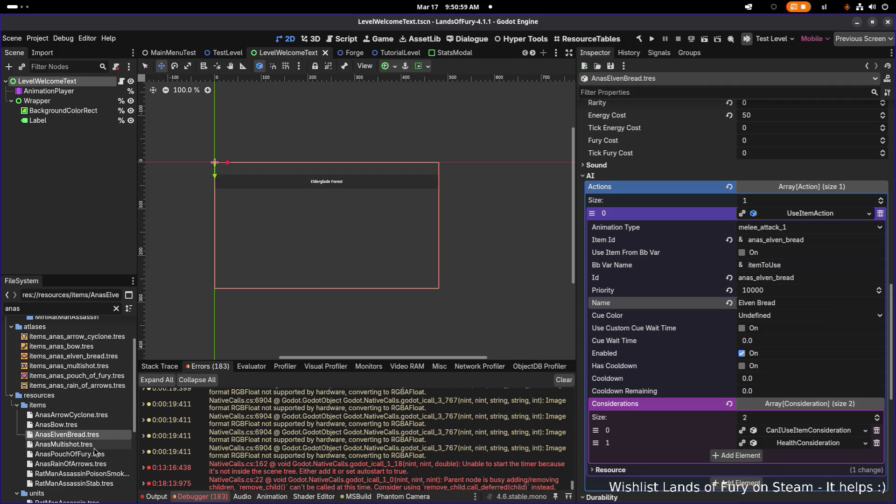
{"action": "scroll", "coordinate": [674, 344], "scroll_direction": "up", "scroll_amount": 3}
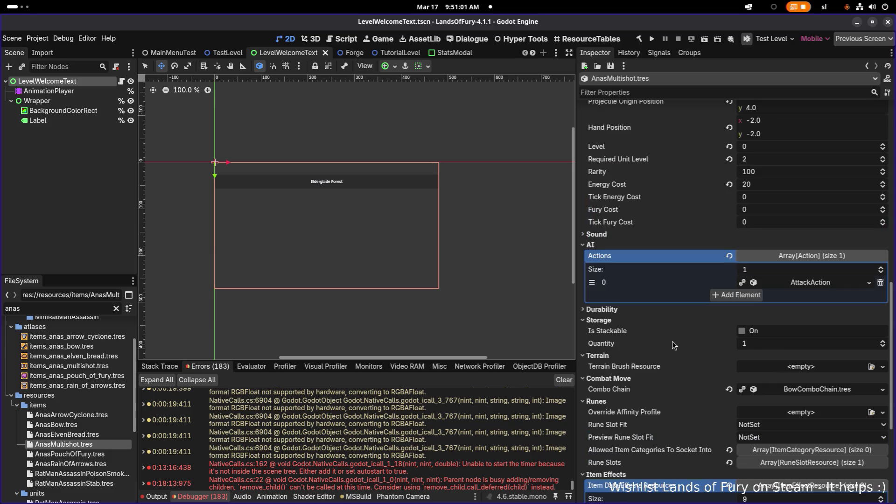
Check the action names of the Multishot and AnasPouchOfFury items
{"action": "left_click", "coordinate": [803, 283]}
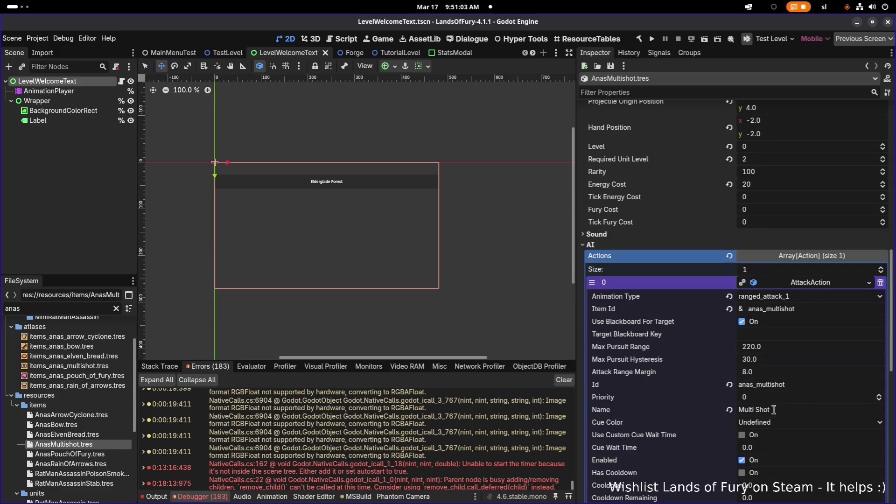
{"action": "key", "text": "Down"}
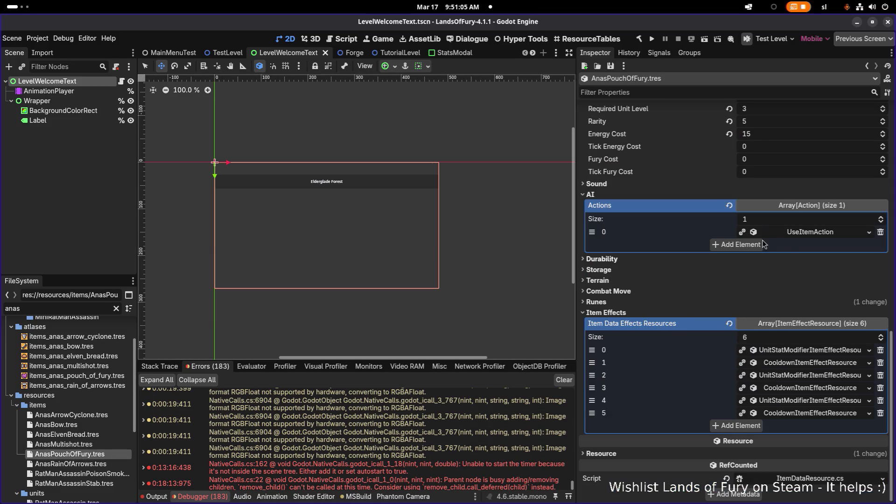
{"action": "left_click", "coordinate": [801, 232]}
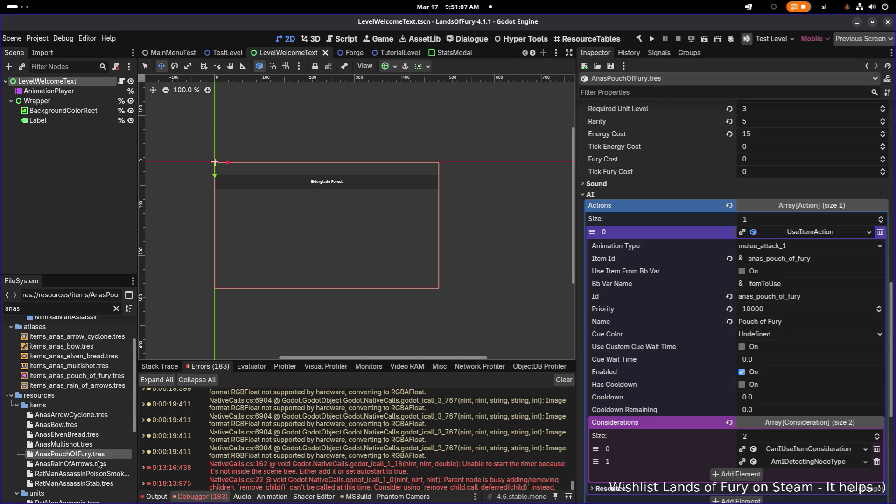
Open AnasRainOfArrows.tres, rename its AttackAction to 'Rain of Arrows', and save
{"action": "left_click", "coordinate": [99, 463]}
{"action": "scroll", "coordinate": [771, 317], "scroll_direction": "down", "scroll_amount": 5}
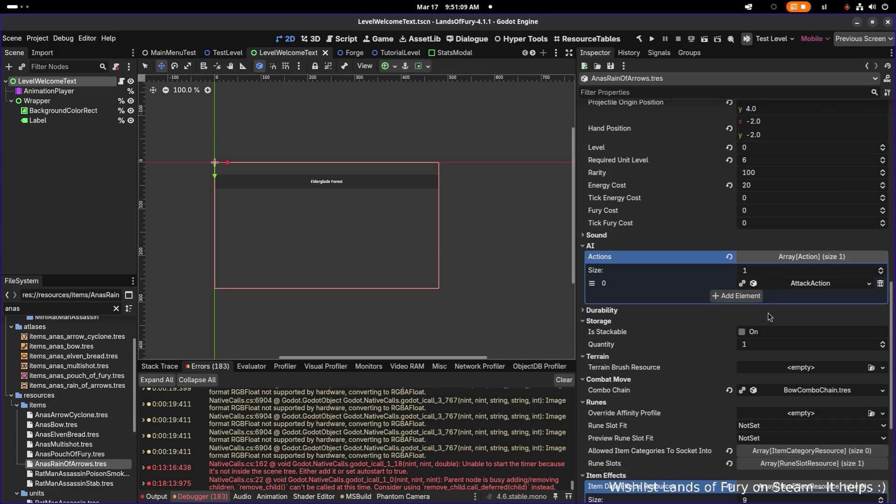
{"action": "left_click", "coordinate": [804, 284]}
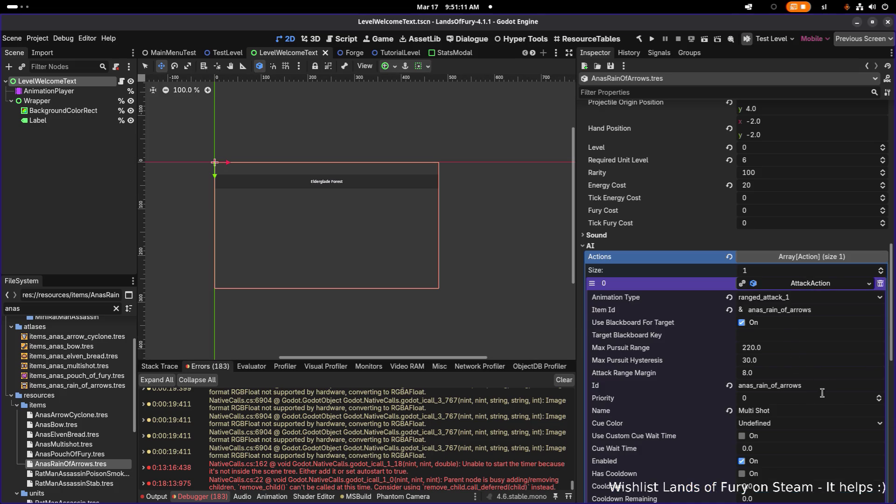
{"action": "left_click", "coordinate": [801, 414]}
{"action": "type", "text": "Rain of Arrows"}
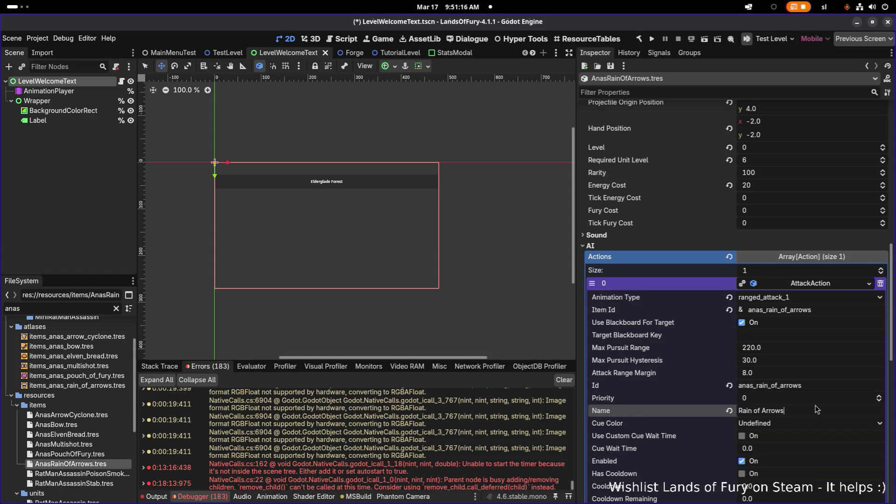
{"action": "key", "text": "ctrl+s"}
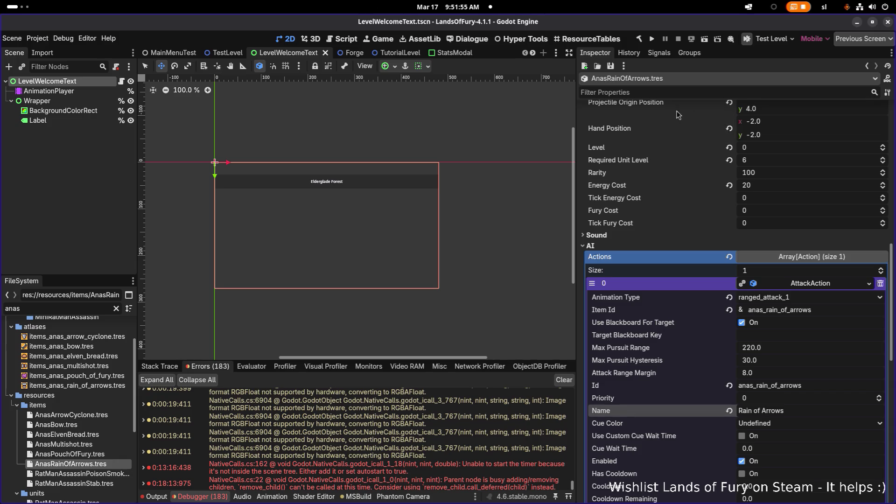
Deselect LevelWelcomeText and quick-search the project scenes for 'teste'
{"action": "left_click", "coordinate": [70, 178]}
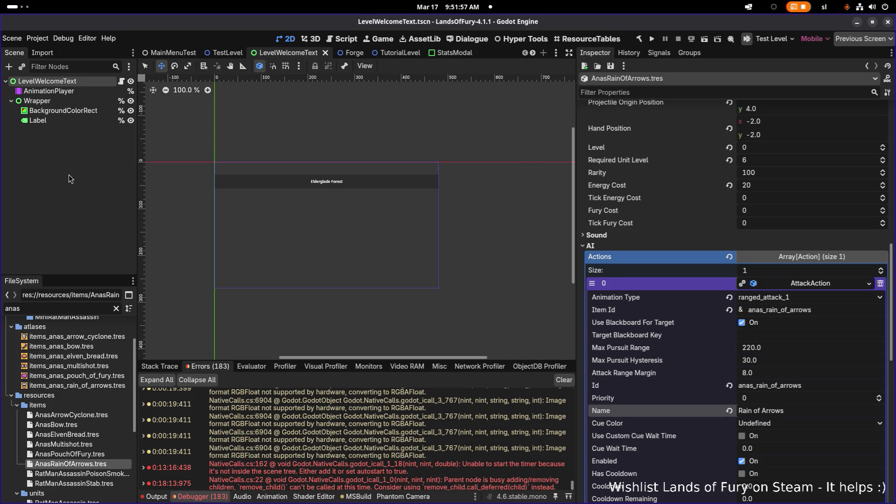
{"action": "key", "text": "ctrl+shift+o"}
{"action": "type", "text": "teste"}
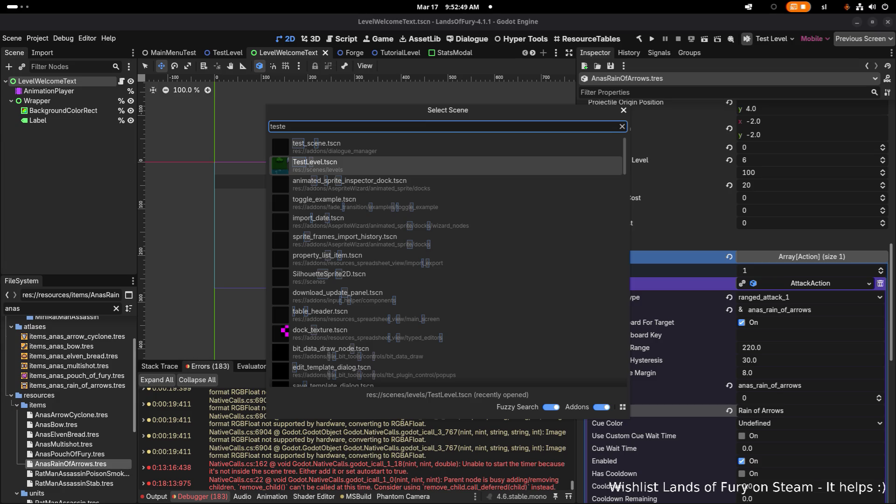
Open TestLevel.tscn, pan the view to the campfire, and filter the nodes to Bonefire
{"action": "key", "text": "Return"}
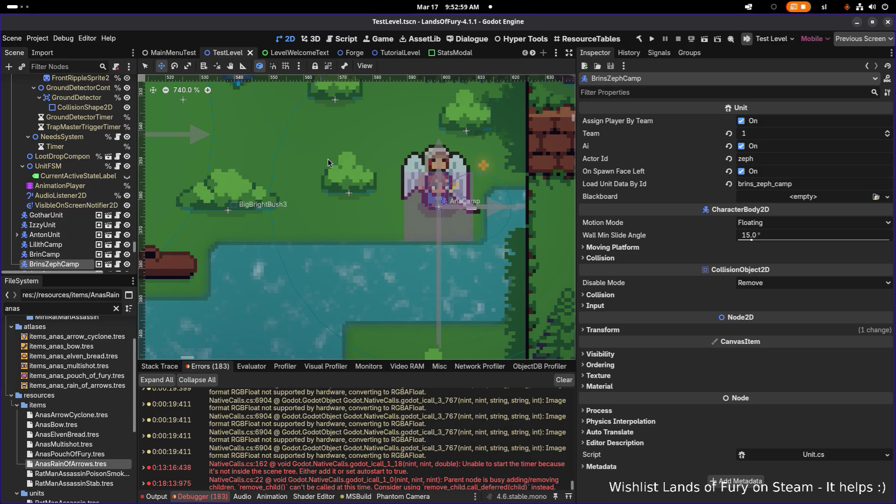
{"action": "scroll", "coordinate": [408, 216], "scroll_direction": "down", "scroll_amount": 6}
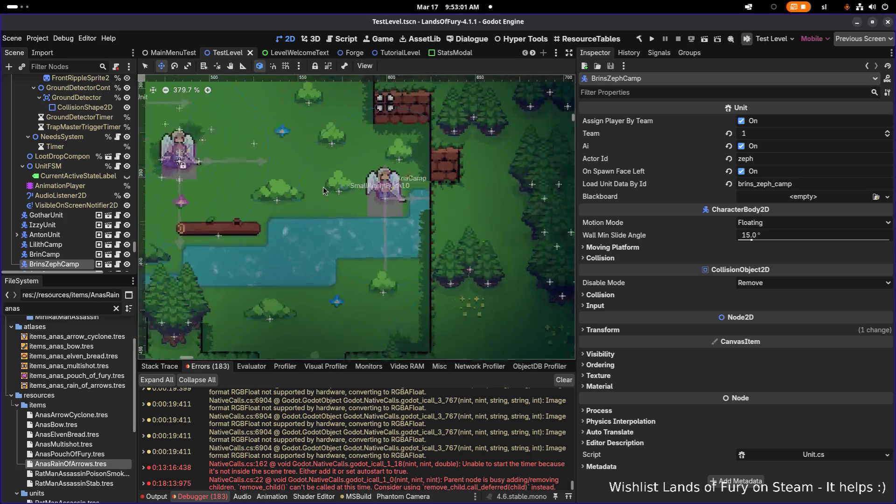
{"action": "scroll", "coordinate": [325, 198], "scroll_direction": "up", "scroll_amount": 6}
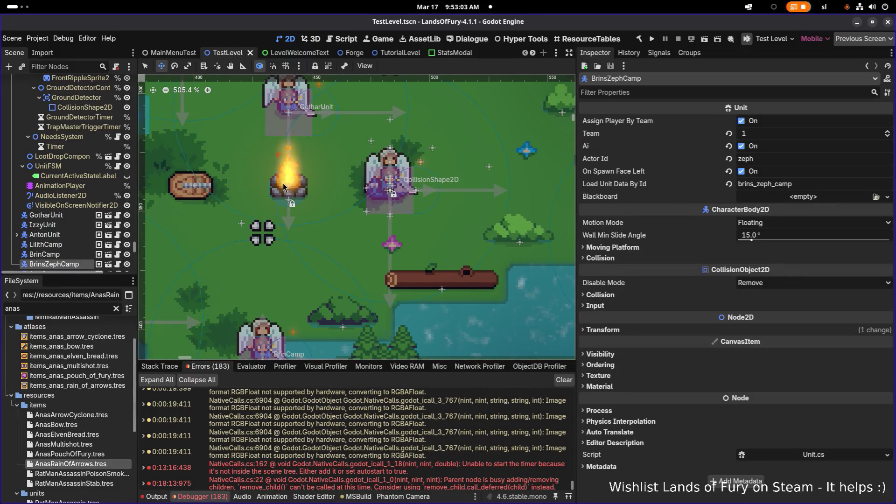
{"action": "left_click_drag", "start_coordinate": [288, 188], "coordinate": [393, 193]}
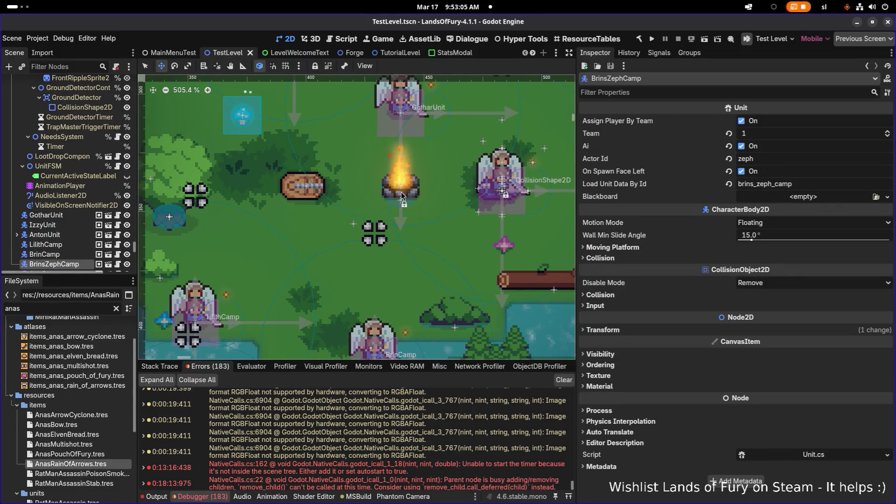
{"action": "left_click", "coordinate": [73, 68]}
Find the Bonefire node in the scene tree and enable Editable Children on it
{"action": "type", "text": "bonef"}
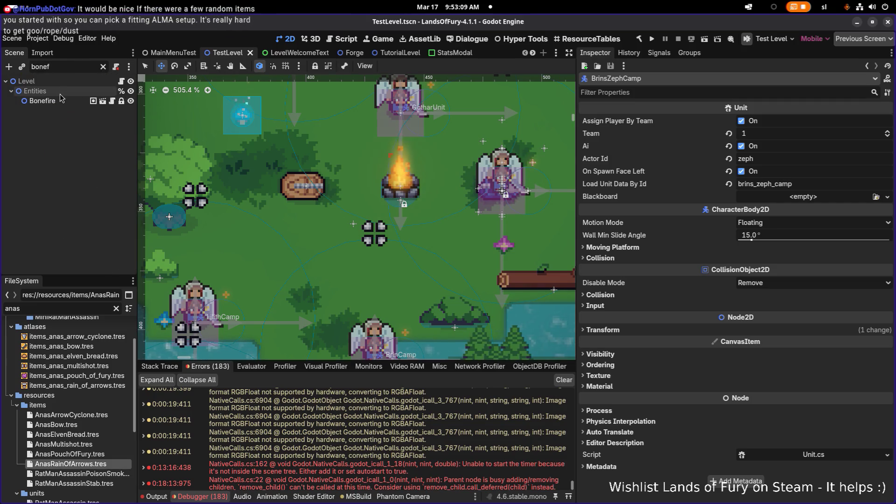
{"action": "key", "text": "Down"}
{"action": "left_click", "coordinate": [103, 66]}
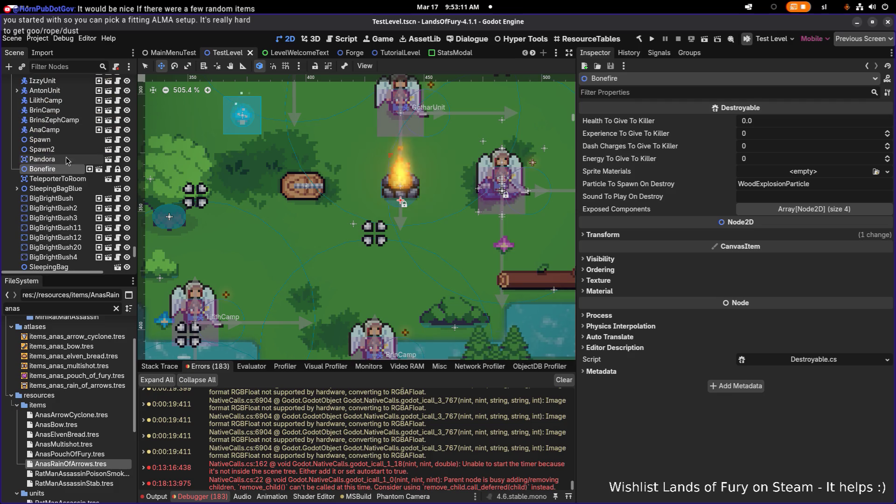
{"action": "right_click", "coordinate": [55, 170]}
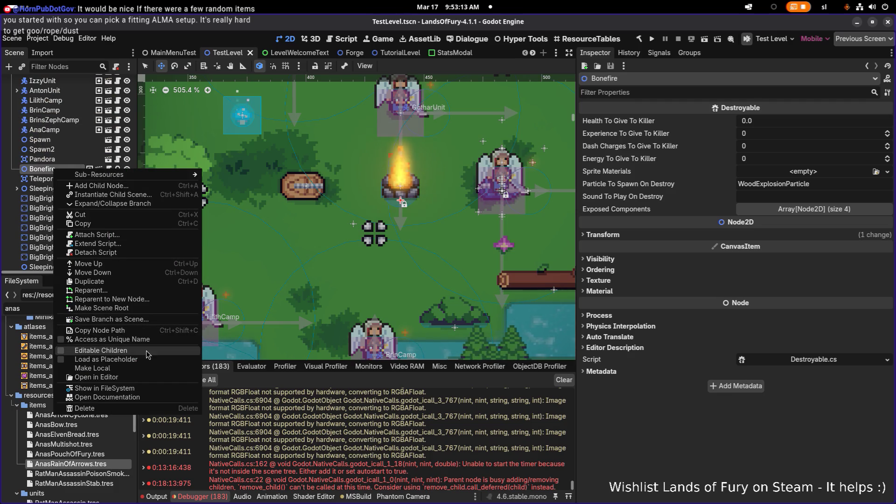
{"action": "left_click", "coordinate": [98, 350]}
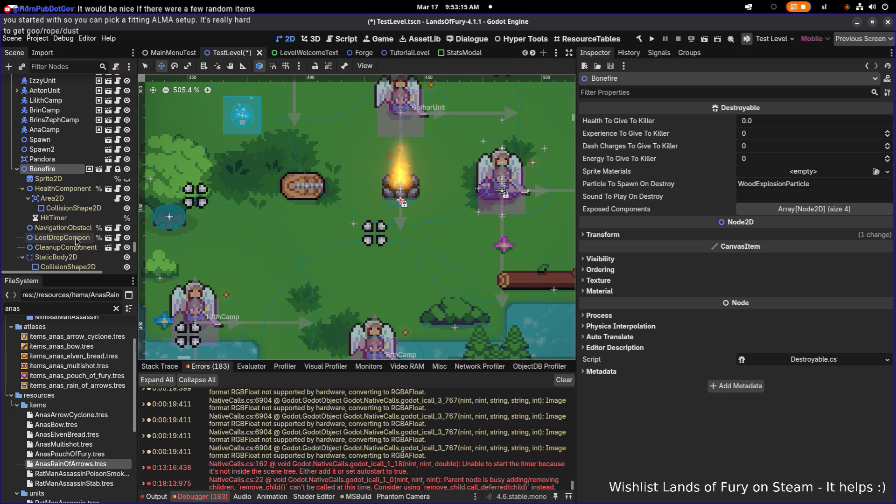
Set the Bonefire LootDropComponent's Item Drop Source to None and save TestLevel.tscn
{"action": "left_click", "coordinate": [77, 238]}
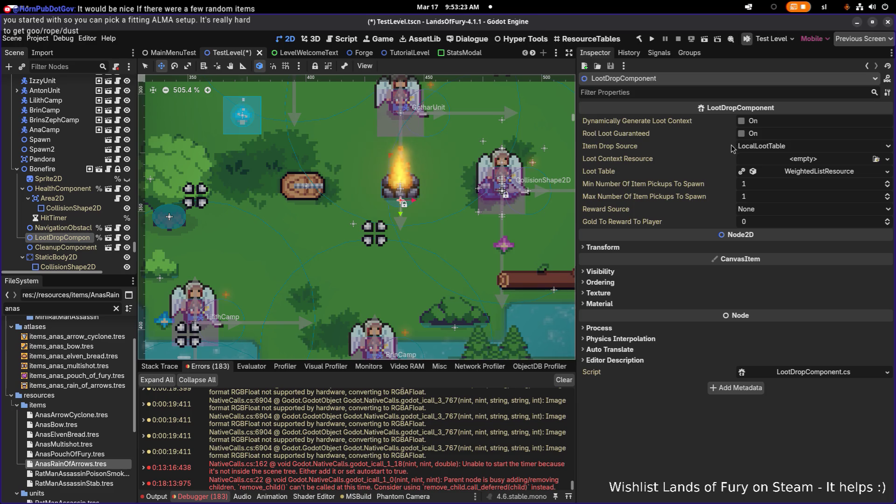
{"action": "left_click", "coordinate": [766, 148]}
{"action": "left_click", "coordinate": [765, 159]}
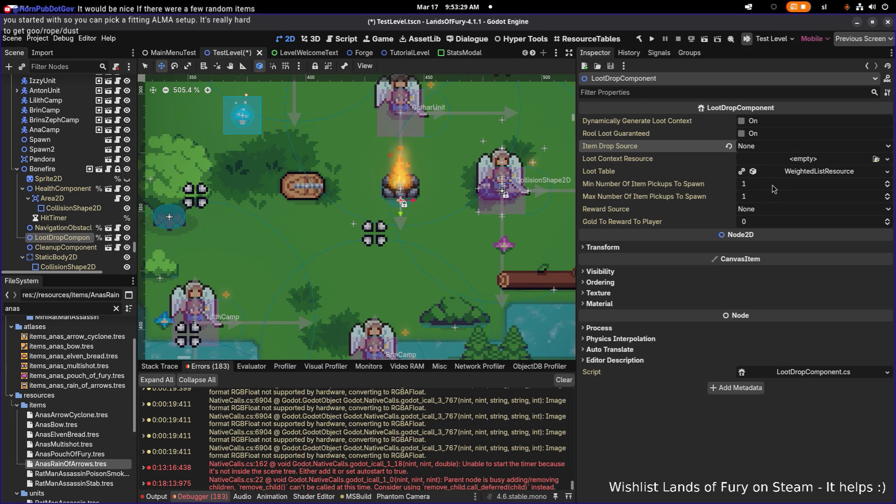
{"action": "key", "text": "ctrl+s"}
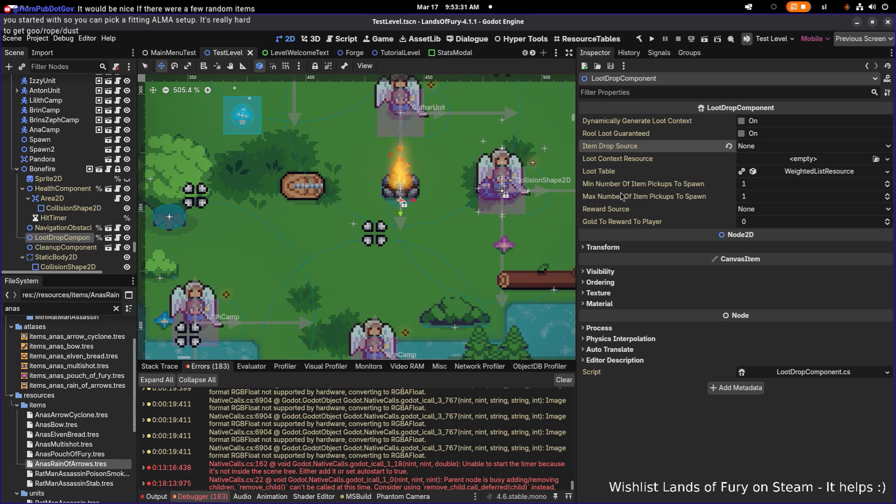
{"action": "left_click", "coordinate": [65, 228]}
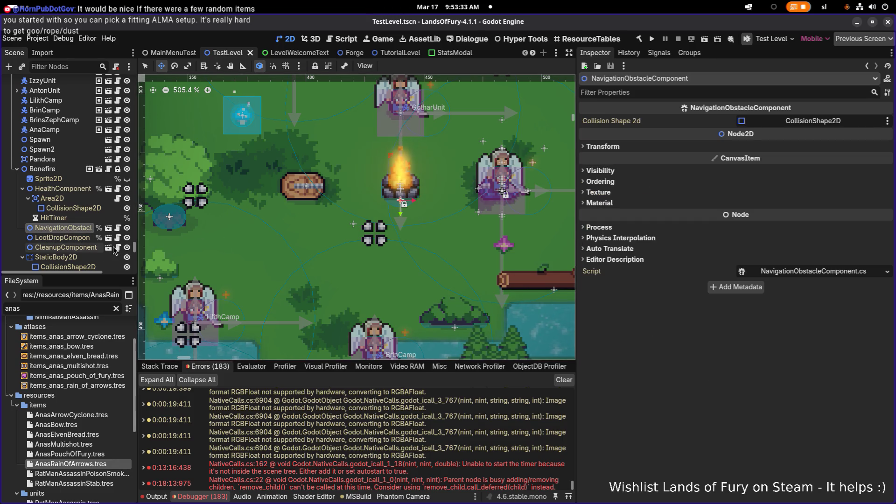
{"action": "left_click", "coordinate": [60, 237]}
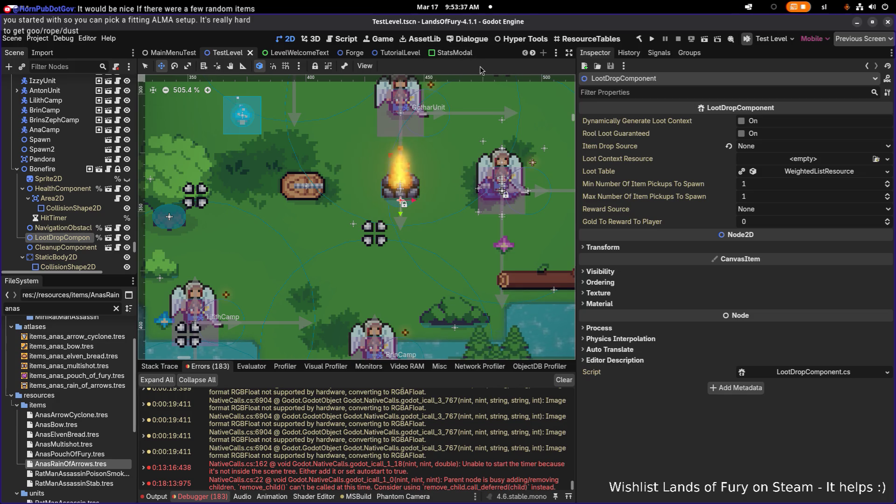
Open Unit.tscn, set AIBrain's Debug Mode to CompanionUnits, save, and run the project
{"action": "key", "text": "ctrl+shift+o"}
{"action": "type", "text": "unit"}
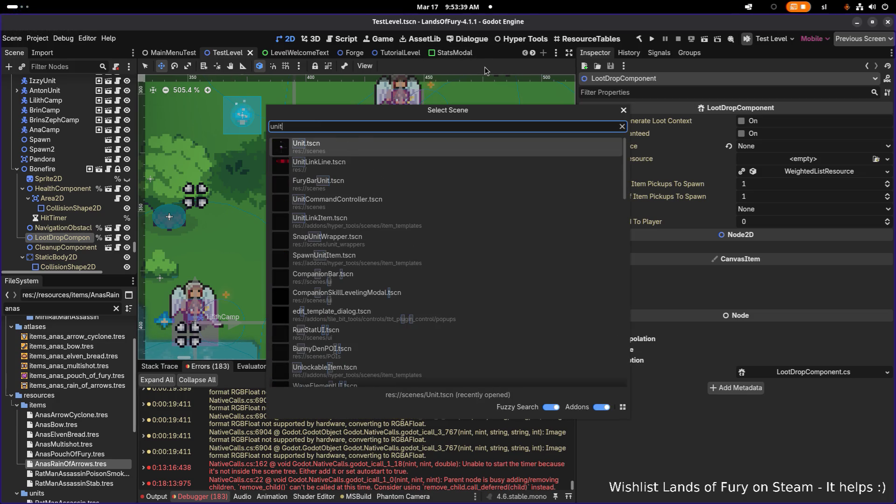
{"action": "key", "text": "Return"}
{"action": "left_click", "coordinate": [41, 199]}
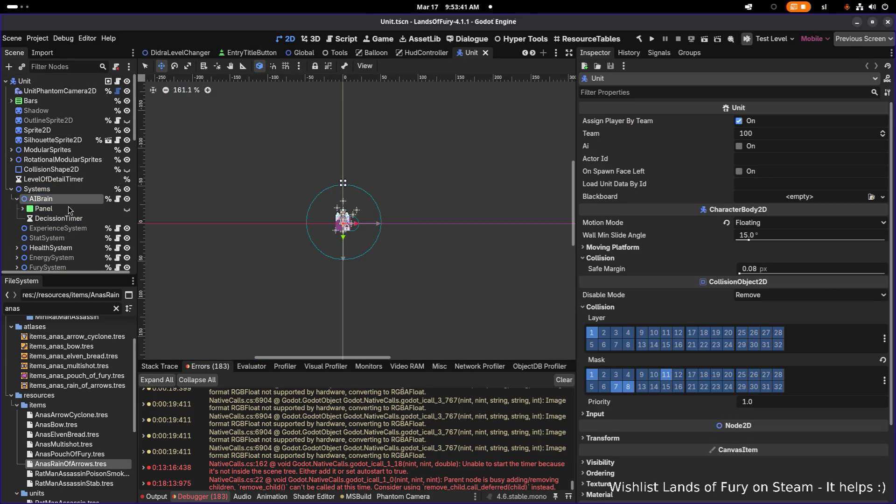
{"action": "left_click", "coordinate": [773, 125]}
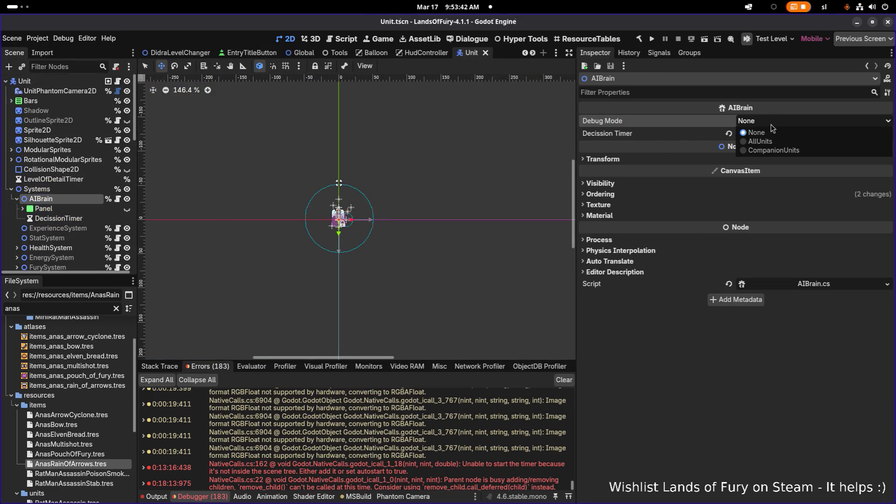
{"action": "left_click", "coordinate": [780, 148]}
{"action": "key", "text": "ctrl+s"}
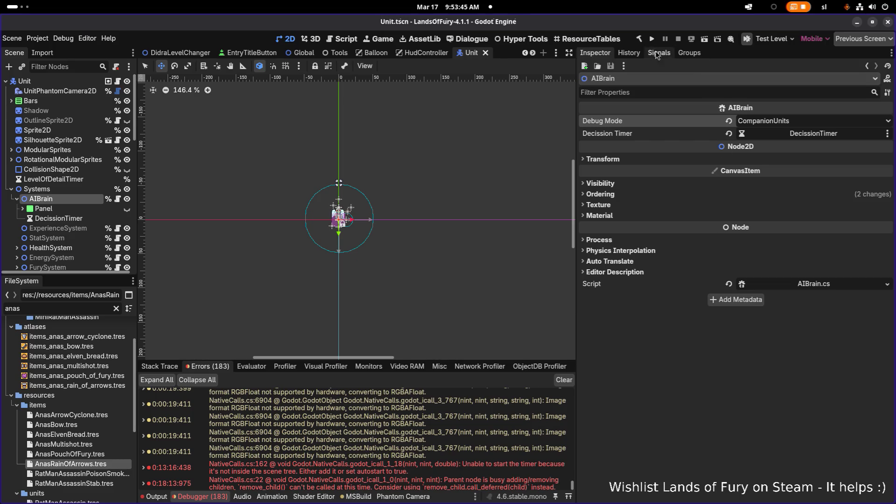
{"action": "left_click", "coordinate": [652, 40]}
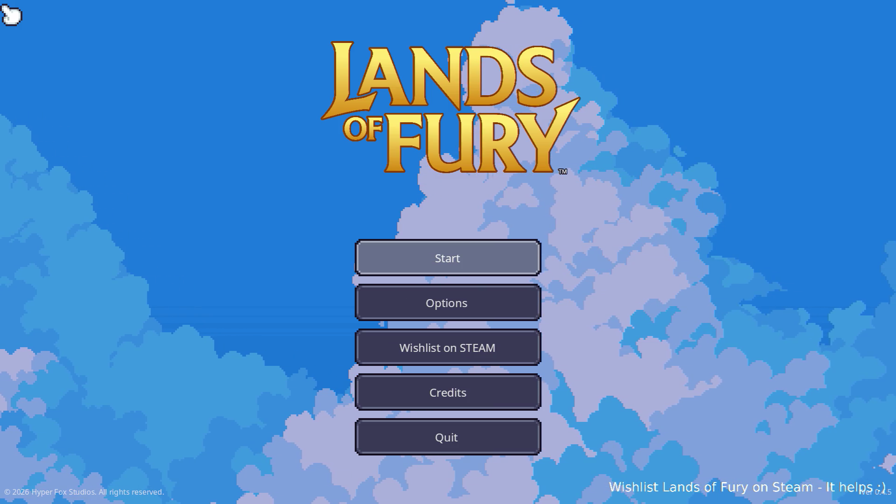
Start a run from the main menu and bring the game window back into focus
{"action": "key", "text": "Return"}
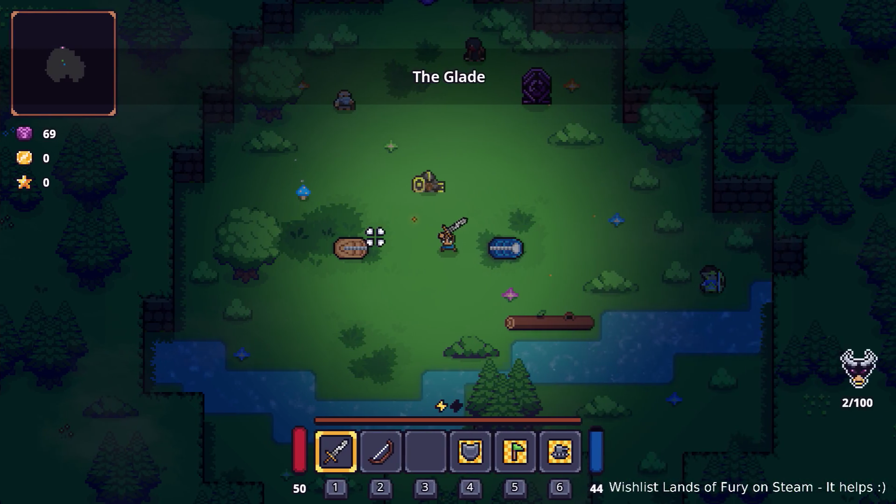
{"action": "key", "text": "alt+F4"}
{"action": "key", "text": "super+Home"}
{"action": "key", "text": "super+Page_Down"}
{"action": "key", "text": "super+Page_Up"}
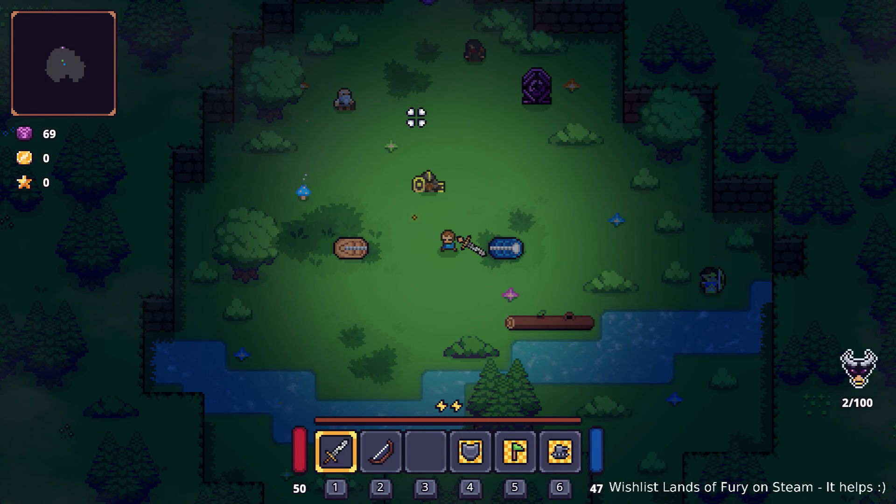
{"action": "key", "text": "alt+Tab"}
{"action": "key", "text": "alt+Tab"}
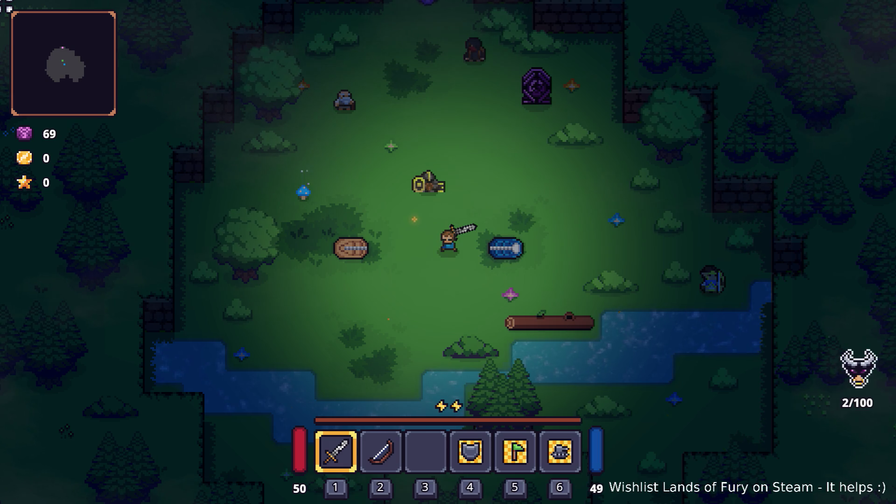
Walk around The Glade, glance at the inventory, and enter the purple portal
{"action": "left_click", "coordinate": [405, 146]}
{"action": "key", "text": "w"}
{"action": "key", "text": "w"}
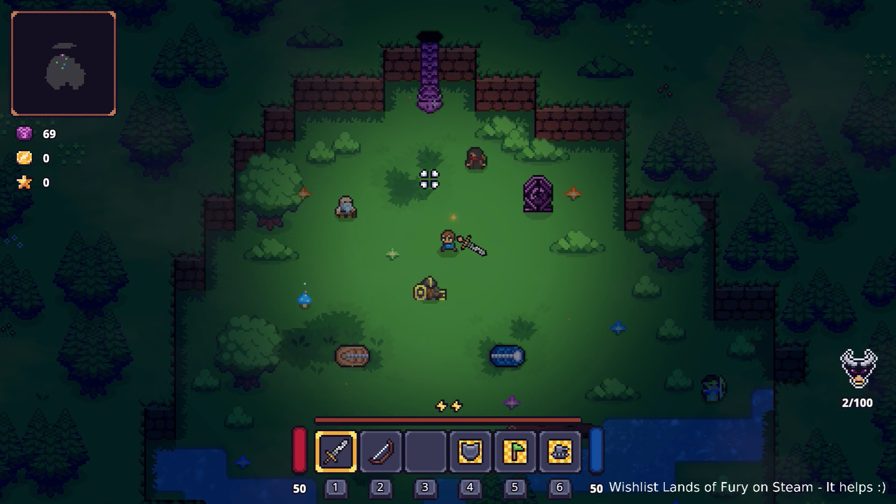
{"action": "key", "text": "Tab"}
{"action": "key", "text": "Tab"}
{"action": "key", "text": "w"}
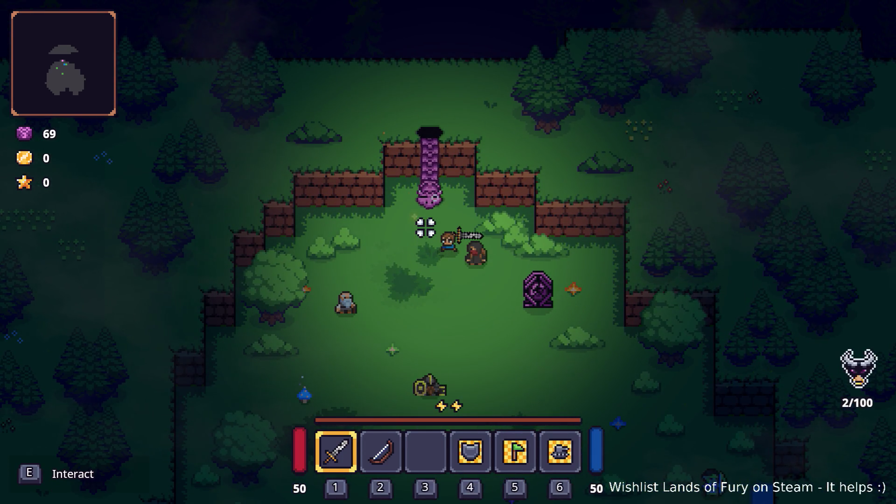
{"action": "key", "text": "s"}
{"action": "key", "text": "s"}
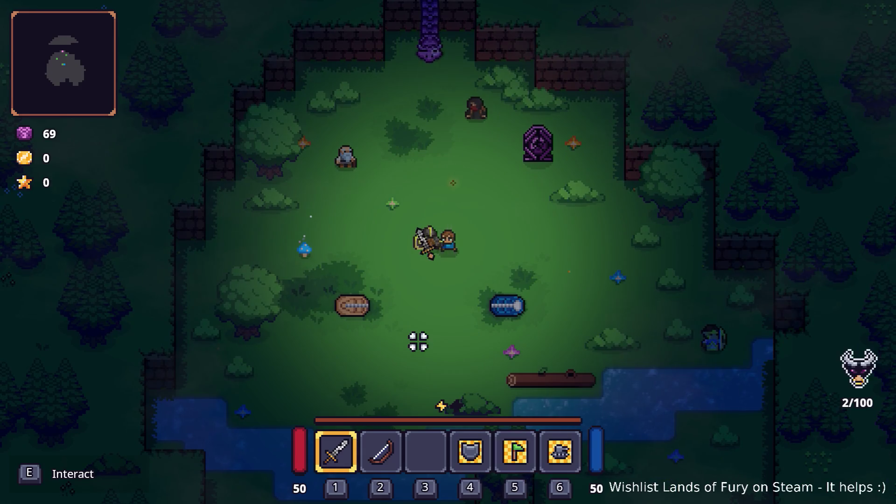
{"action": "key", "text": "w"}
{"action": "key", "text": "w"}
{"action": "key", "text": "e"}
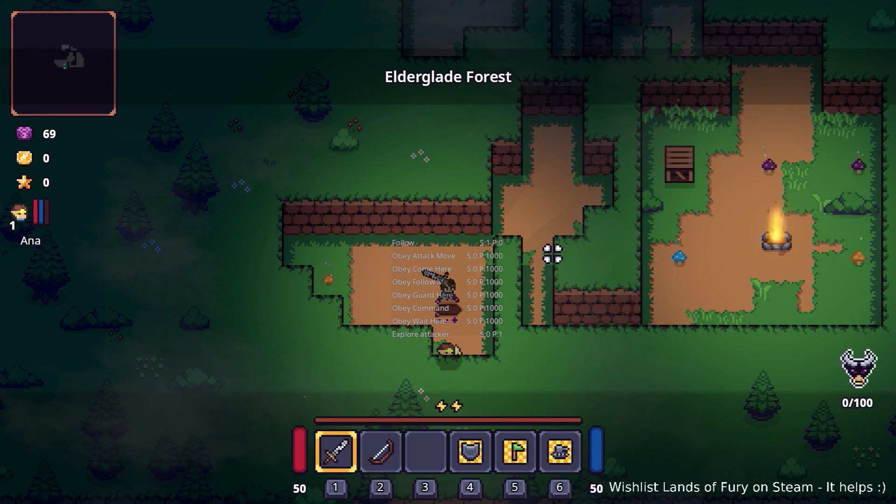
Walk over to the companion, order it to guard with key 4, and approach the enemies
{"action": "key", "text": "a"}
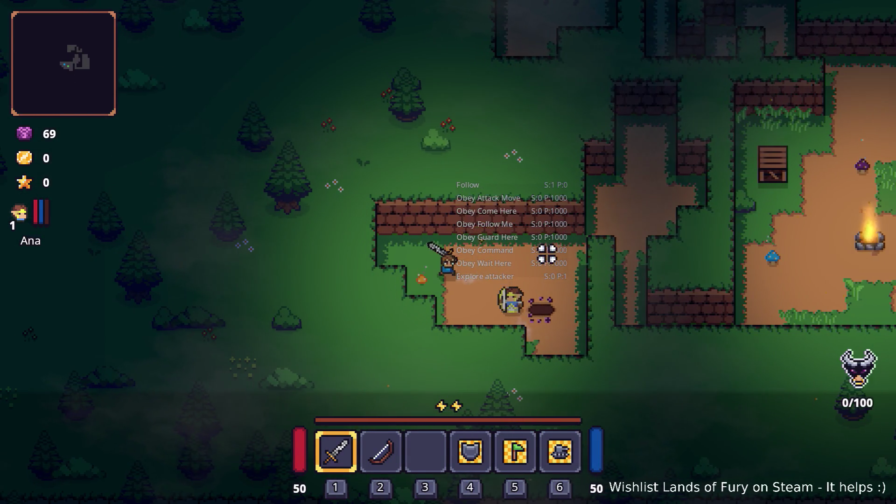
{"action": "key", "text": "d"}
{"action": "key", "text": "d"}
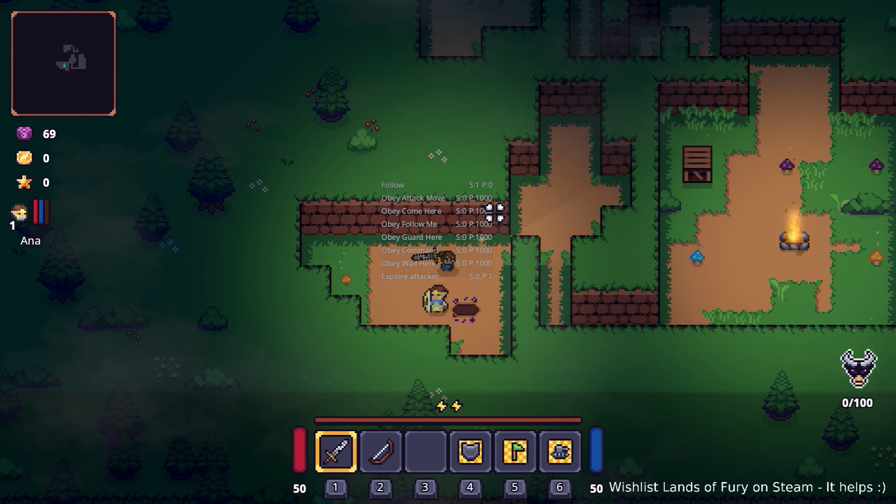
{"action": "key", "text": "d"}
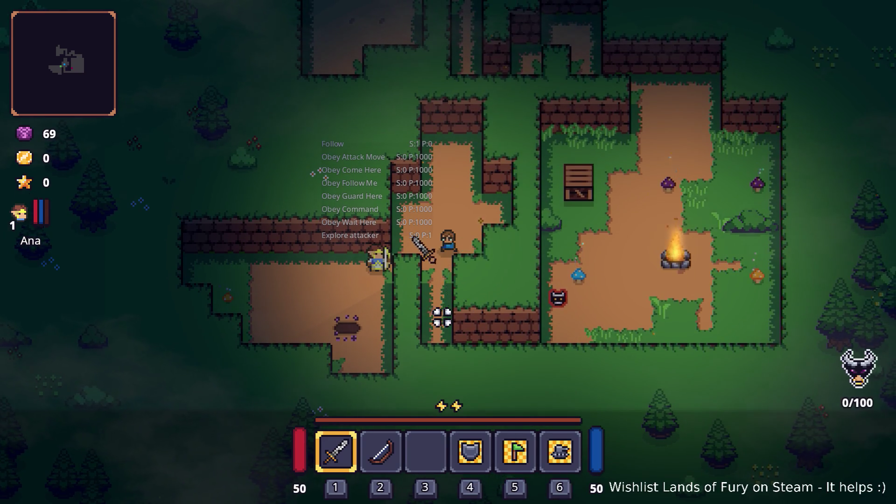
{"action": "key", "text": "4"}
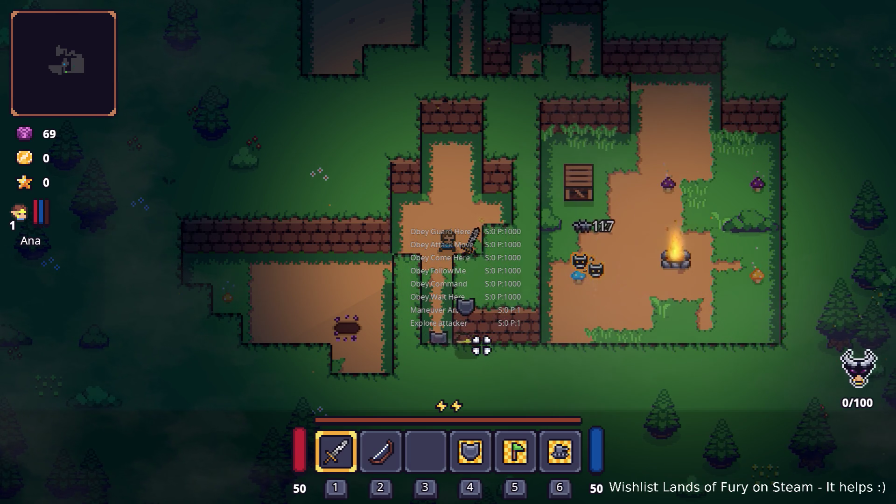
{"action": "key", "text": "s"}
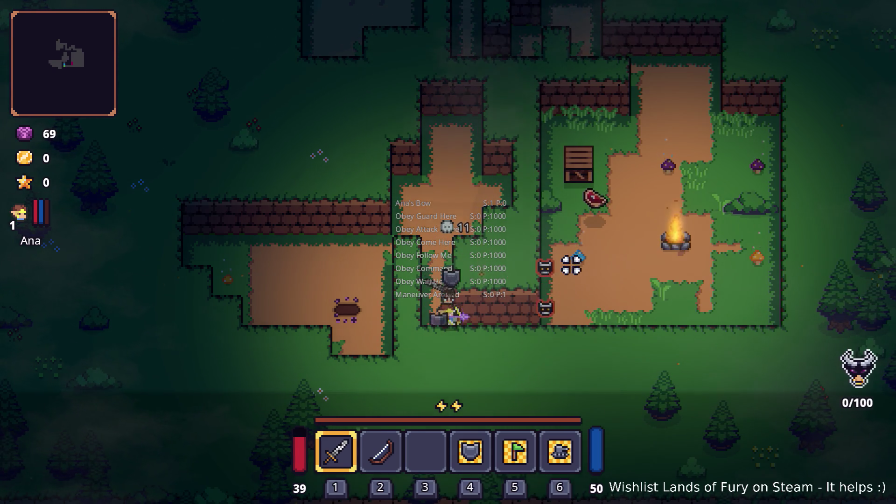
{"action": "key", "text": "w"}
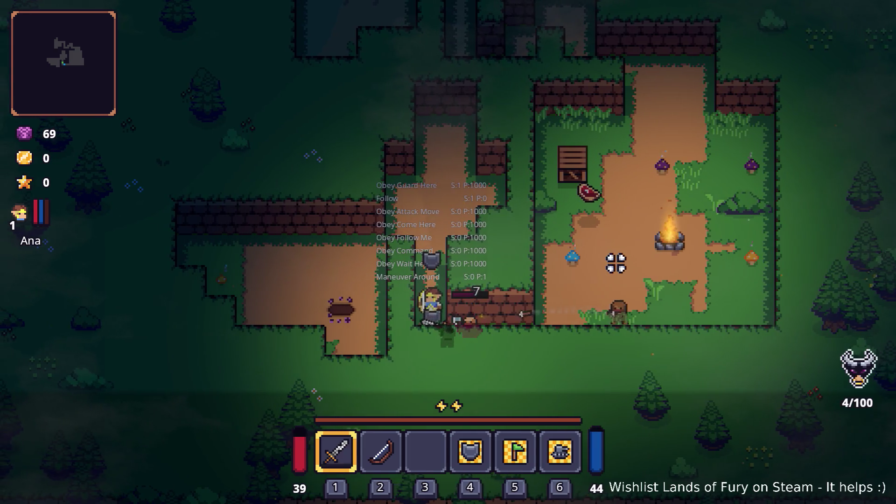
Fight and kill the enemies around the campfire with the sword
{"action": "left_click", "coordinate": [621, 295]}
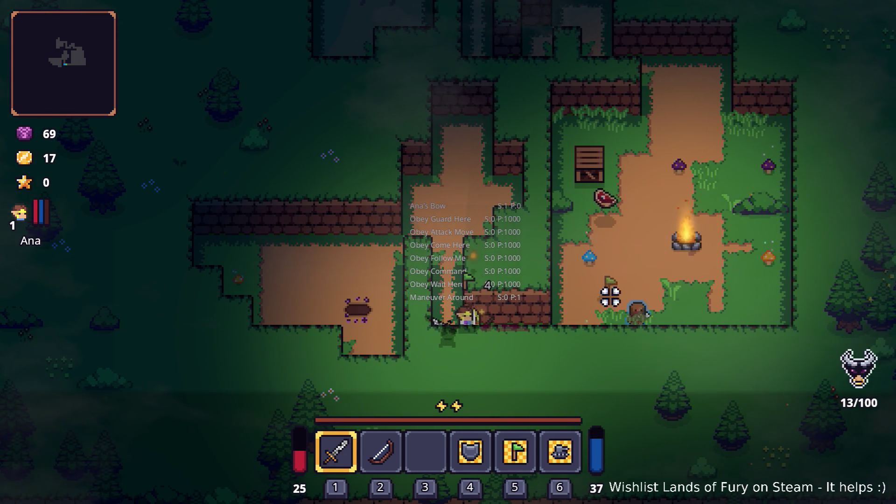
{"action": "key", "text": "d"}
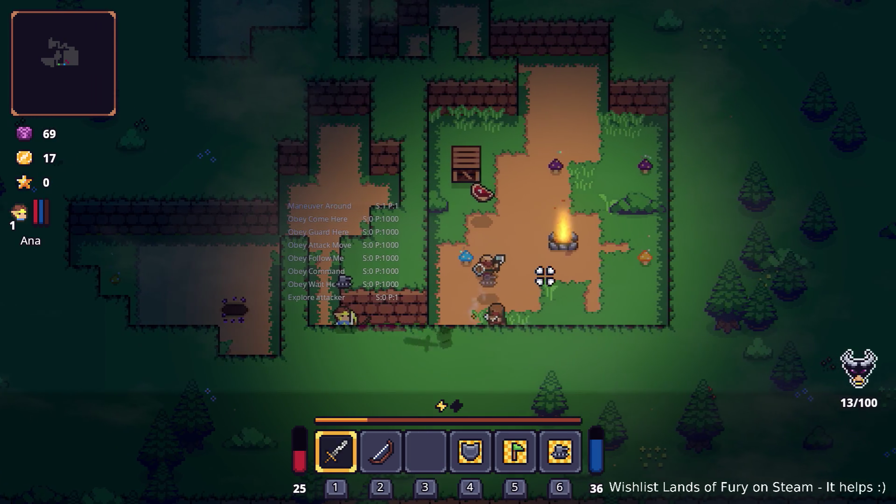
{"action": "left_click", "coordinate": [450, 265]}
{"action": "key", "text": "d"}
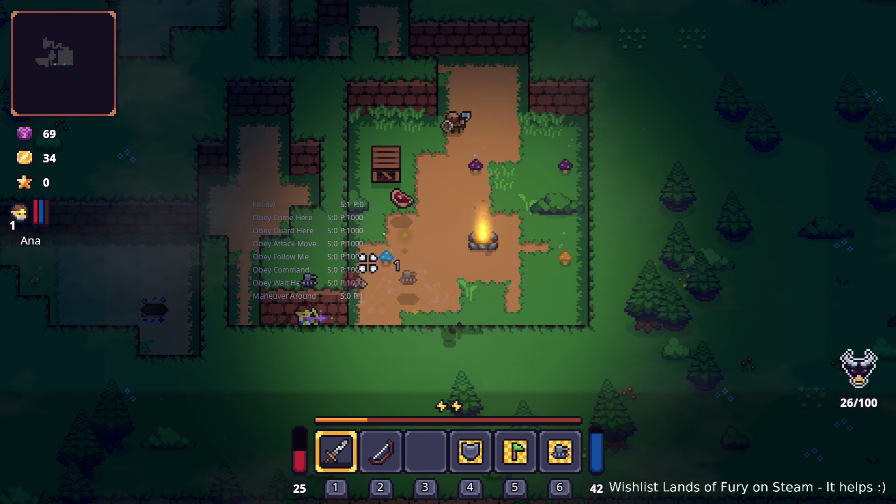
{"action": "left_click", "coordinate": [386, 244]}
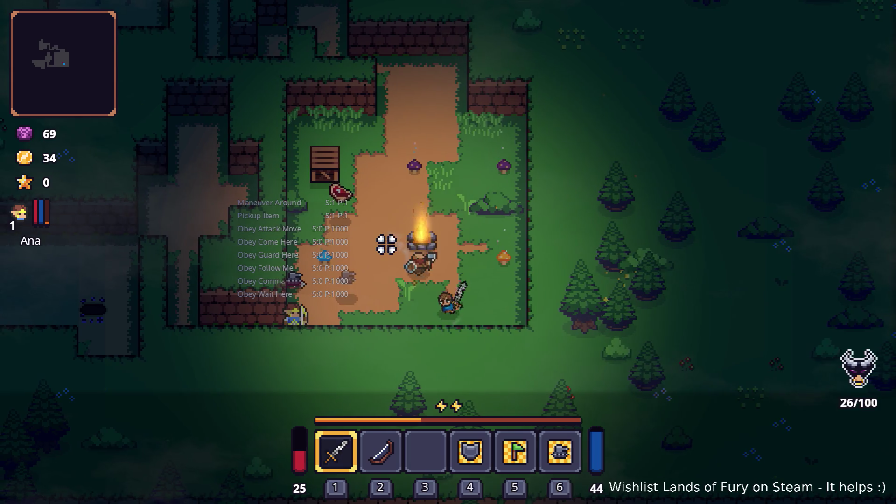
{"action": "left_click", "coordinate": [386, 234]}
{"action": "left_click", "coordinate": [387, 234]}
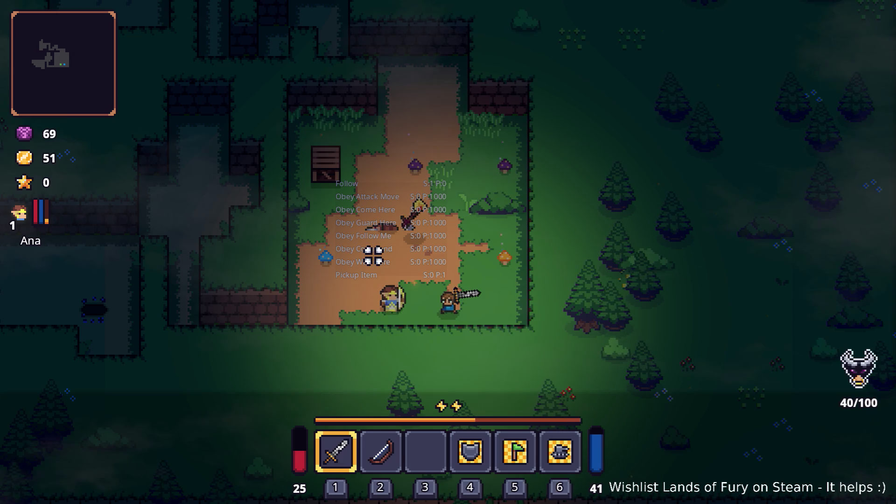
Pick up the torch and blue item, then attack the remaining enemy
{"action": "key", "text": "w"}
{"action": "key", "text": "a"}
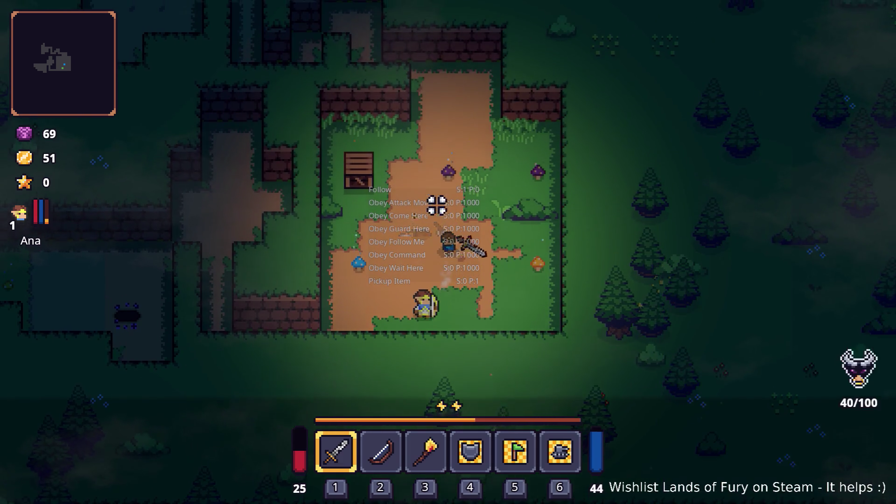
{"action": "left_click", "coordinate": [401, 219]}
{"action": "key", "text": "s"}
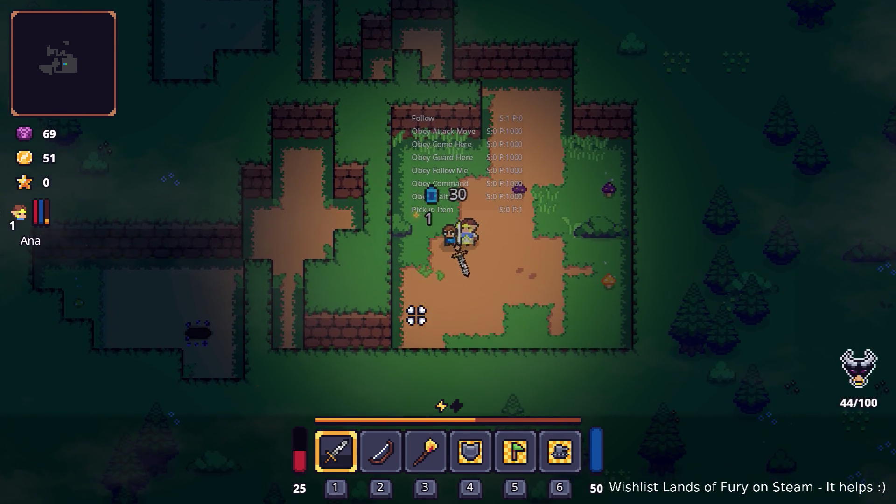
{"action": "key", "text": "d"}
{"action": "key", "text": "w"}
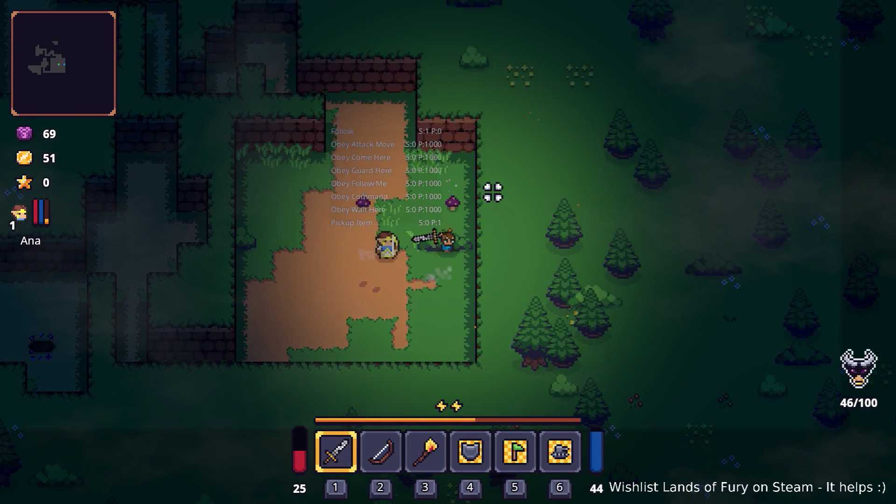
{"action": "left_click", "coordinate": [489, 195]}
Walk up the dirt path through the maze, fighting enemies along the way
{"action": "key", "text": "a"}
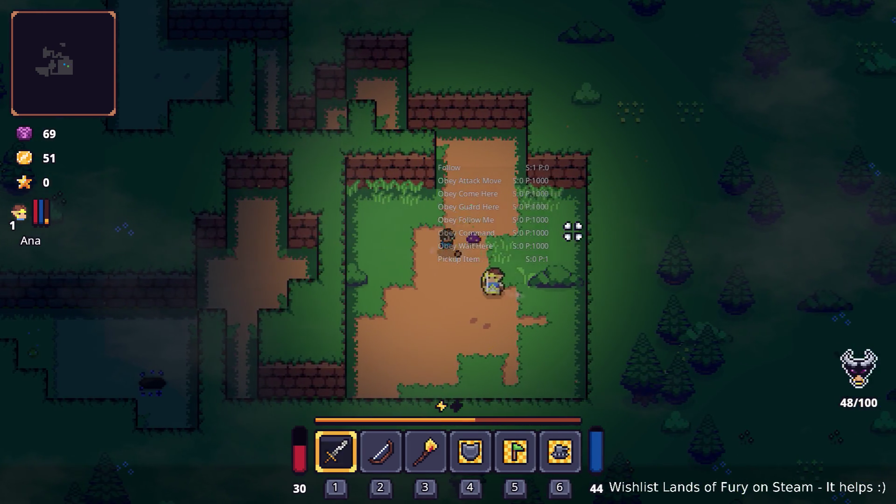
{"action": "key", "text": "w"}
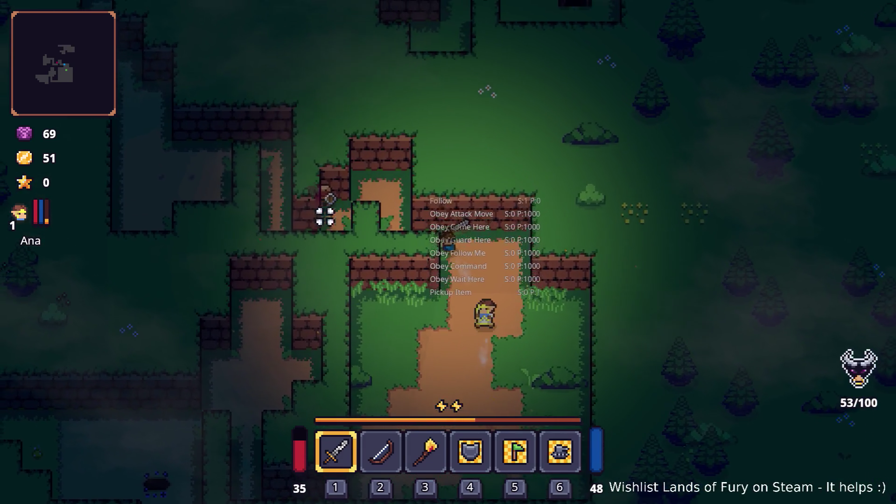
{"action": "key", "text": "a"}
{"action": "key", "text": "w"}
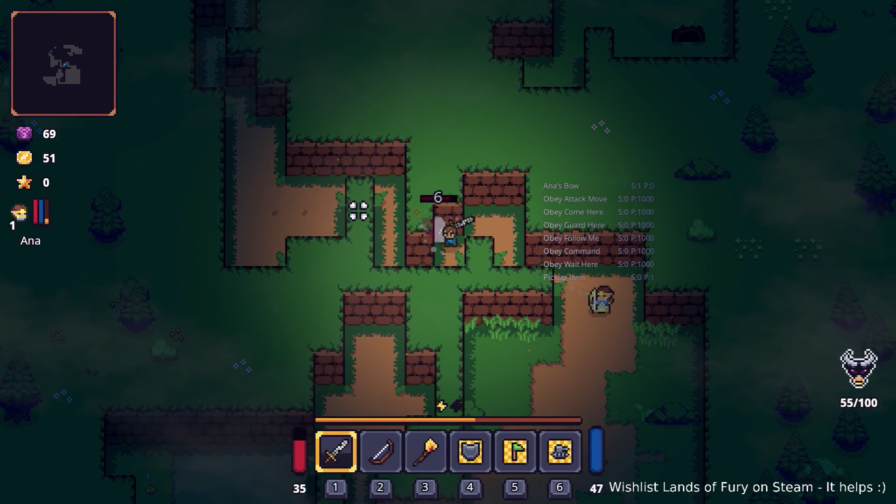
{"action": "key", "text": "d"}
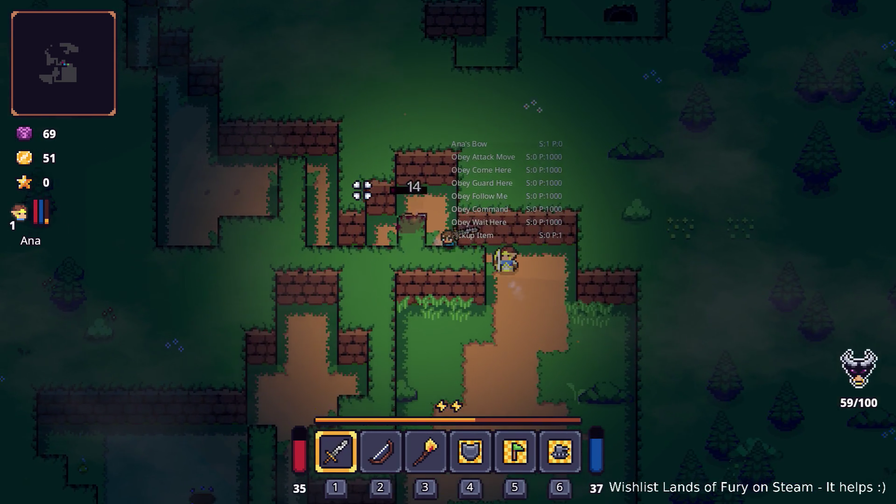
{"action": "key", "text": "w"}
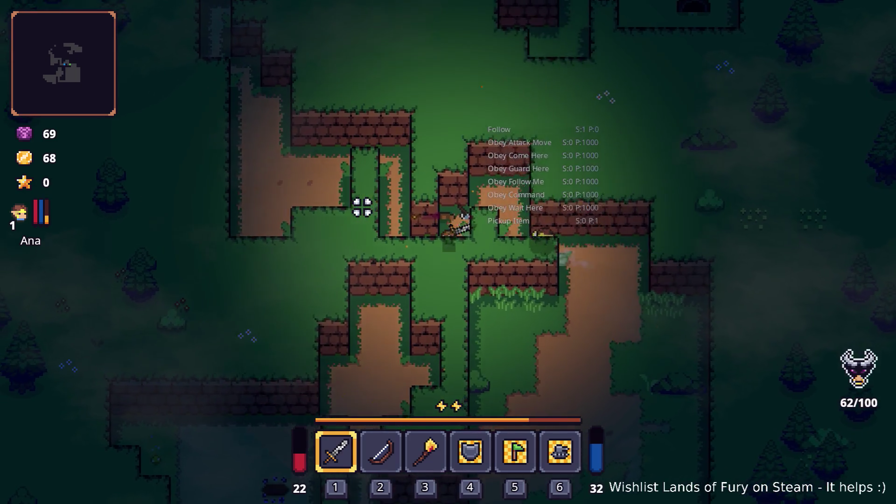
{"action": "key", "text": "w"}
{"action": "key", "text": "a"}
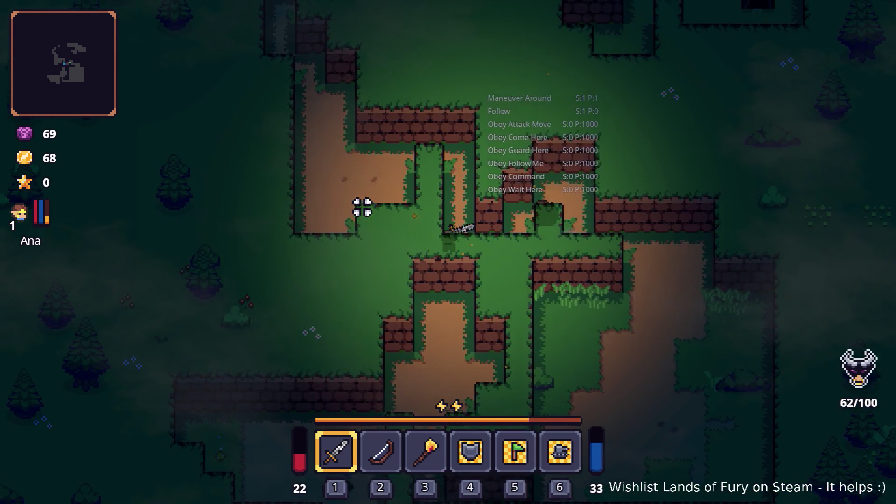
{"action": "key", "text": "w"}
{"action": "key", "text": "a"}
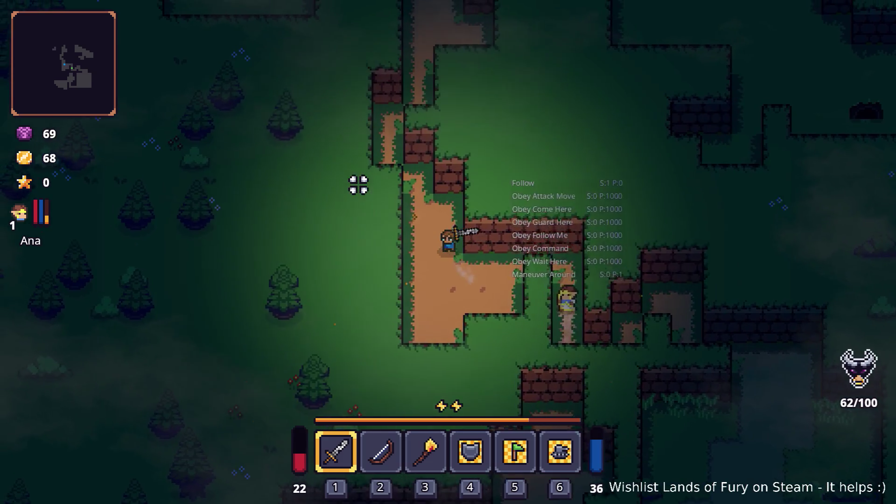
{"action": "key", "text": "w"}
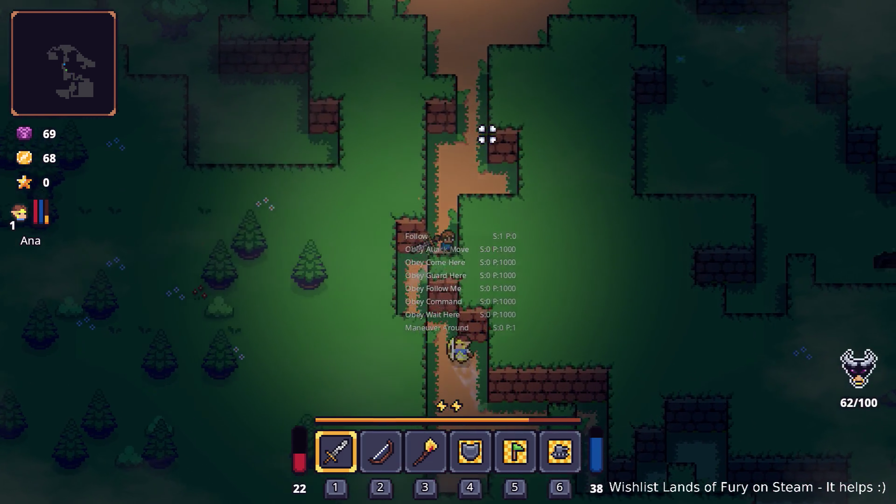
{"action": "key", "text": "w"}
{"action": "key", "text": "d"}
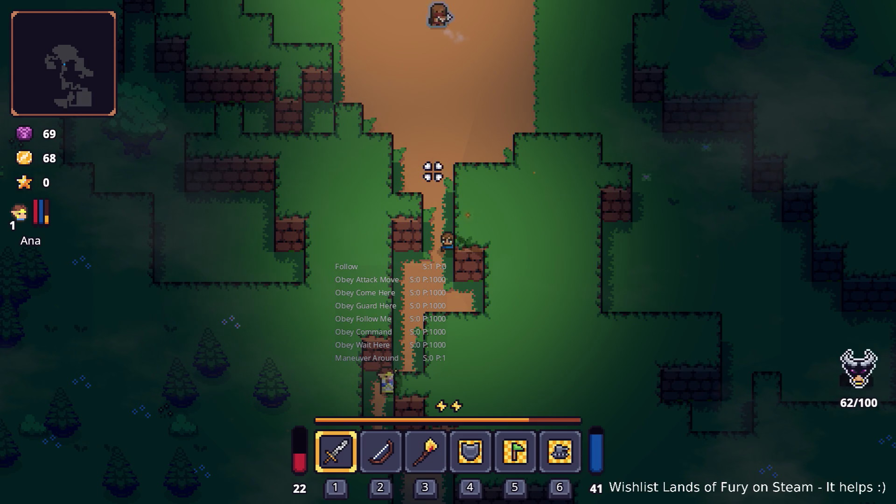
Head back down toward the companion, then north up the path toward the campfire
{"action": "key", "text": "s"}
{"action": "key", "text": "a"}
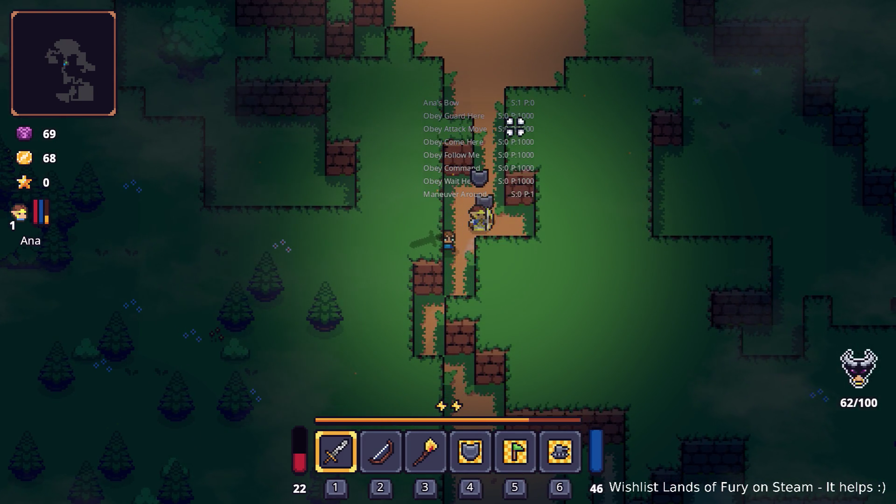
{"action": "key", "text": "s"}
{"action": "key", "text": "d"}
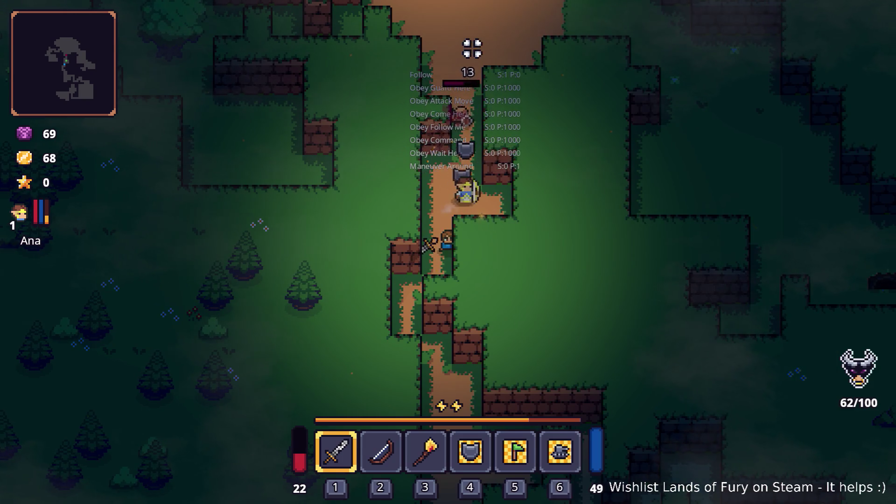
{"action": "key", "text": "w"}
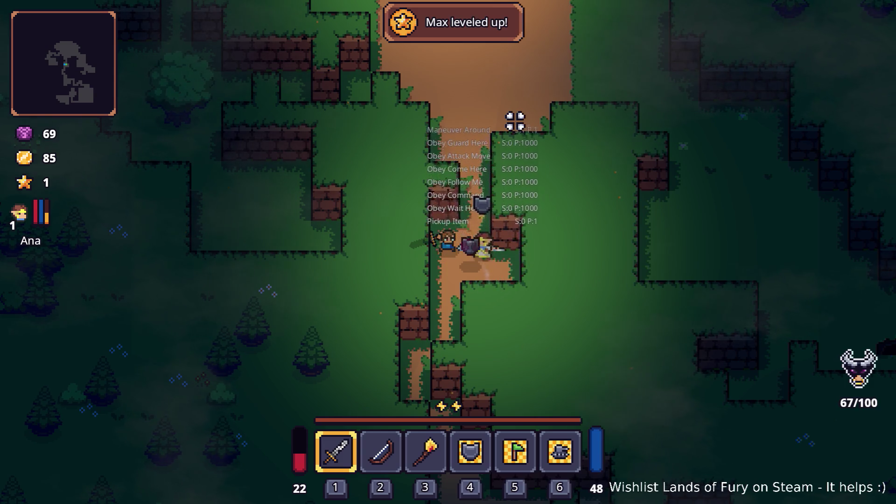
{"action": "key", "text": "w"}
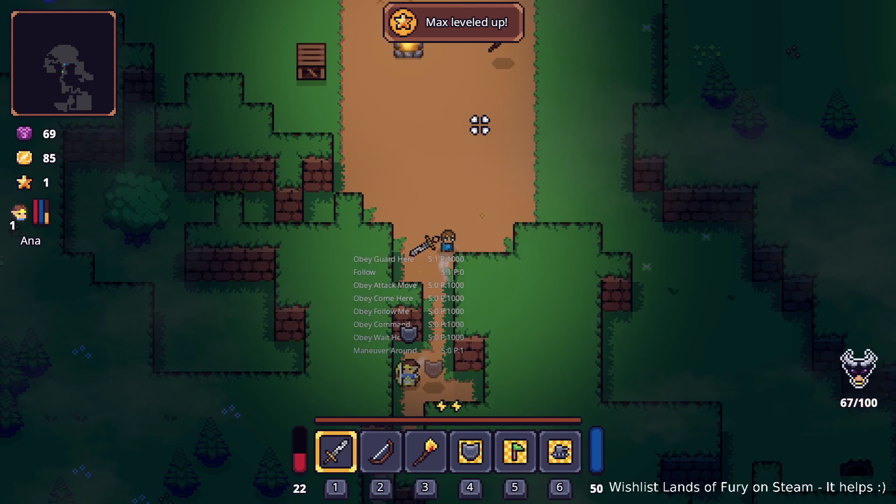
{"action": "key", "text": "a"}
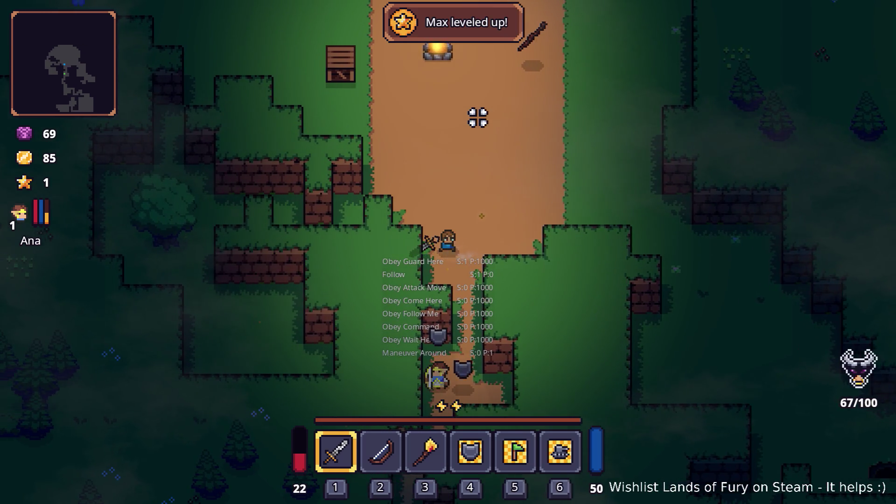
{"action": "key", "text": "w"}
{"action": "key", "text": "d"}
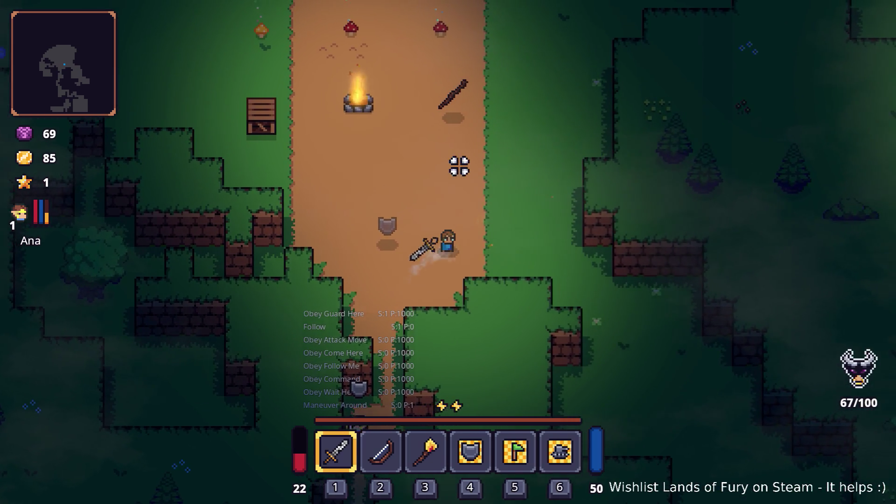
{"action": "key", "text": "w"}
Order the companion to guard a spot and attack targets near the campfire
{"action": "right_click", "coordinate": [387, 221]}
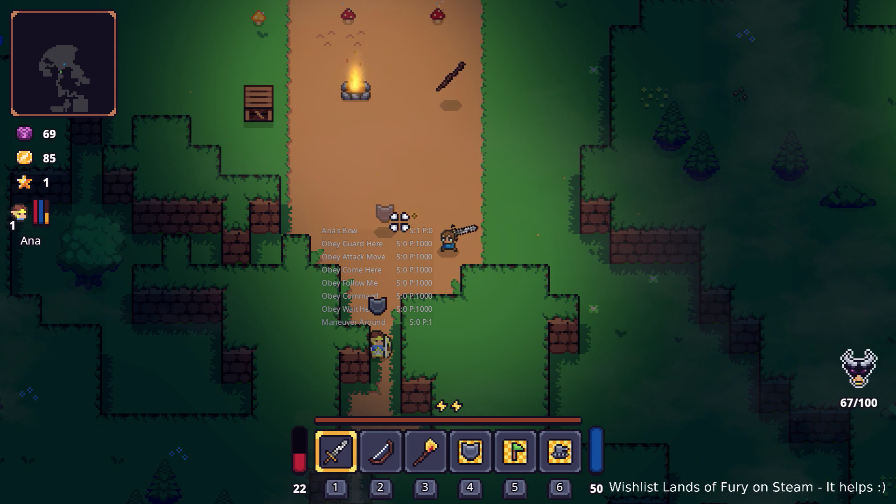
{"action": "key", "text": "w"}
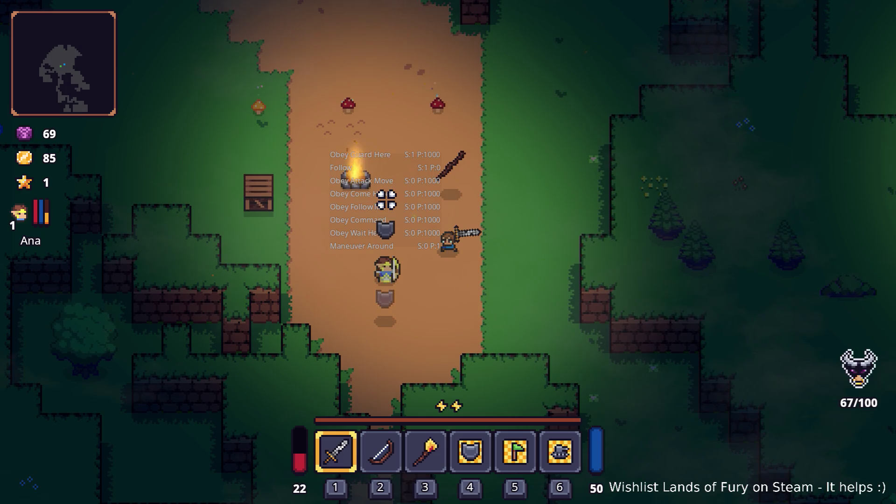
{"action": "key", "text": "w"}
{"action": "key", "text": "a"}
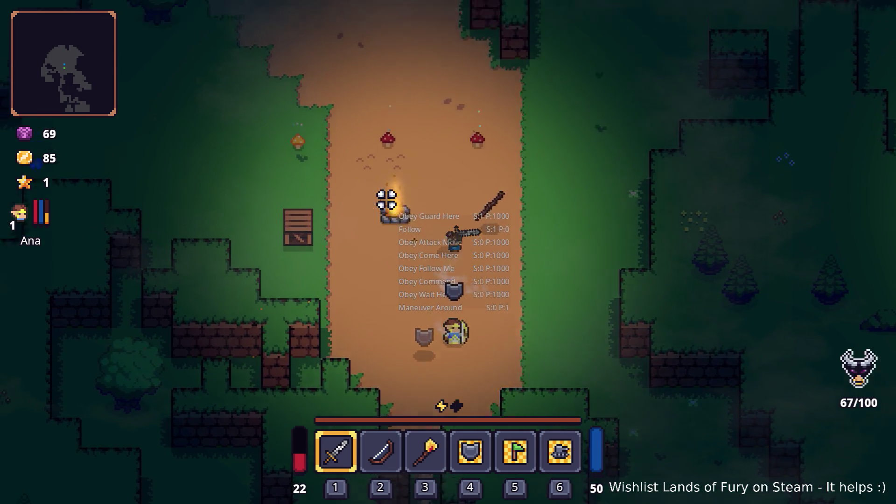
{"action": "left_click", "coordinate": [385, 224]}
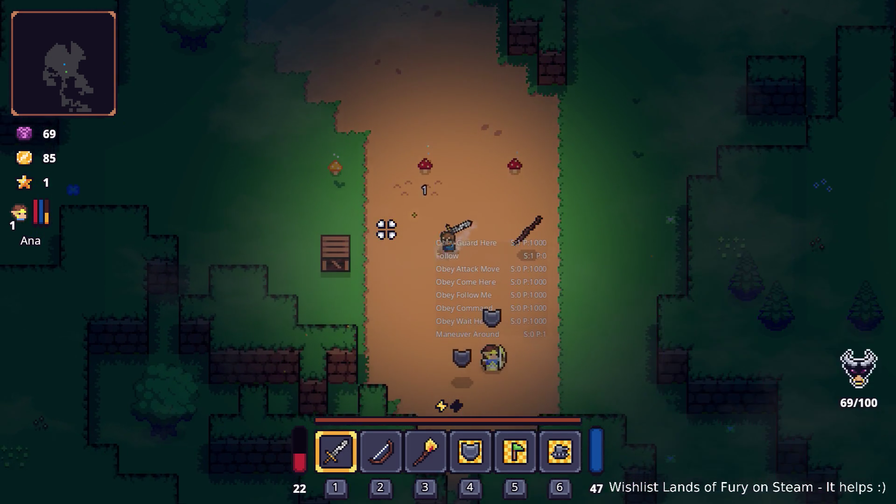
{"action": "key", "text": "a"}
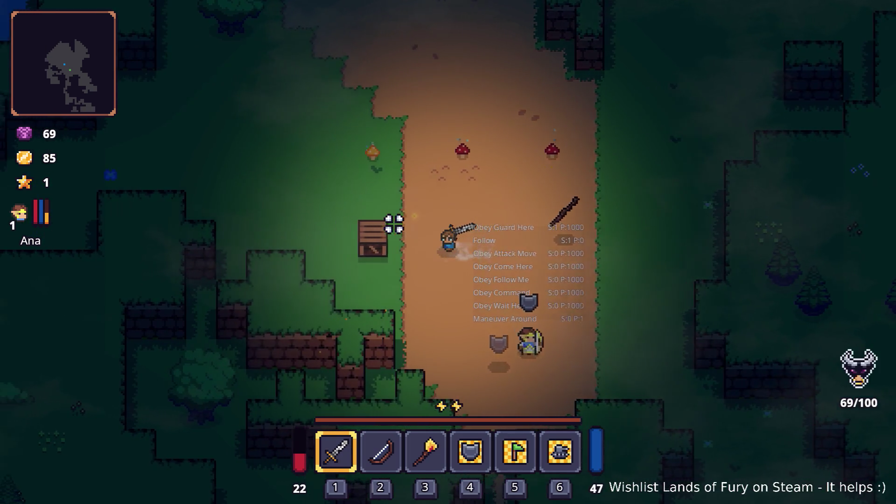
{"action": "key", "text": "d"}
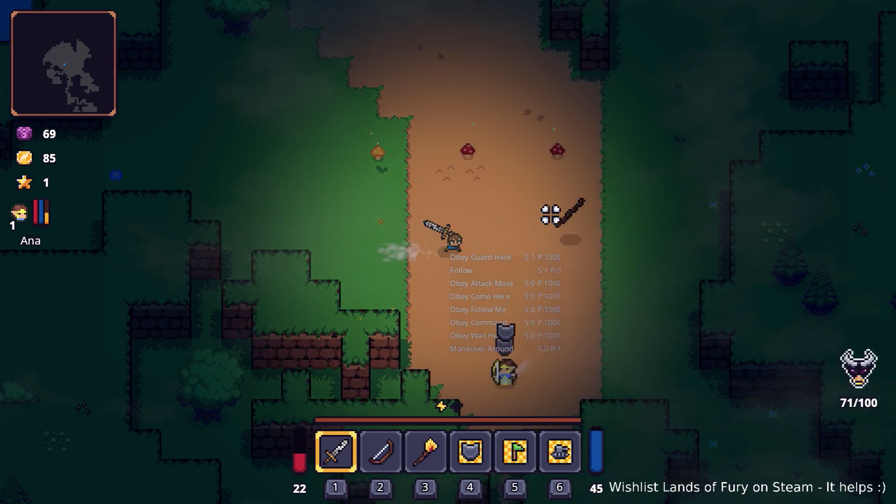
{"action": "key", "text": "d"}
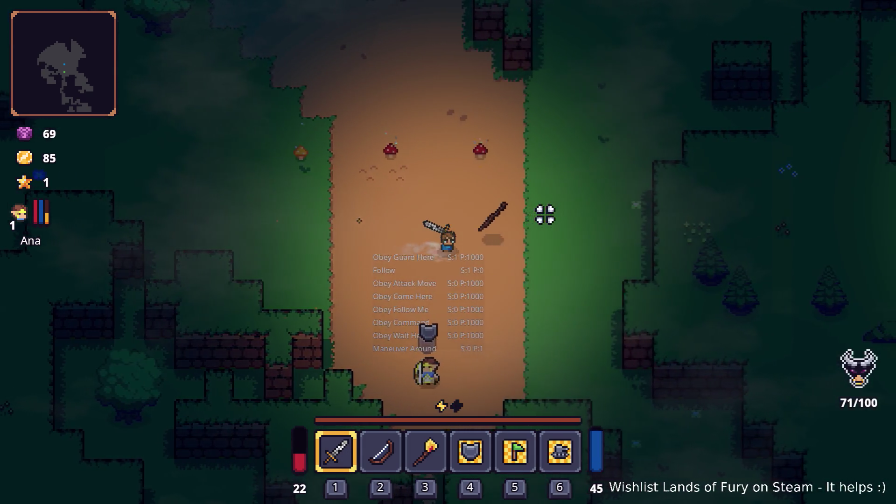
{"action": "key", "text": "a"}
{"action": "key", "text": "w"}
{"action": "left_click", "coordinate": [488, 164]}
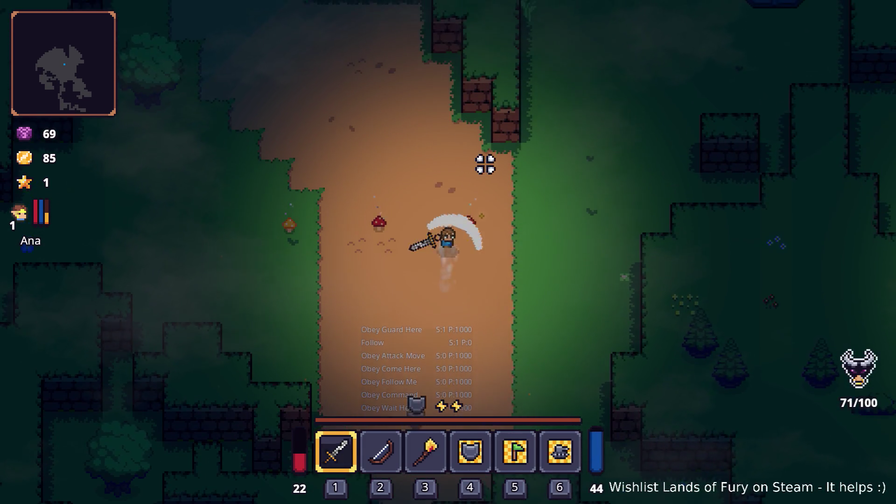
Walk down to chop the tree, then collect the dropped apple across the clearing
{"action": "key", "text": "a"}
{"action": "key", "text": "s"}
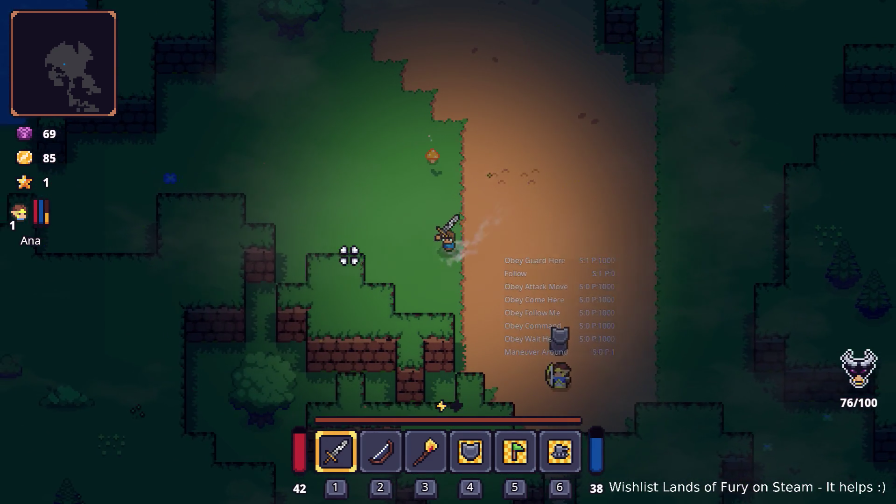
{"action": "key", "text": "a"}
{"action": "key", "text": "s"}
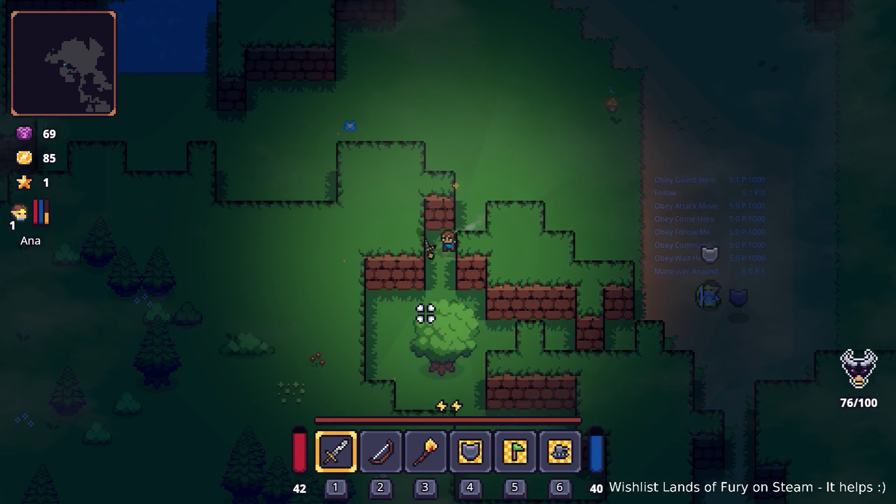
{"action": "key", "text": "s"}
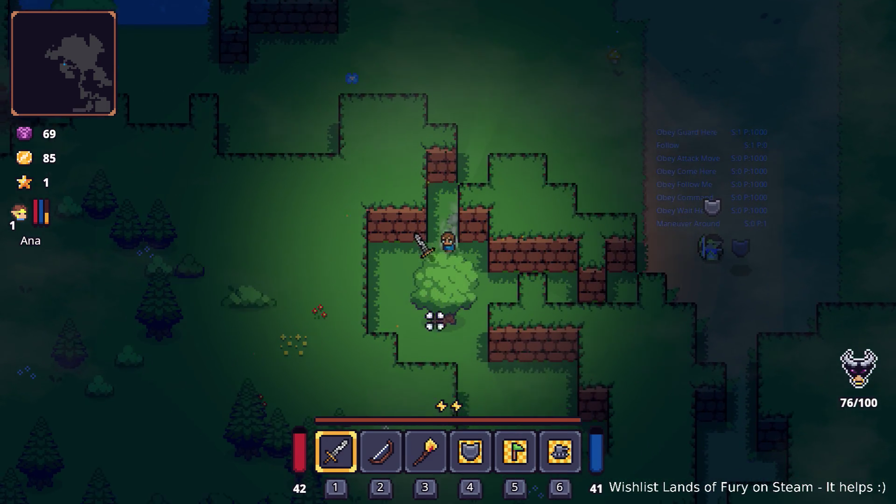
{"action": "left_click", "coordinate": [439, 322]}
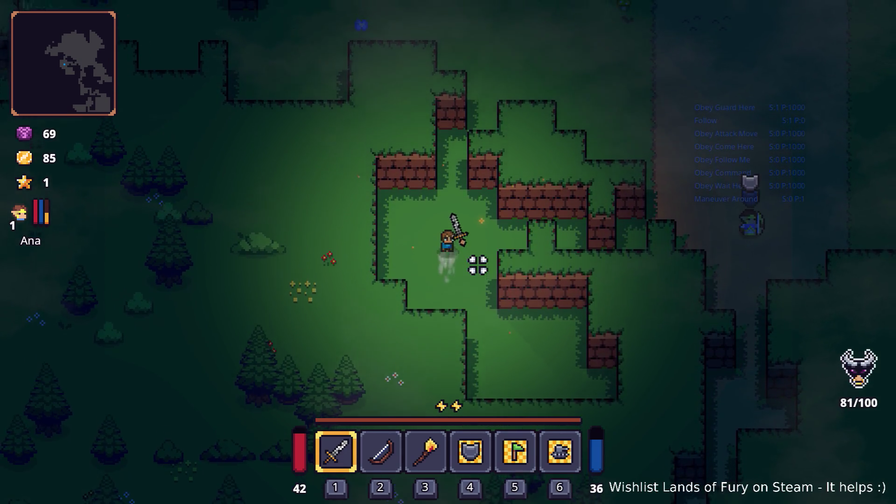
{"action": "key", "text": "w"}
{"action": "key", "text": "d"}
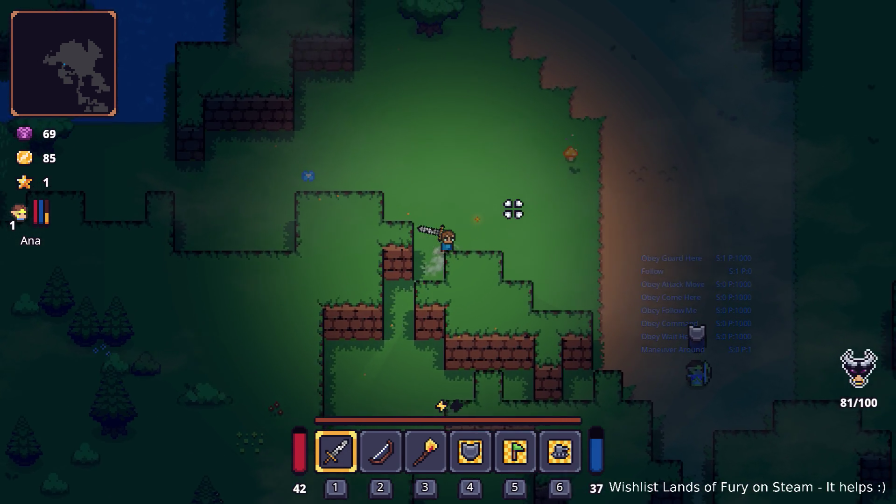
{"action": "key", "text": "w"}
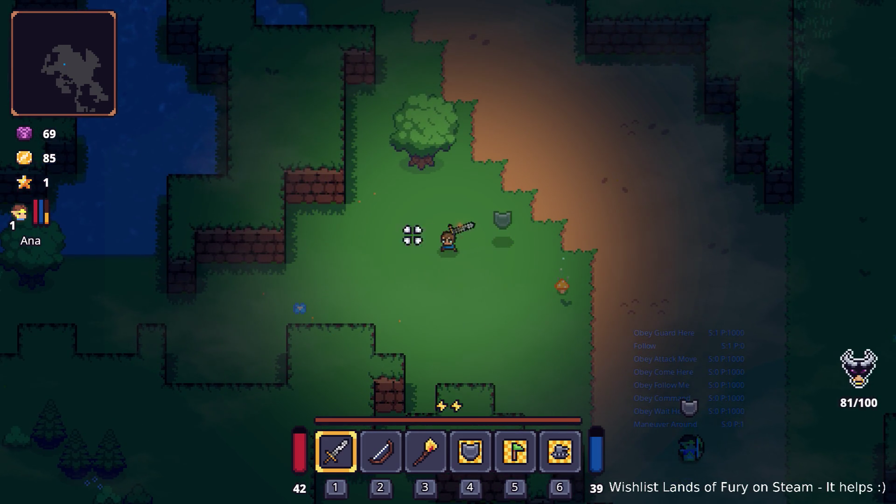
{"action": "key", "text": "a"}
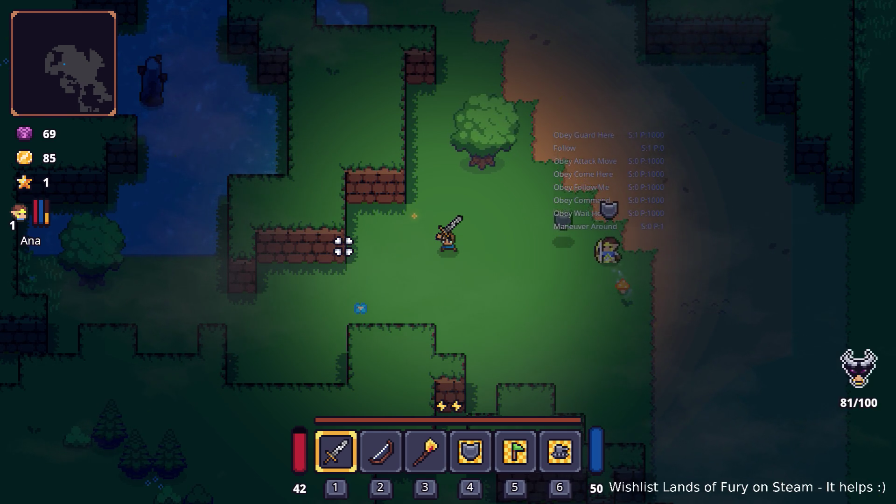
Chop a tree into a Wooden Stick, chop the pond tree, and destroy the beehive
{"action": "key", "text": "w+d"}
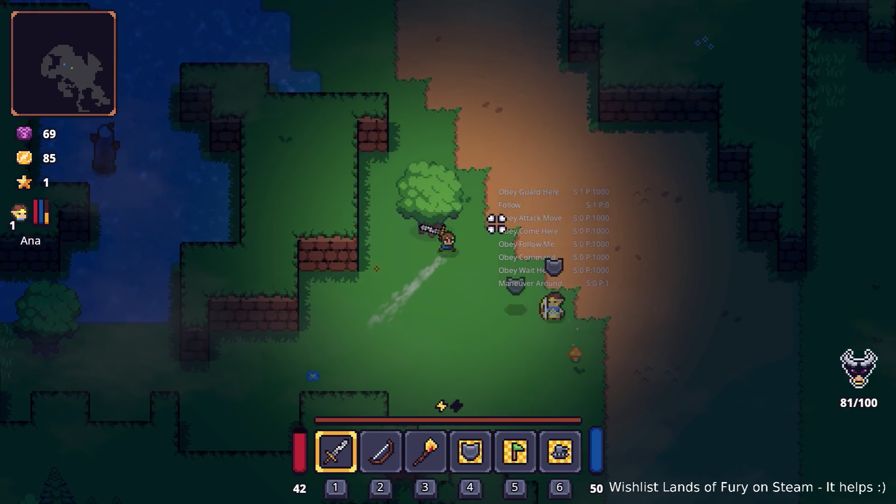
{"action": "left_click", "coordinate": [386, 206]}
{"action": "left_click", "coordinate": [387, 209]}
{"action": "key", "text": "s+a"}
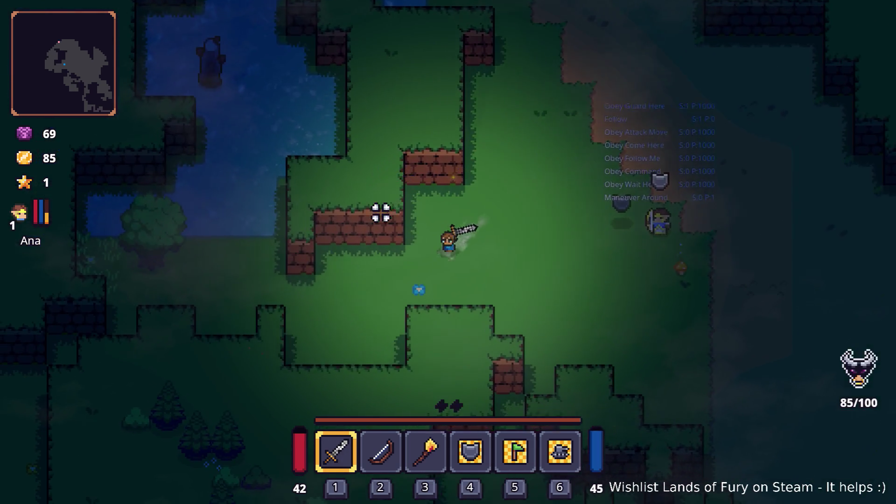
{"action": "key", "text": "w+a"}
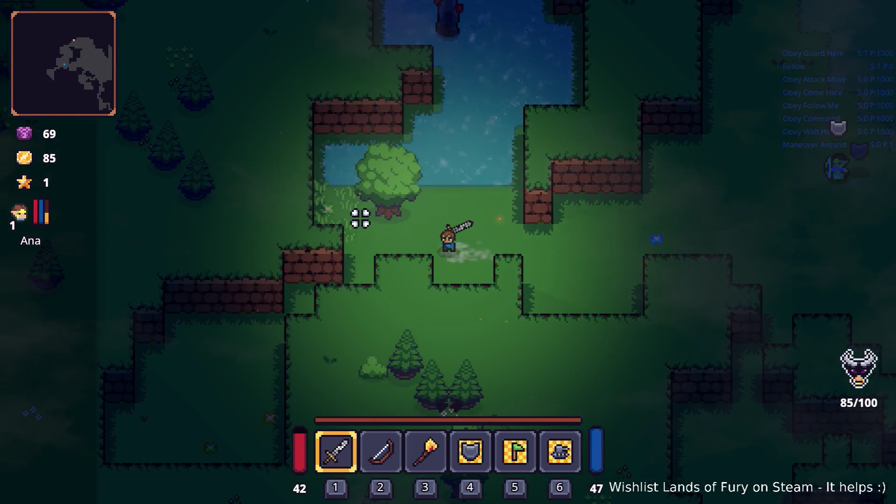
{"action": "left_click", "coordinate": [362, 206]}
{"action": "left_click", "coordinate": [366, 197]}
{"action": "left_click", "coordinate": [373, 199]}
{"action": "key", "text": "w+d"}
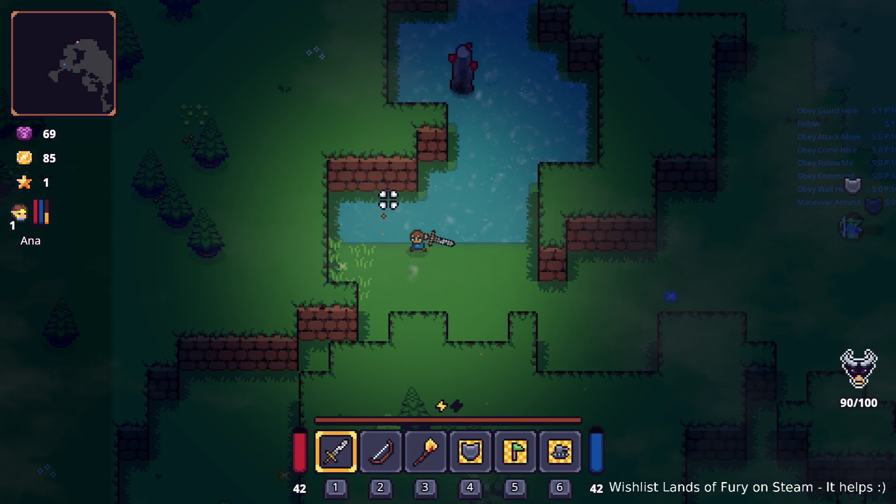
Move the beehive into hotbar slot 3 from the inventory and walk right past the pond
{"action": "key", "text": "s"}
{"action": "key", "text": "i"}
{"action": "left_click_drag", "start_coordinate": [383, 426], "coordinate": [452, 335]}
{"action": "key", "text": "i"}
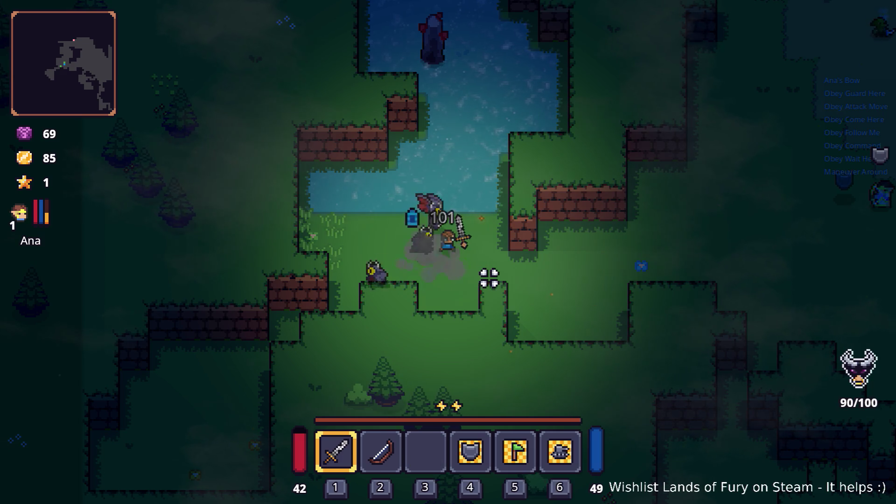
{"action": "key", "text": "d"}
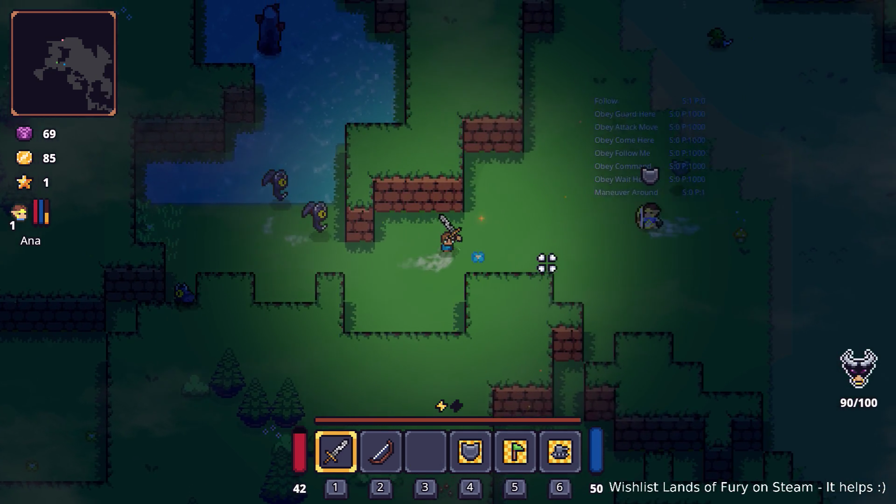
{"action": "key", "text": "d"}
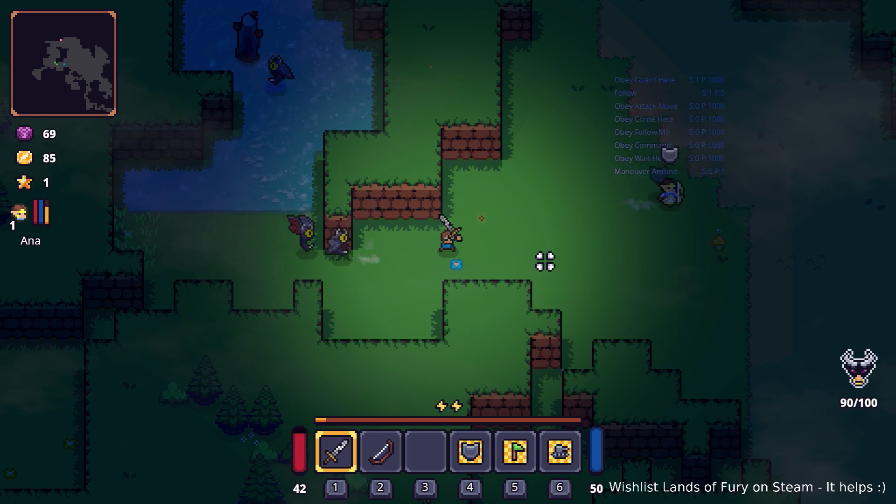
Walk up around the pond toward the stone pillar
{"action": "key", "text": "w"}
{"action": "key", "text": "d"}
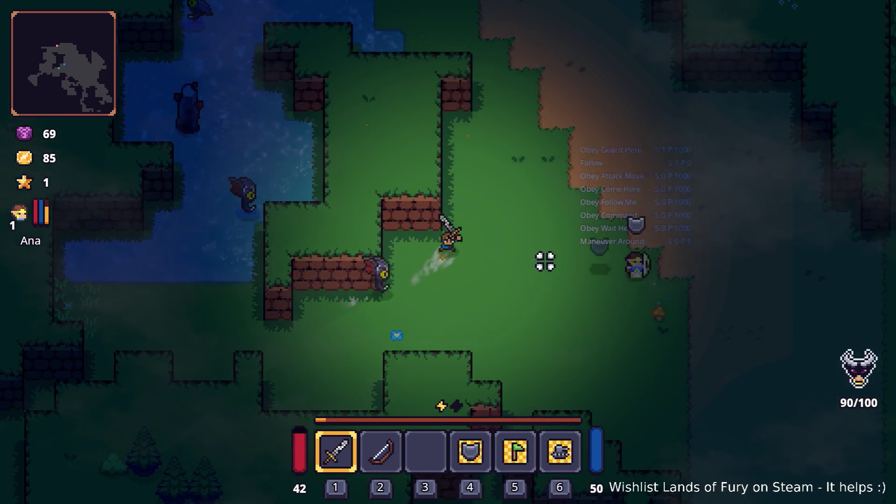
{"action": "key", "text": "w"}
{"action": "key", "text": "d"}
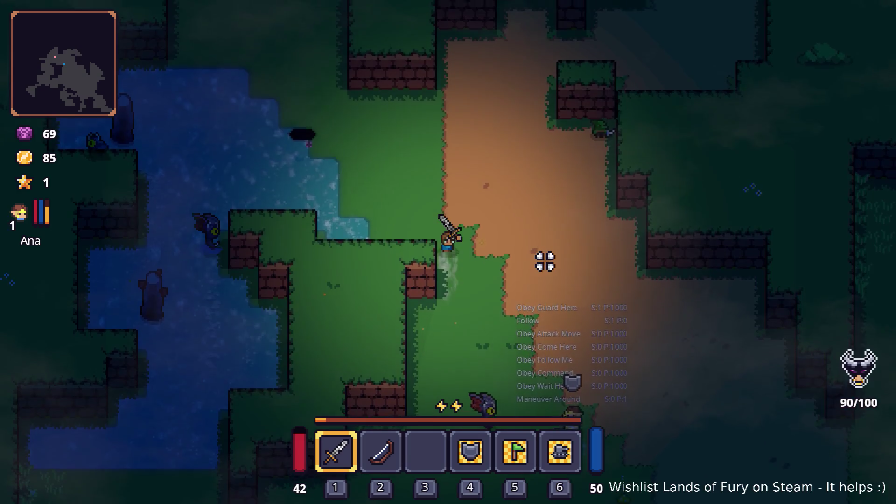
{"action": "key", "text": "w"}
{"action": "key", "text": "a"}
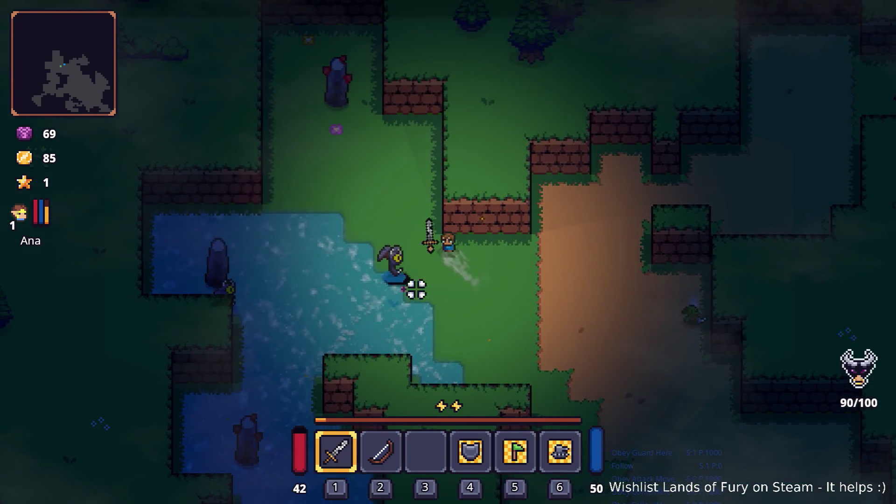
{"action": "key", "text": "w"}
{"action": "key", "text": "a"}
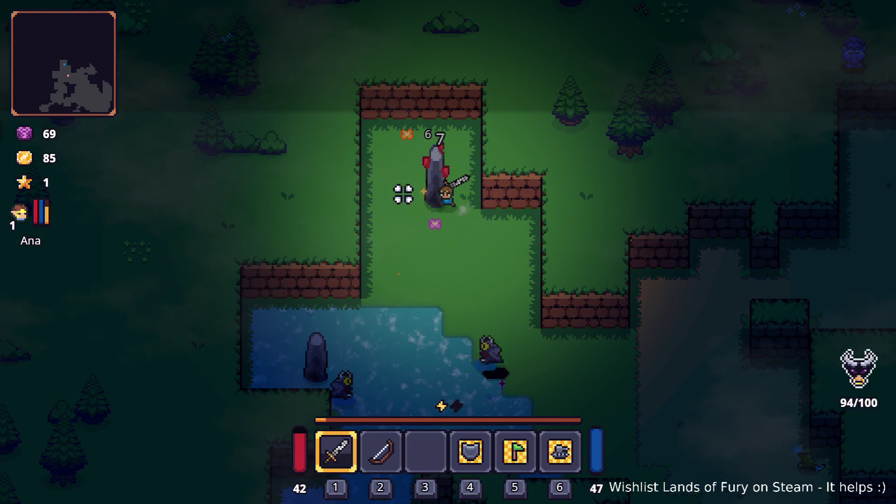
Wade through the water to mine the Dyno Ore pillar, then cross back onto the grass
{"action": "key", "text": "s"}
{"action": "key", "text": "a"}
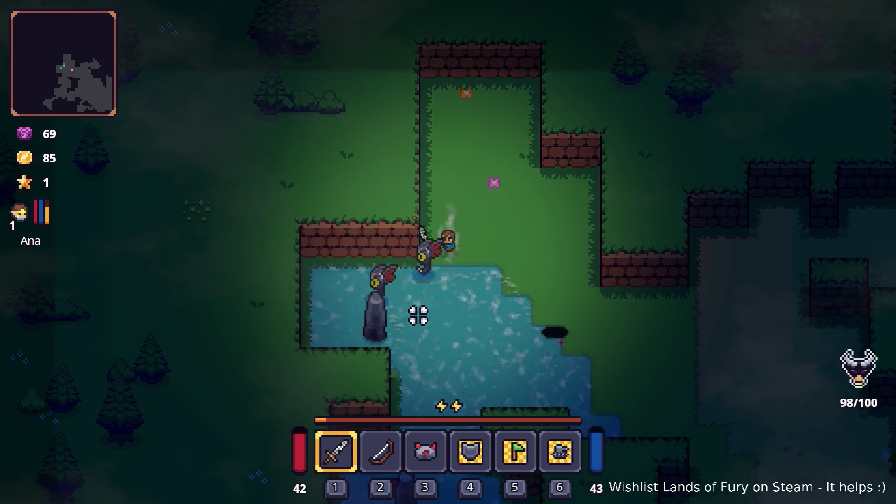
{"action": "key", "text": "s"}
{"action": "key", "text": "a"}
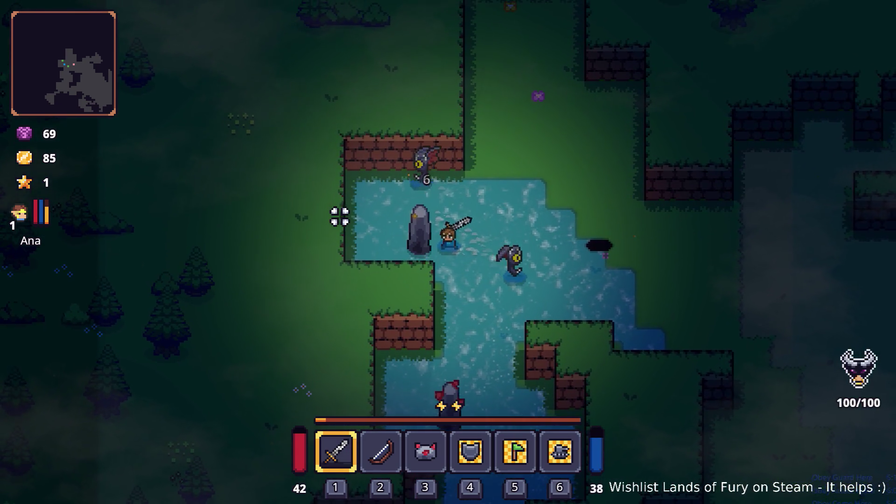
{"action": "key", "text": "s"}
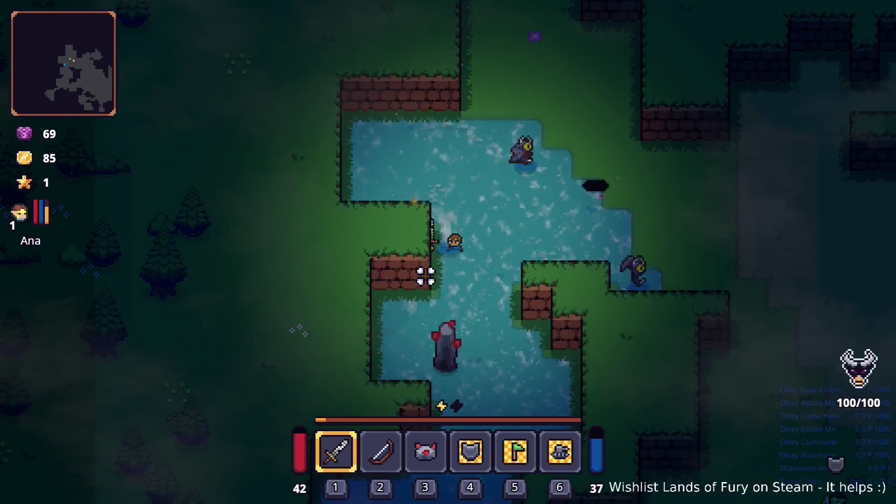
{"action": "key", "text": "s"}
{"action": "left_click", "coordinate": [424, 324]}
{"action": "left_click", "coordinate": [426, 338]}
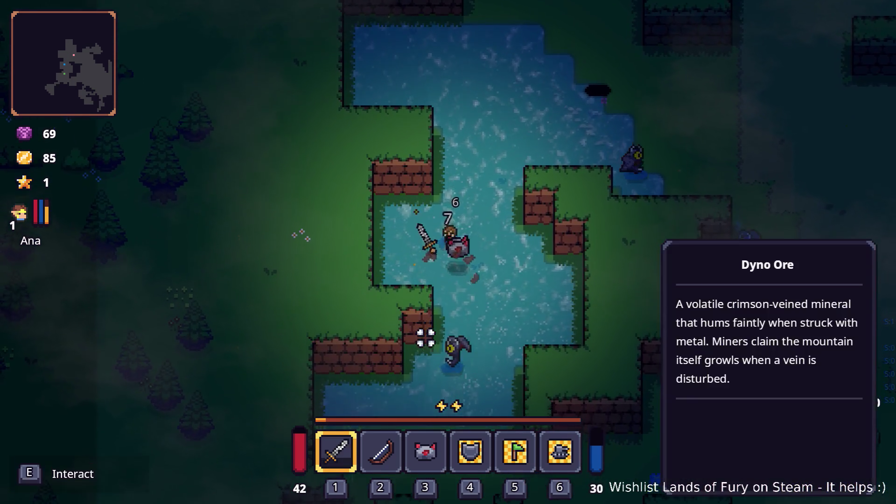
{"action": "key", "text": "w"}
{"action": "key", "text": "d"}
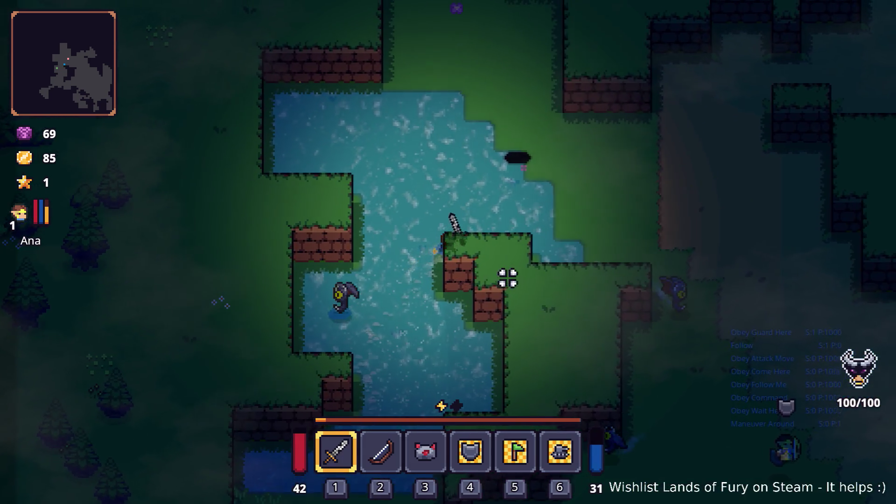
{"action": "key", "text": "d"}
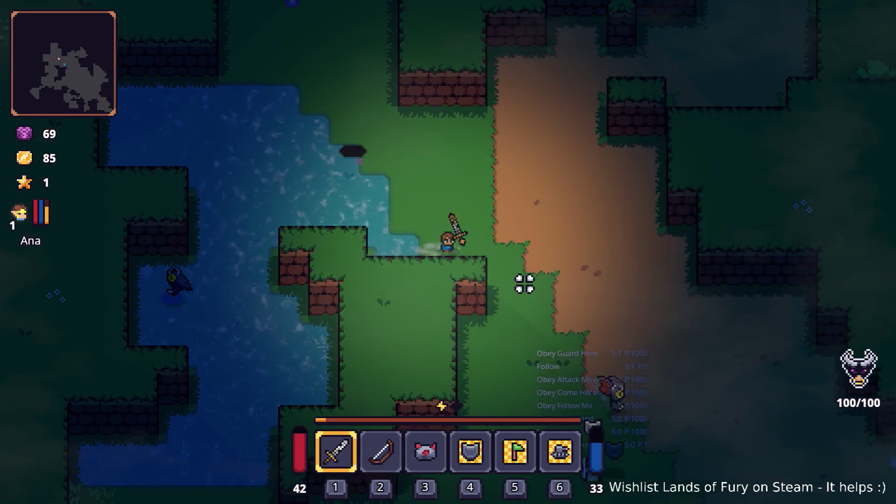
Follow the dirt path to the goblin Snip and talk to him
{"action": "key", "text": "s"}
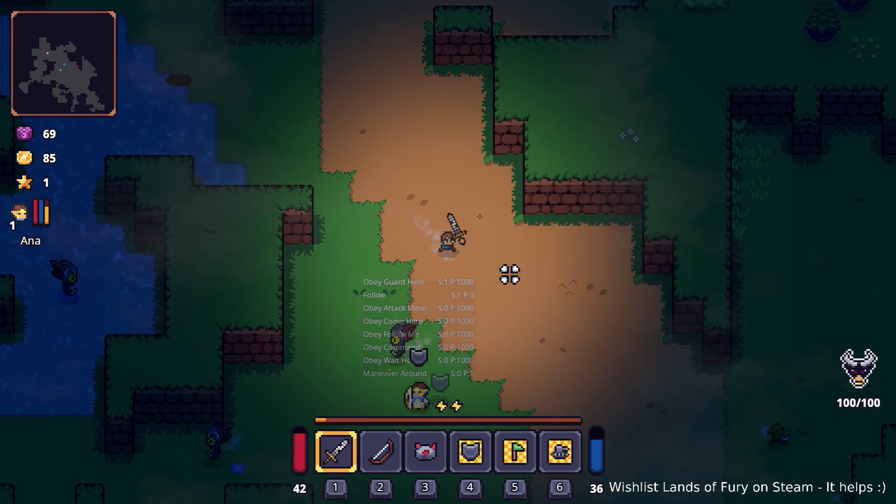
{"action": "key", "text": "s"}
{"action": "key", "text": "d"}
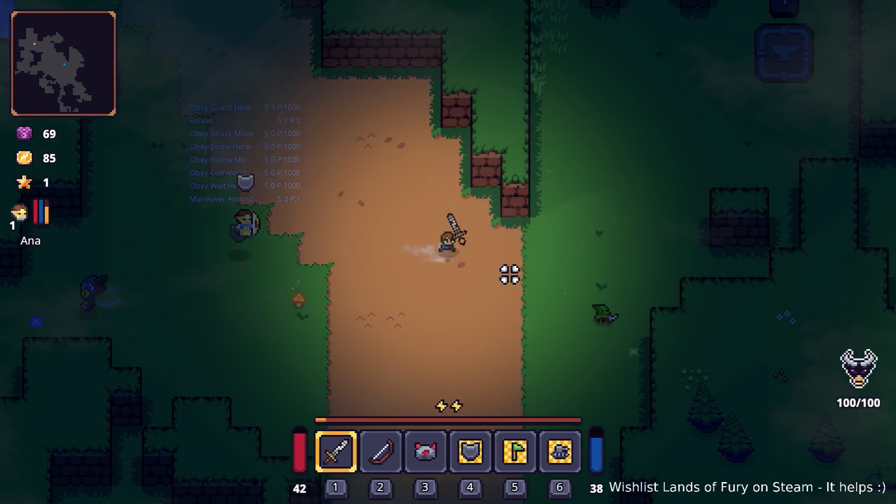
{"action": "key", "text": "d"}
{"action": "key", "text": "s"}
{"action": "key", "text": "e"}
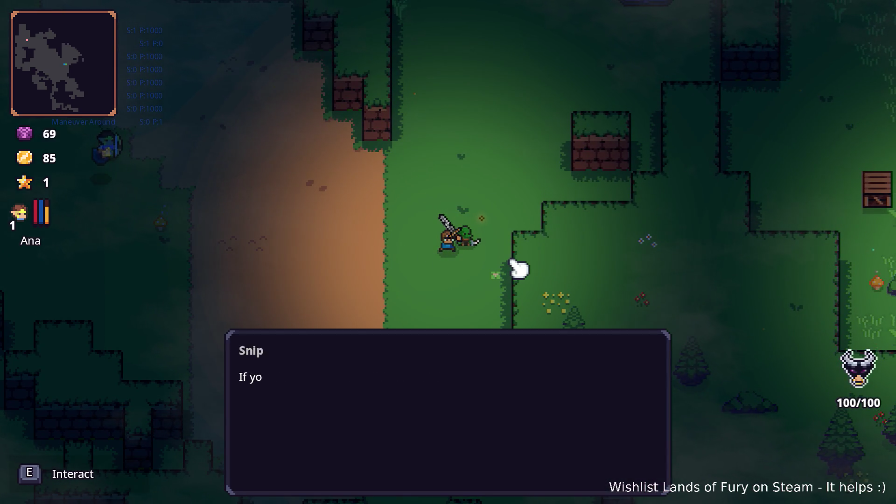
Open Snip's shop, close it without buying anything, and walk away
{"action": "key", "text": "e"}
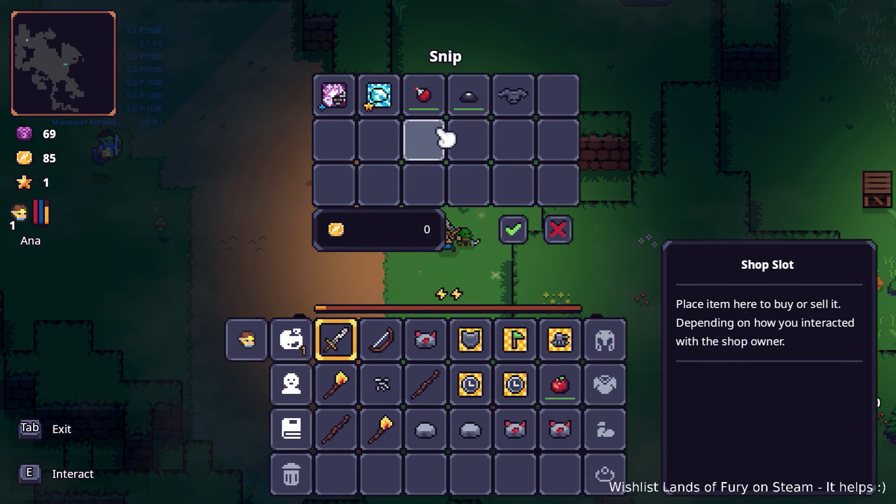
{"action": "left_click", "coordinate": [513, 230]}
{"action": "key", "text": "Escape"}
{"action": "key", "text": "w"}
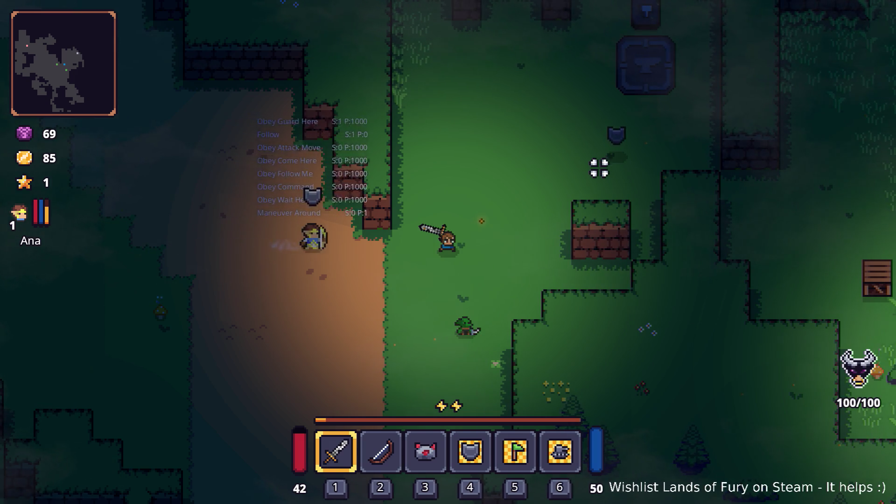
Walk the hero north, then right across the clearing onto the stone slab, with Ana following
{"action": "key", "text": "w"}
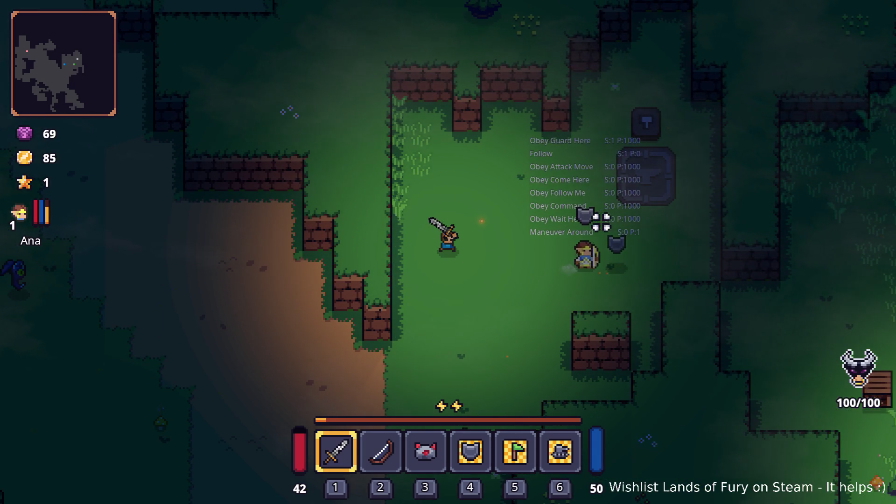
{"action": "key", "text": "d"}
{"action": "key", "text": "d"}
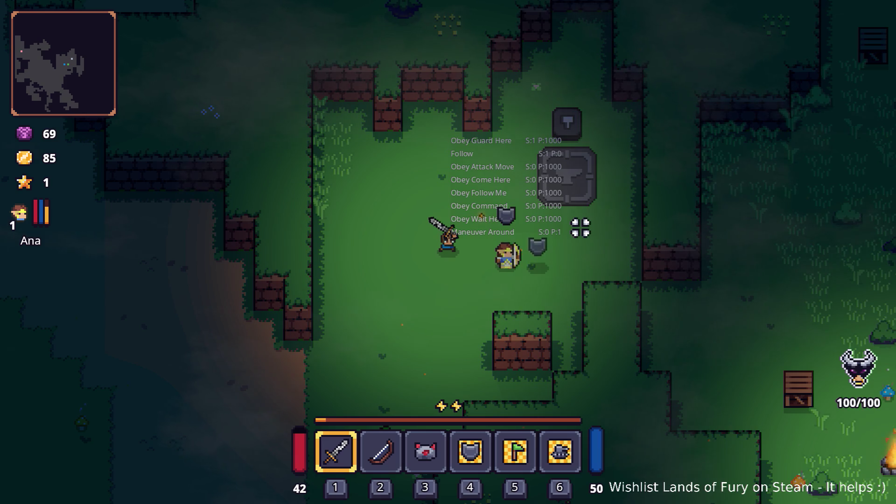
{"action": "key", "text": "d"}
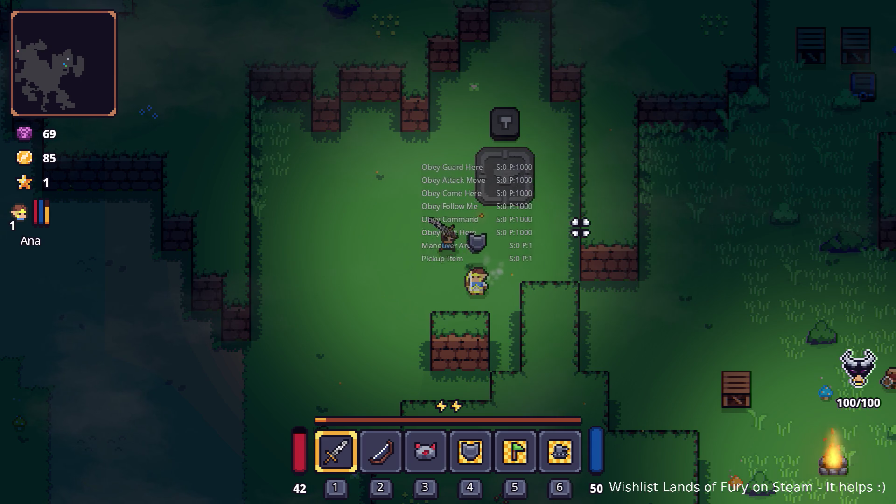
{"action": "key", "text": "w"}
{"action": "key", "text": "d"}
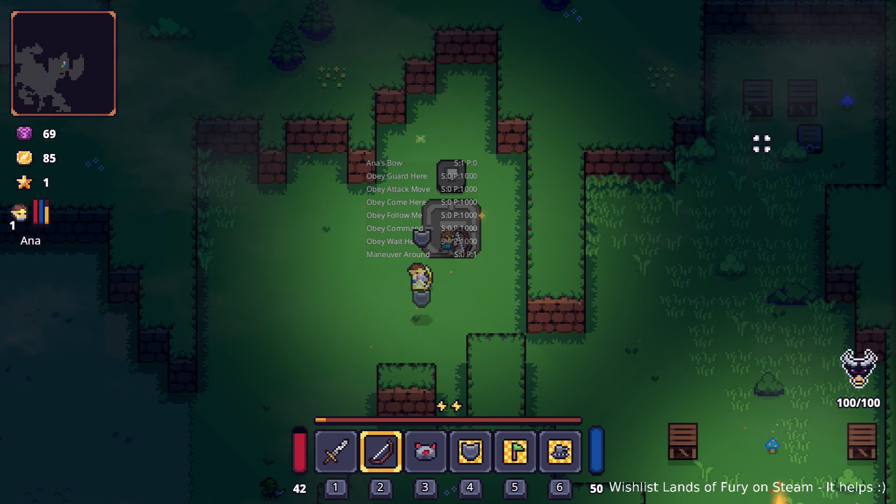
Lead Ana past the stone slab and around the anvil while her Obey/Follow/Maneuver scores update
{"action": "key", "text": "s"}
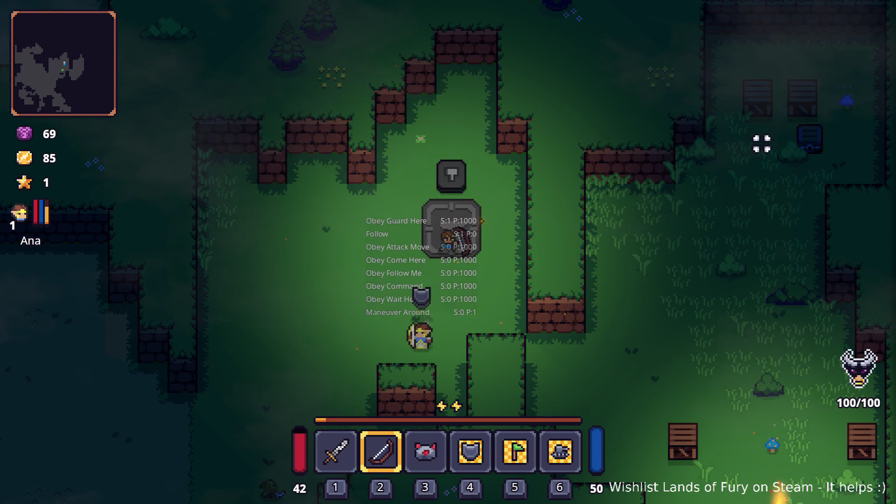
{"action": "key", "text": "d"}
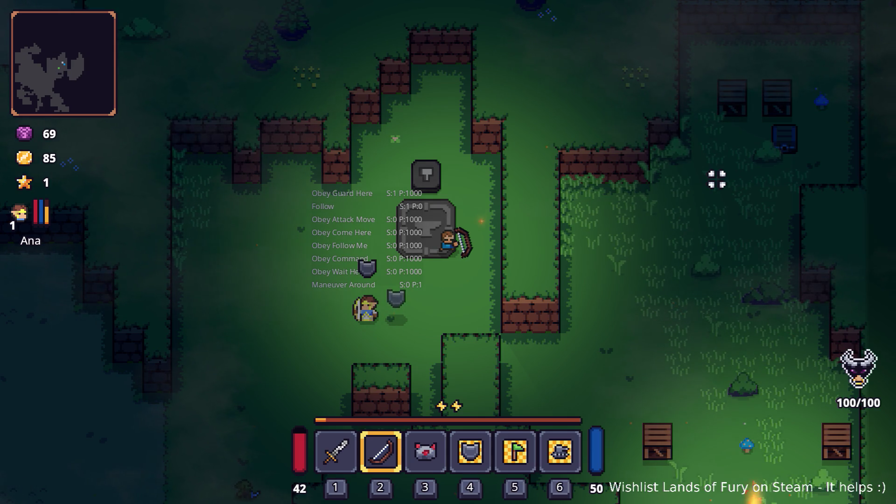
{"action": "key", "text": "w"}
{"action": "key", "text": "d"}
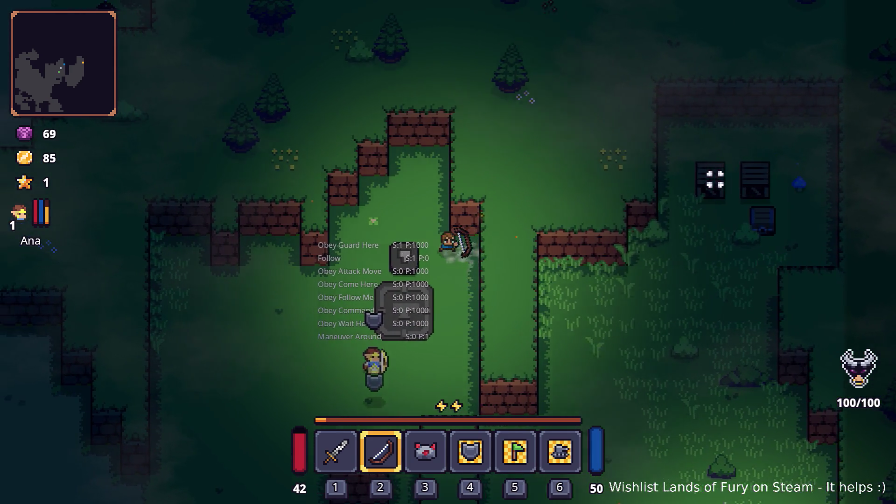
{"action": "key", "text": "s"}
{"action": "key", "text": "a"}
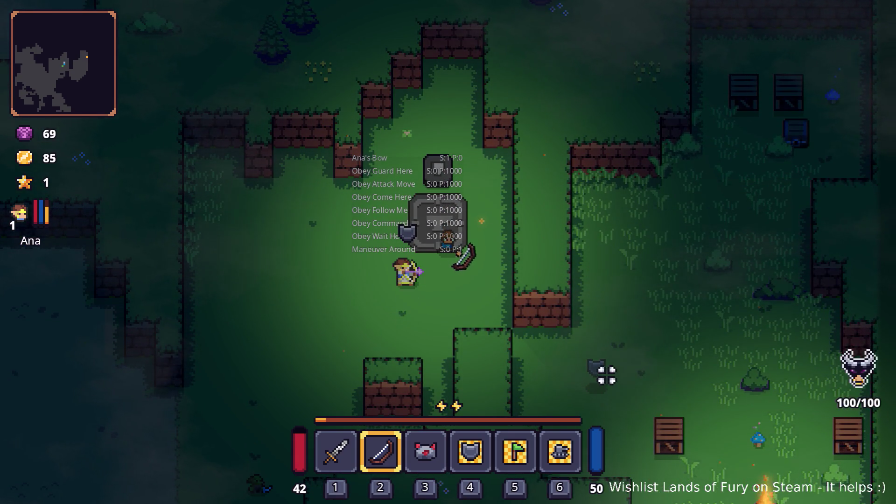
{"action": "key", "text": "s"}
{"action": "key", "text": "d"}
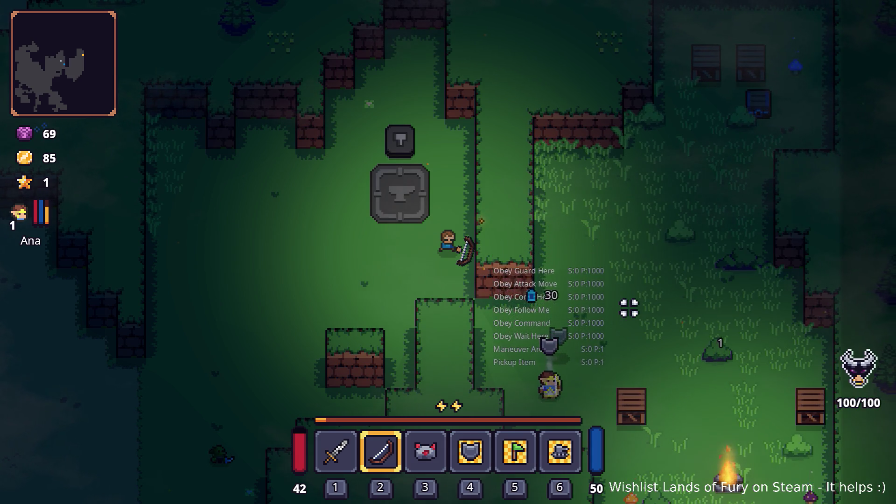
Switch to the sword on slot 1 and attack the enemy down the clearing
{"action": "key", "text": "s"}
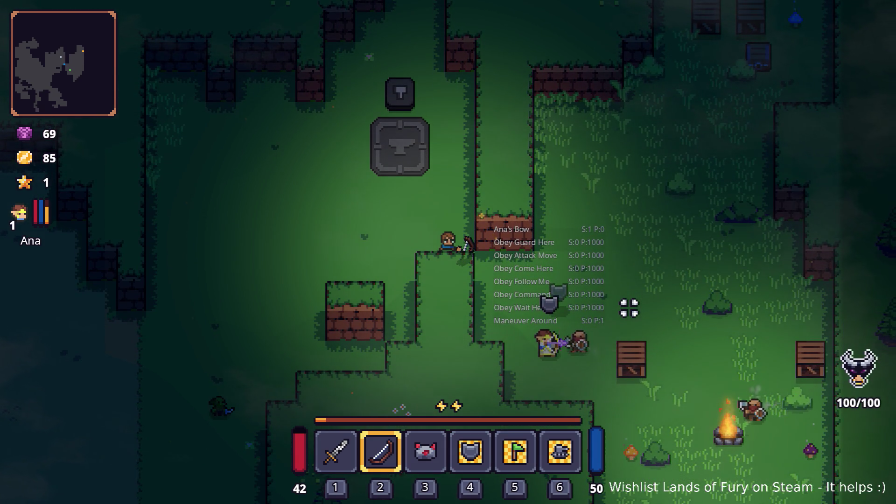
{"action": "key", "text": "s"}
{"action": "key", "text": "d"}
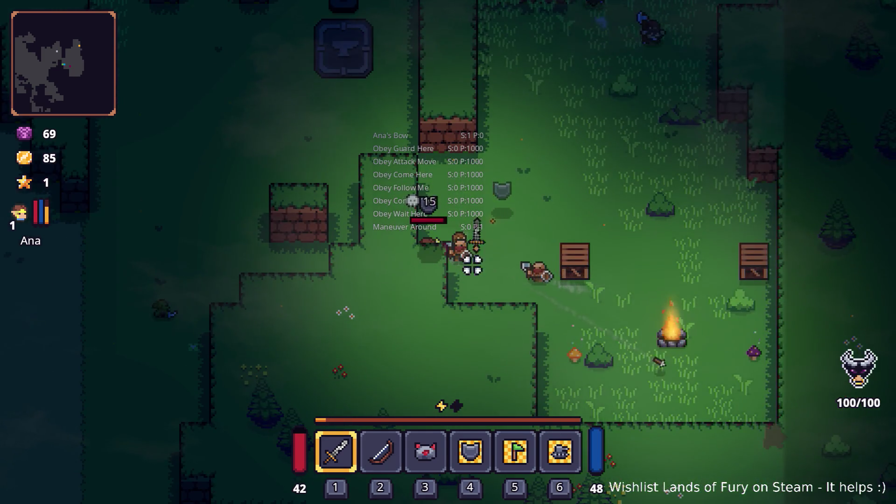
{"action": "key", "text": "s"}
{"action": "left_click", "coordinate": [469, 264]}
{"action": "left_click", "coordinate": [438, 238]}
{"action": "key", "text": "i"}
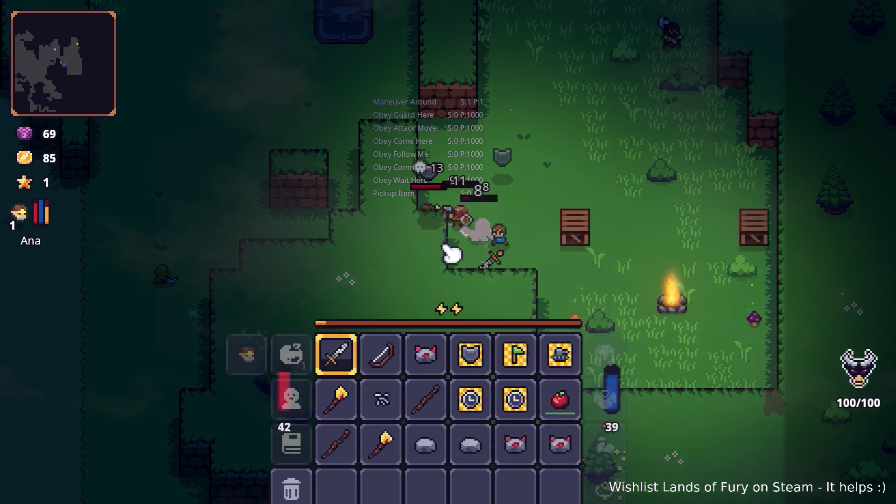
{"action": "left_click", "coordinate": [500, 258]}
{"action": "key", "text": "i"}
{"action": "key", "text": "d"}
{"action": "left_click", "coordinate": [649, 194]}
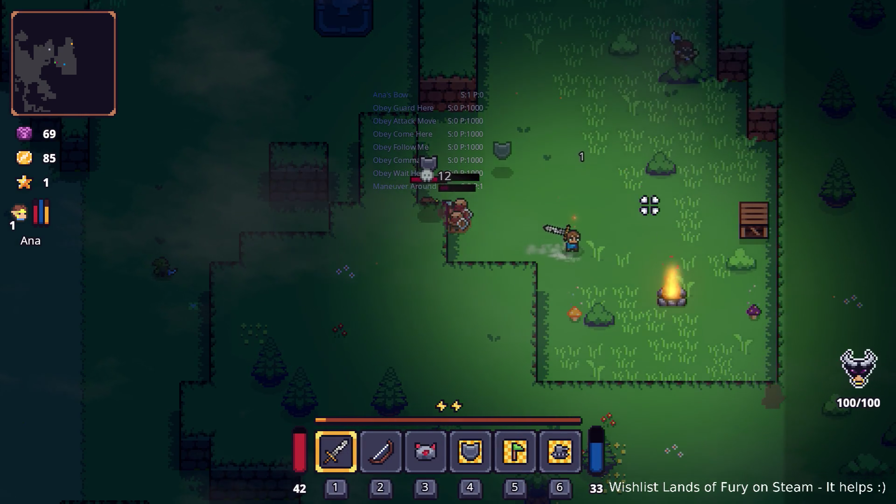
Keep slashing the enemies and finish off the one by the campfire
{"action": "key", "text": "a"}
{"action": "key", "text": "w"}
{"action": "left_click", "coordinate": [460, 304]}
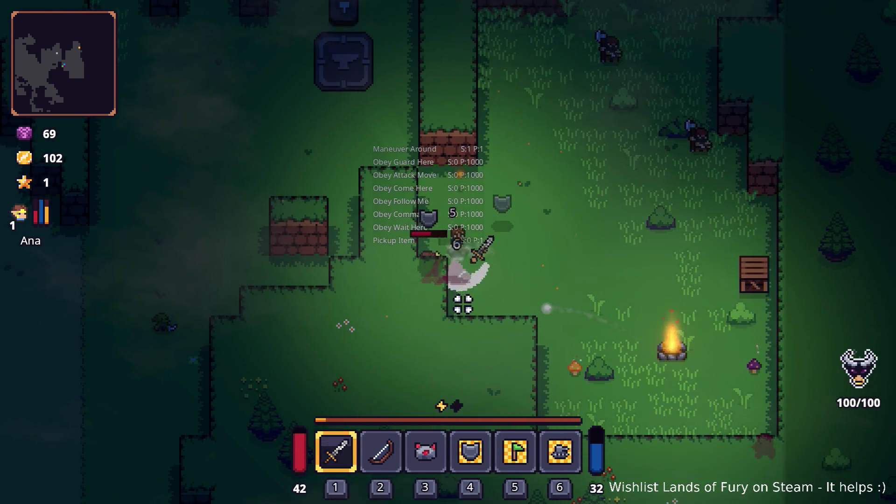
{"action": "left_click", "coordinate": [450, 284]}
{"action": "left_click", "coordinate": [471, 261]}
{"action": "key", "text": "d"}
{"action": "key", "text": "s"}
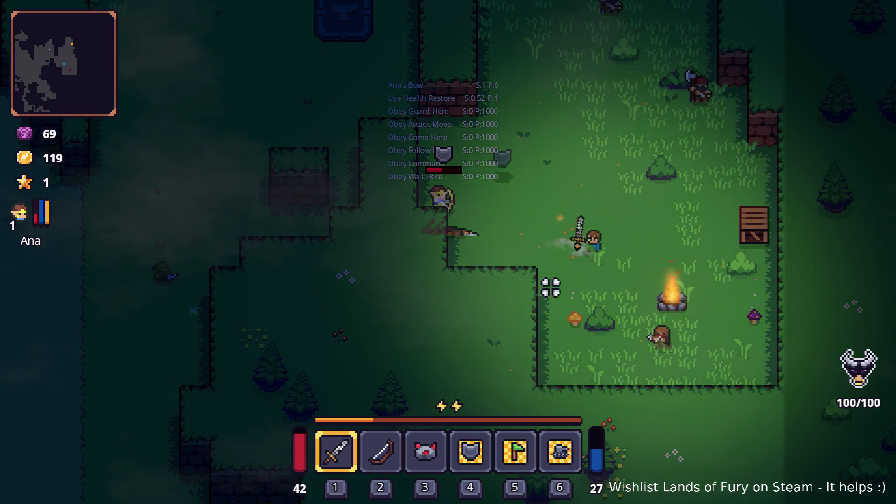
{"action": "left_click", "coordinate": [600, 304]}
{"action": "left_click", "coordinate": [672, 295]}
{"action": "left_click", "coordinate": [675, 293]}
{"action": "left_click", "coordinate": [680, 282]}
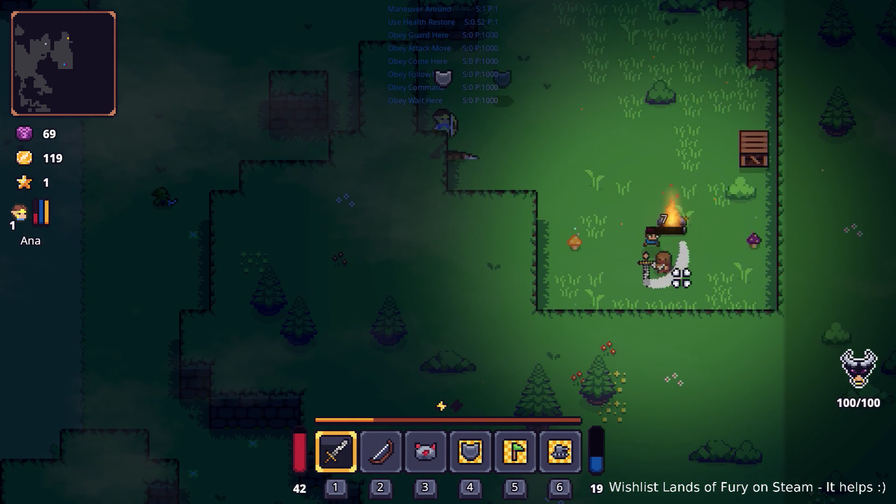
Walk back up to Ana and open her Level 2 character sheet from the inventory
{"action": "key", "text": "w"}
{"action": "key", "text": "d"}
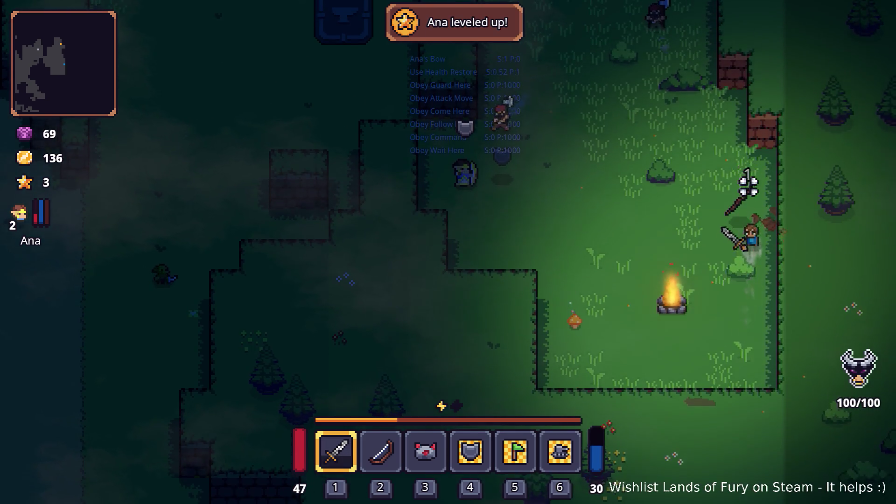
{"action": "key", "text": "a"}
{"action": "key", "text": "w"}
{"action": "key", "text": "w"}
{"action": "key", "text": "a"}
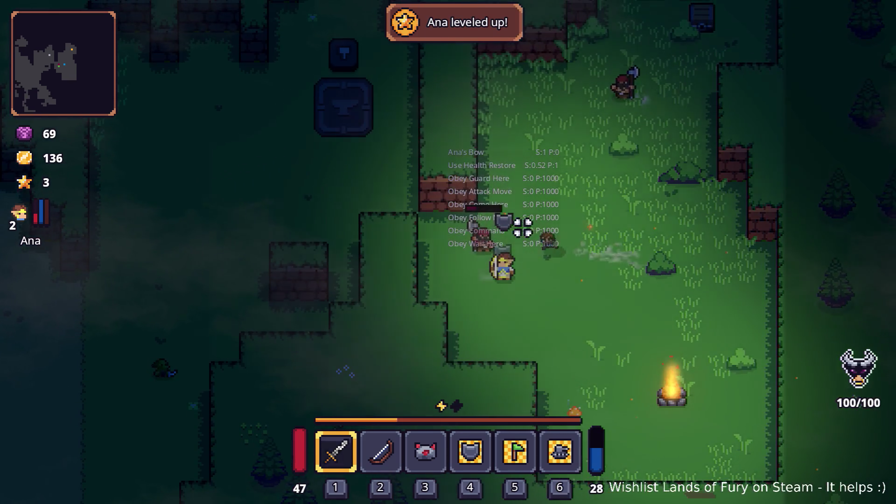
{"action": "key", "text": "i"}
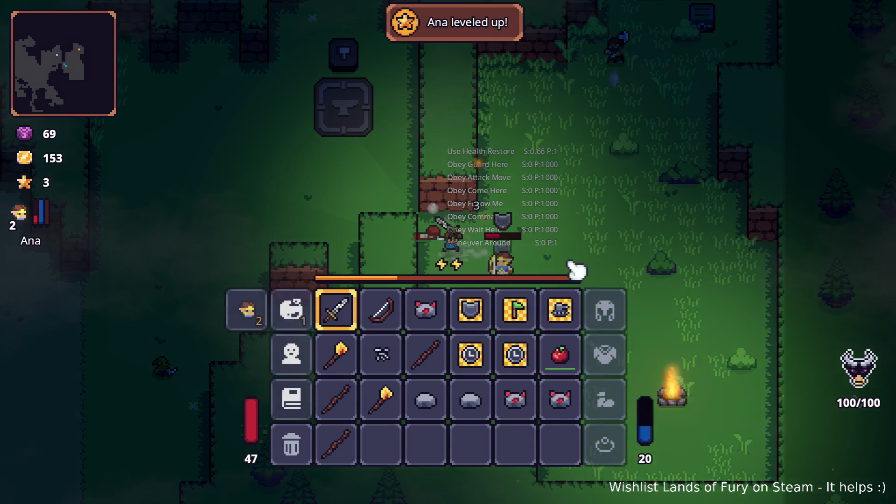
{"action": "left_click", "coordinate": [259, 339]}
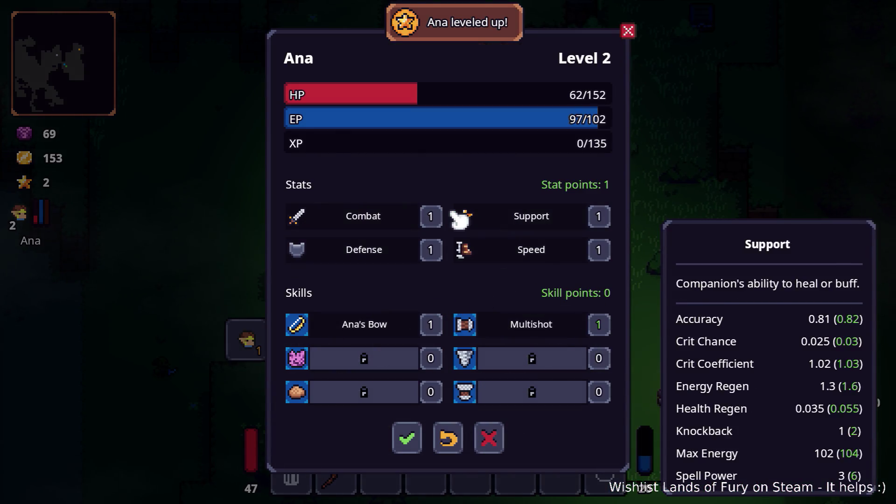
Put Ana's one stat point into Combat, confirm it, and close the inventory
{"action": "left_click", "coordinate": [431, 216]}
{"action": "left_click", "coordinate": [413, 444]}
{"action": "key", "text": "i"}
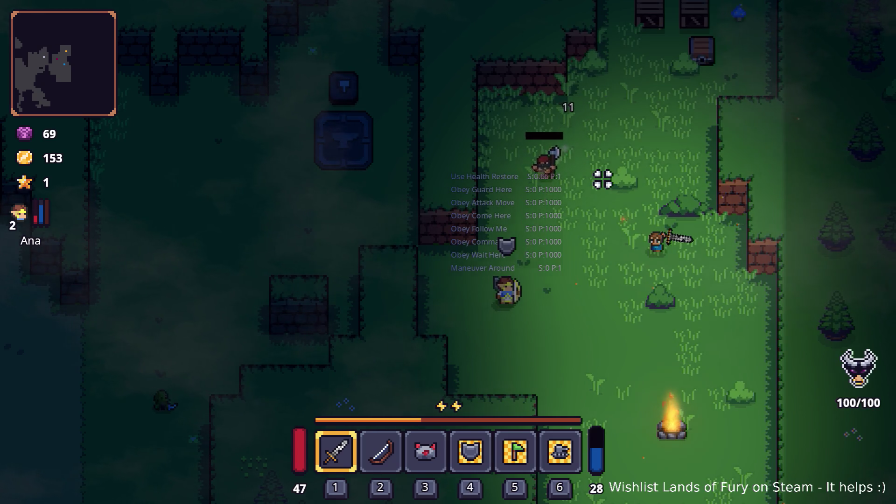
Fight and kill the attacking enemy with sword strikes, dodging around the clearing
{"action": "key", "text": "a"}
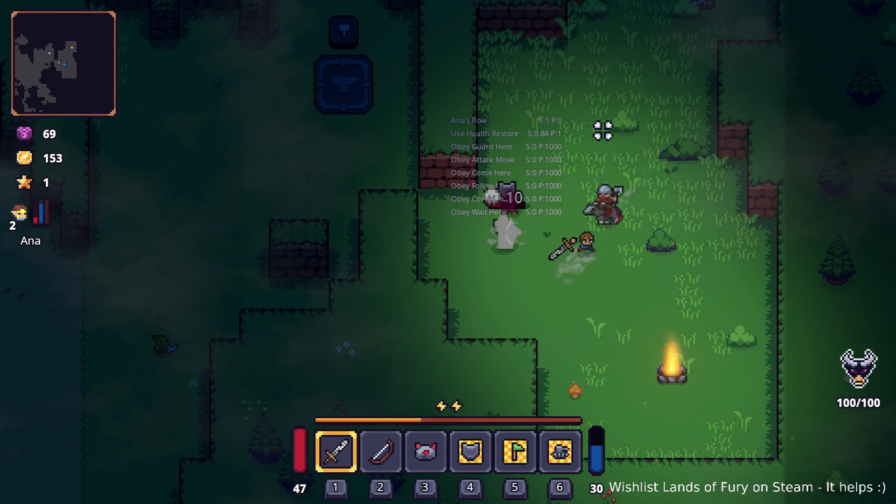
{"action": "key", "text": "d"}
{"action": "key", "text": "s"}
{"action": "left_click", "coordinate": [603, 130]}
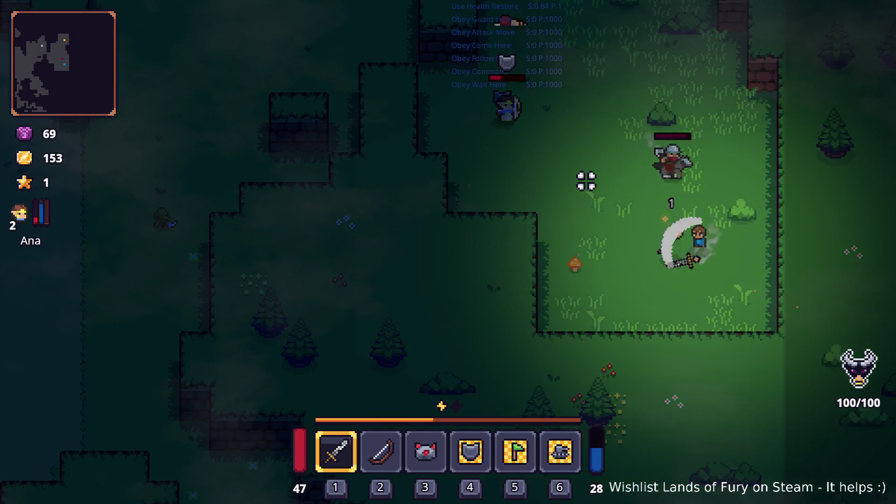
{"action": "key", "text": "a"}
{"action": "key", "text": "w"}
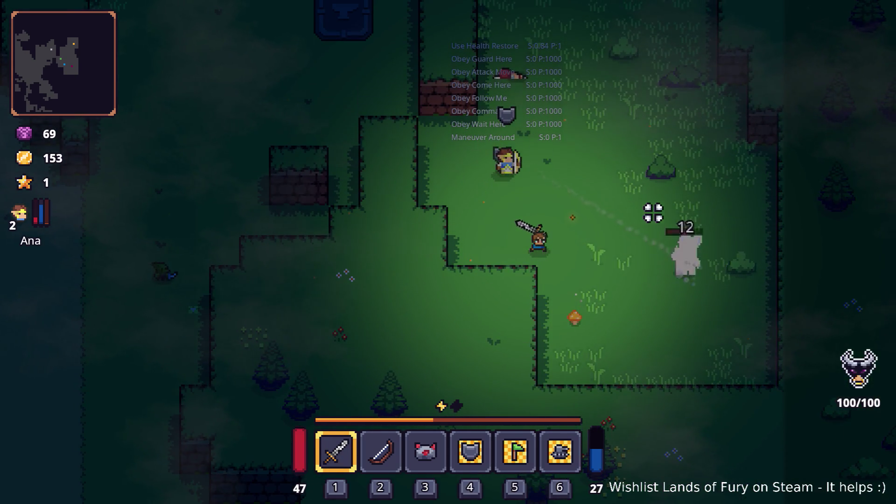
{"action": "key", "text": "d"}
{"action": "key", "text": "w"}
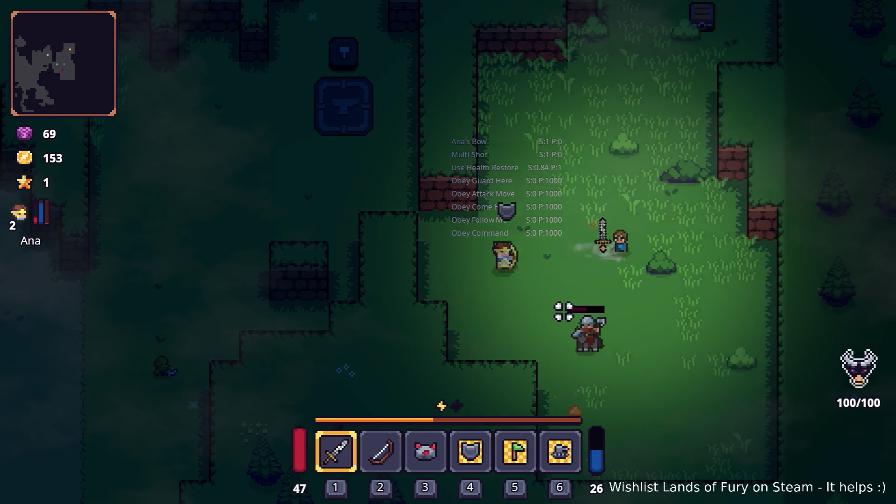
{"action": "key", "text": "s"}
{"action": "key", "text": "d"}
{"action": "left_click", "coordinate": [549, 248]}
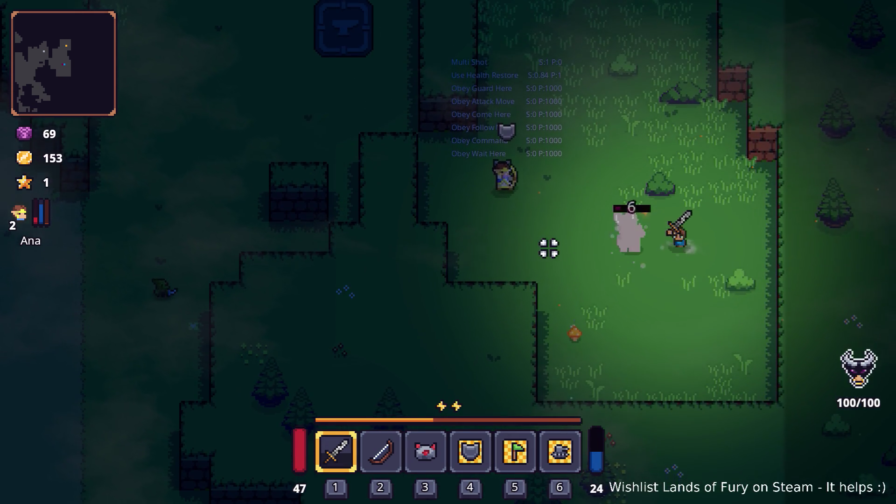
{"action": "left_click", "coordinate": [550, 248]}
Walk up to the crates beside the chest and smash them to collect rope
{"action": "key", "text": "s"}
{"action": "key", "text": "a"}
{"action": "key", "text": "w"}
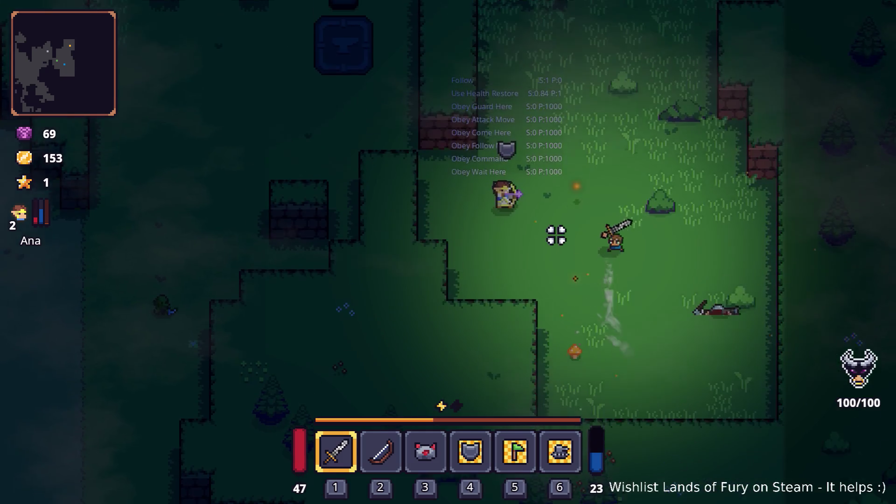
{"action": "key", "text": "w"}
{"action": "key", "text": "d"}
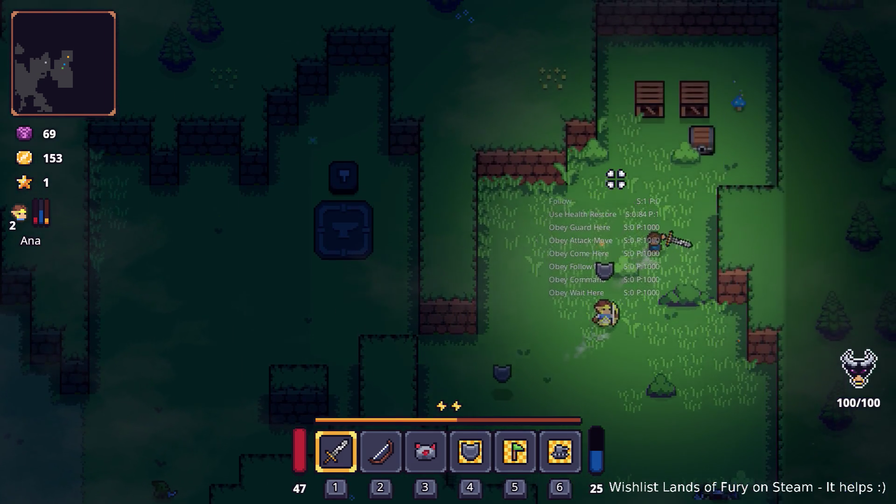
{"action": "key", "text": "d"}
{"action": "key", "text": "w"}
{"action": "key", "text": "a"}
{"action": "left_click", "coordinate": [673, 172]}
{"action": "left_click", "coordinate": [637, 184]}
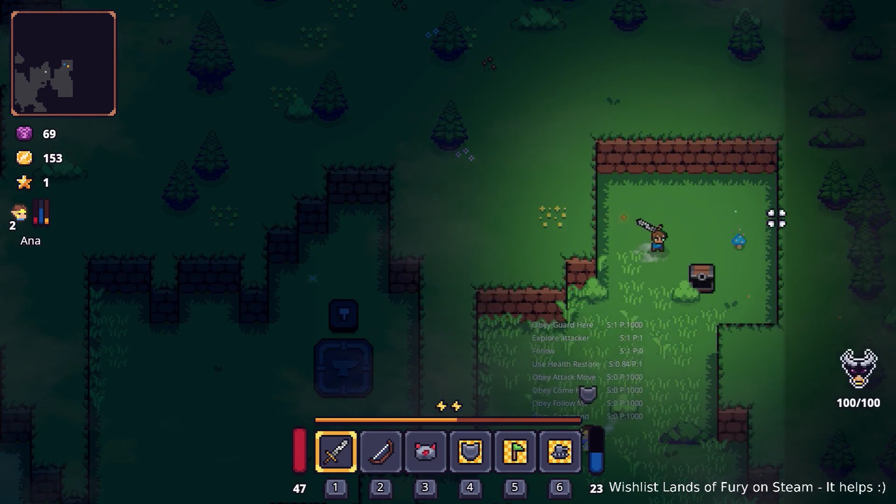
Walk back past the chest and anvil with Ana trailing, then quit the game with F8
{"action": "key", "text": "d"}
{"action": "key", "text": "a"}
{"action": "key", "text": "s"}
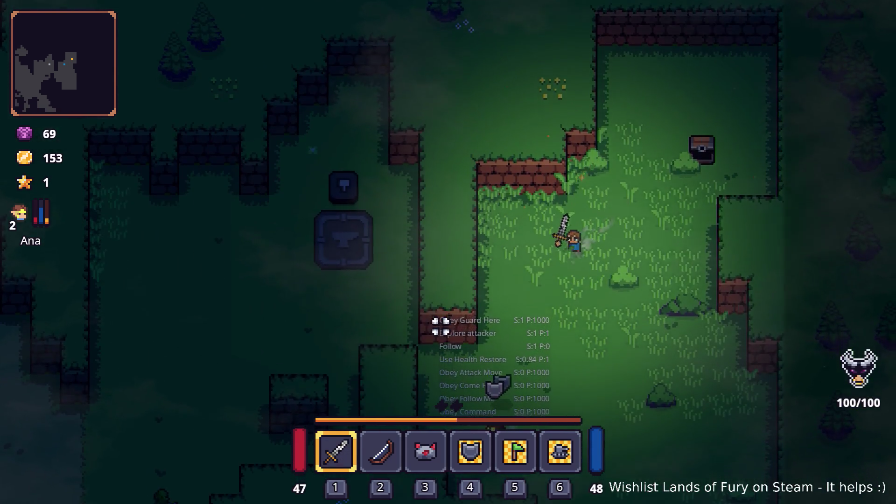
{"action": "key", "text": "a"}
{"action": "key", "text": "s"}
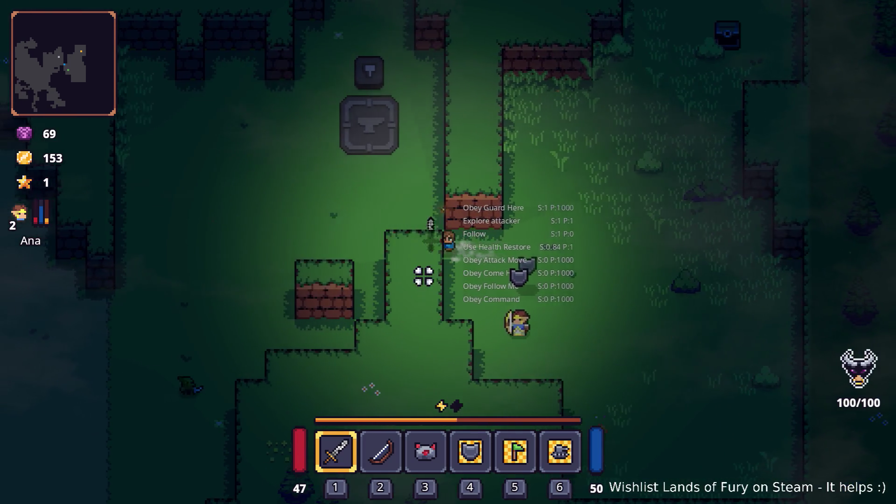
{"action": "key", "text": "a"}
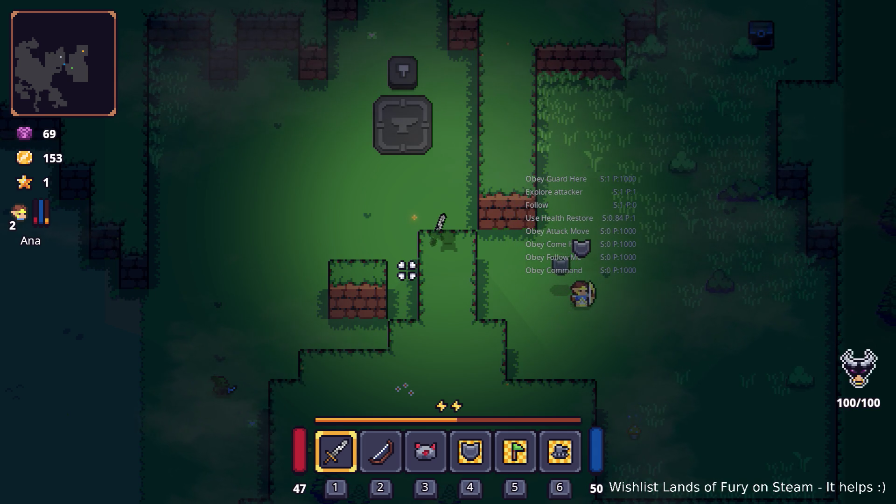
{"action": "key", "text": "d"}
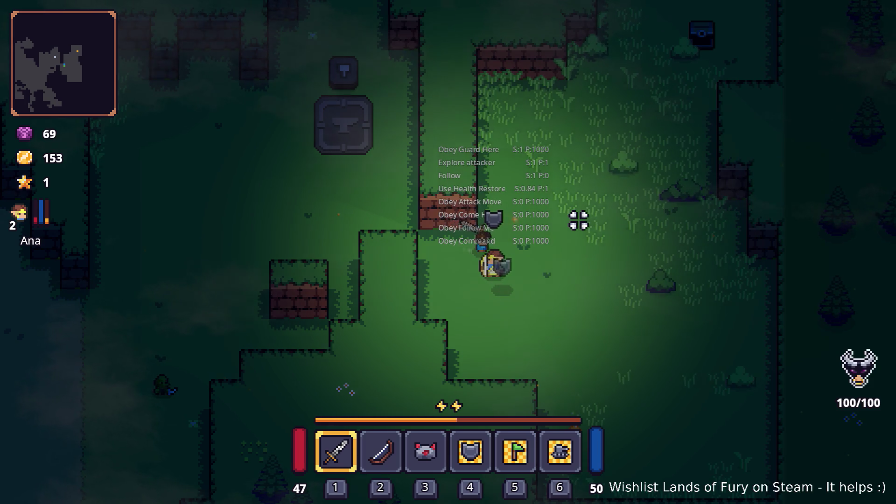
{"action": "key", "text": "s"}
{"action": "key", "text": "d"}
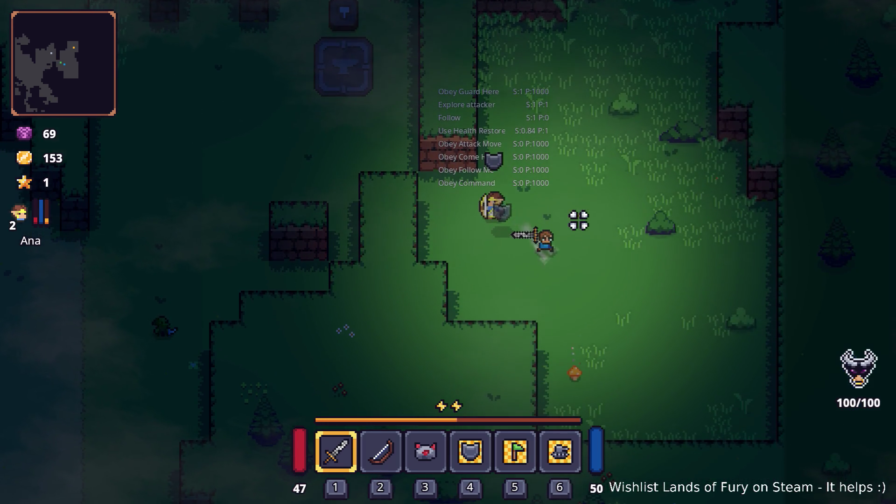
{"action": "key", "text": "a"}
{"action": "key", "text": "w"}
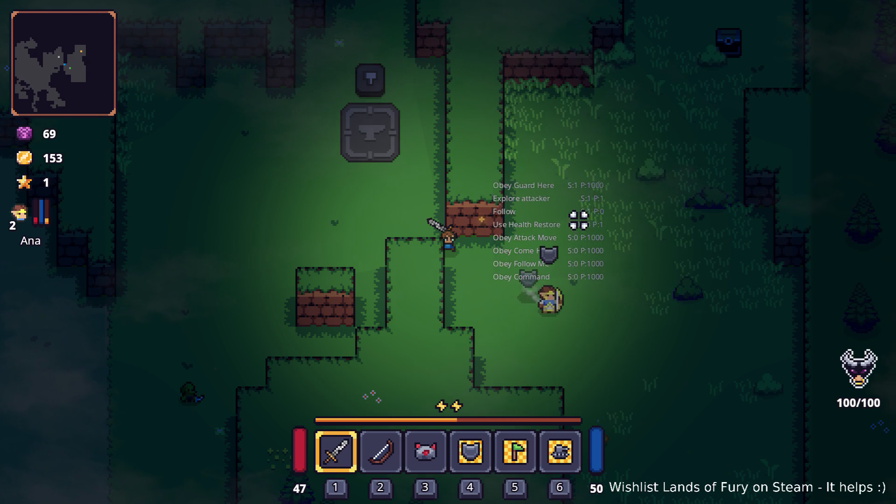
{"action": "key", "text": "F8"}
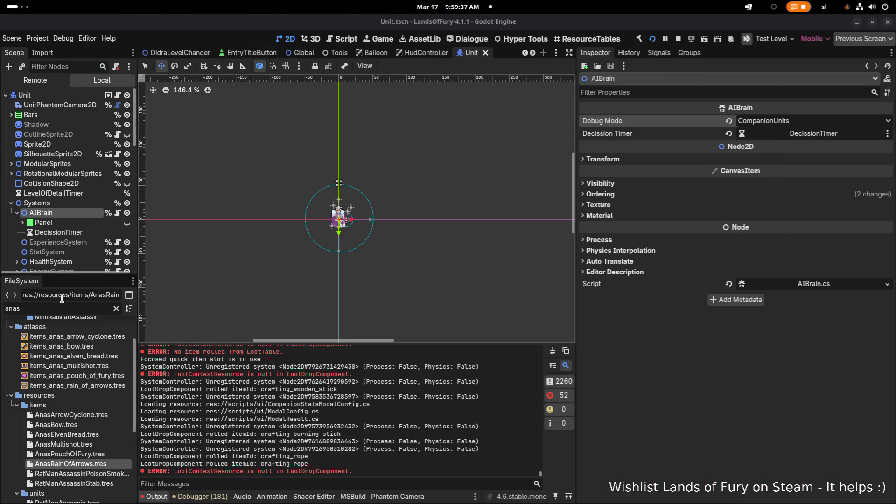
Replace the FileSystem filter text with 'config.tres'
{"action": "left_click", "coordinate": [85, 309]}
{"action": "double_click", "coordinate": [85, 308]}
{"action": "type", "text": "config"}
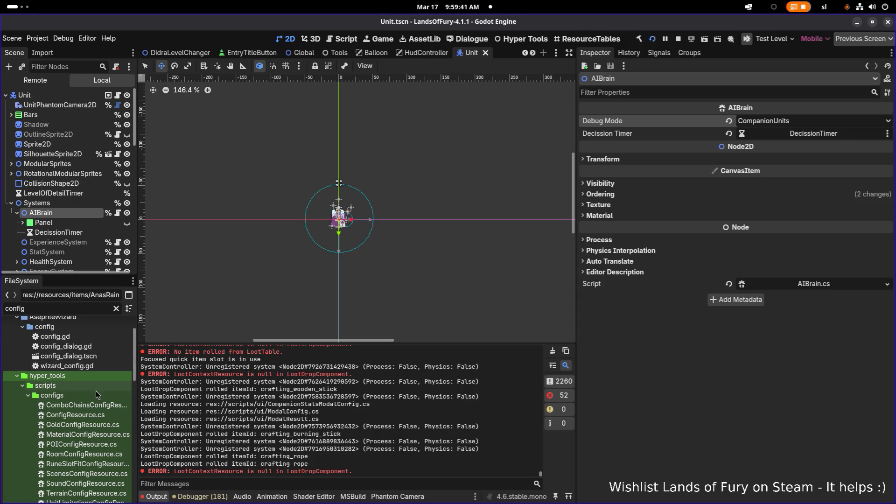
{"action": "scroll", "coordinate": [80, 397], "scroll_direction": "down", "scroll_amount": 5}
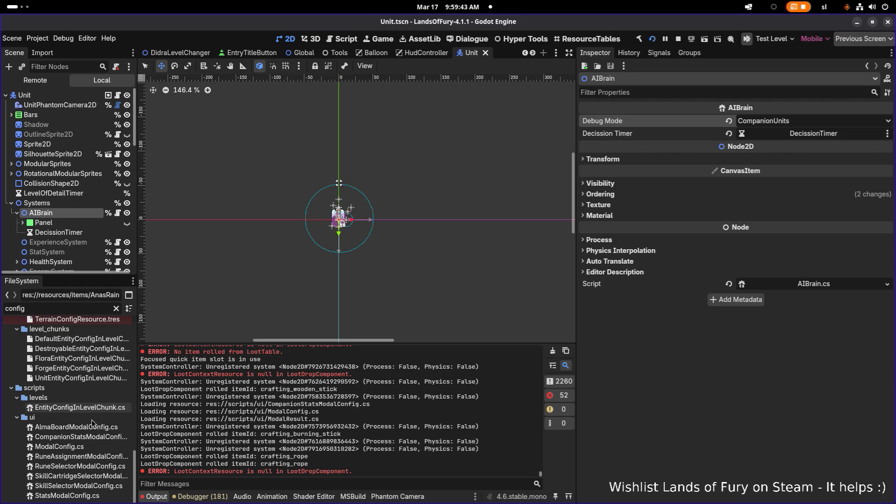
{"action": "scroll", "coordinate": [85, 371], "scroll_direction": "up", "scroll_amount": 3}
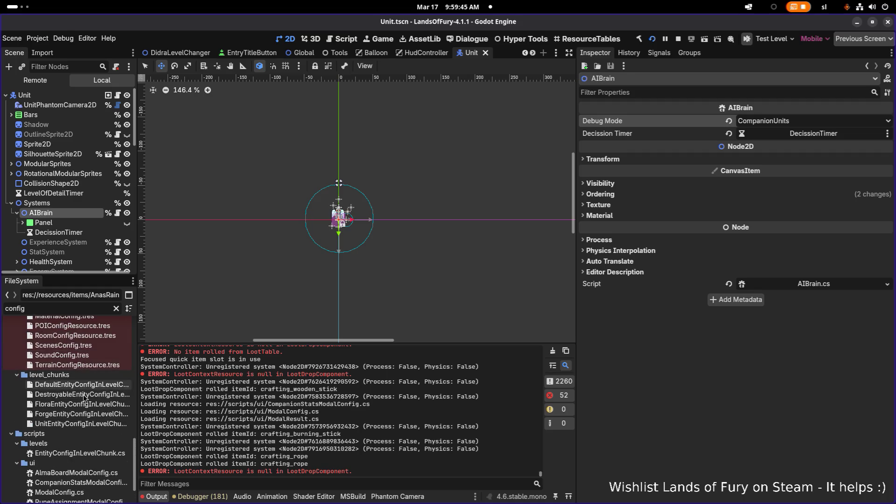
{"action": "scroll", "coordinate": [81, 385], "scroll_direction": "down", "scroll_amount": 3}
{"action": "type", "text": ".tres"}
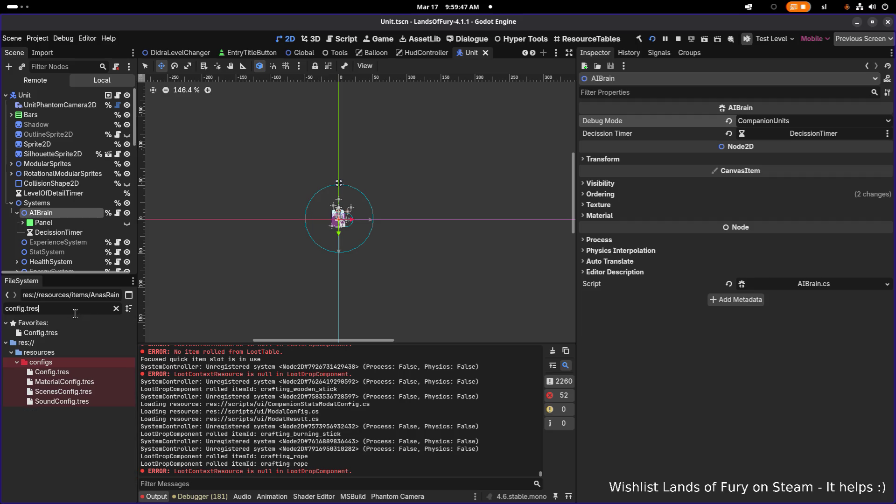
Open Config.tres and scroll the Inspector up to its ten Companions Default Actions
{"action": "left_click", "coordinate": [81, 374]}
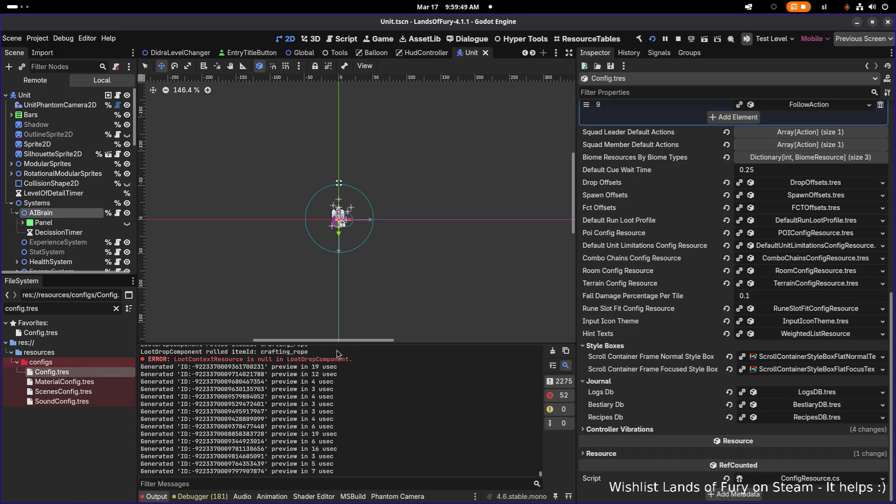
{"action": "scroll", "coordinate": [744, 243], "scroll_direction": "up", "scroll_amount": 3}
{"action": "scroll", "coordinate": [744, 244], "scroll_direction": "up", "scroll_amount": 3}
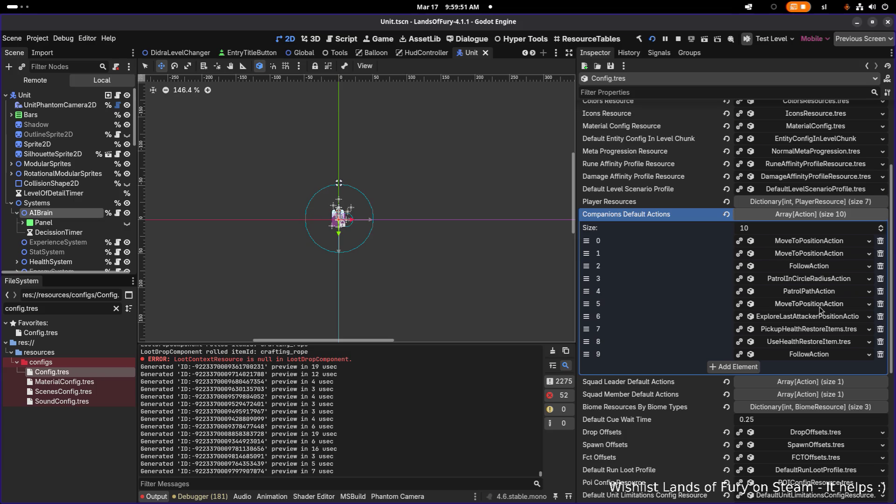
{"action": "left_click", "coordinate": [822, 322]}
{"action": "scroll", "coordinate": [823, 322], "scroll_direction": "down", "scroll_amount": 1}
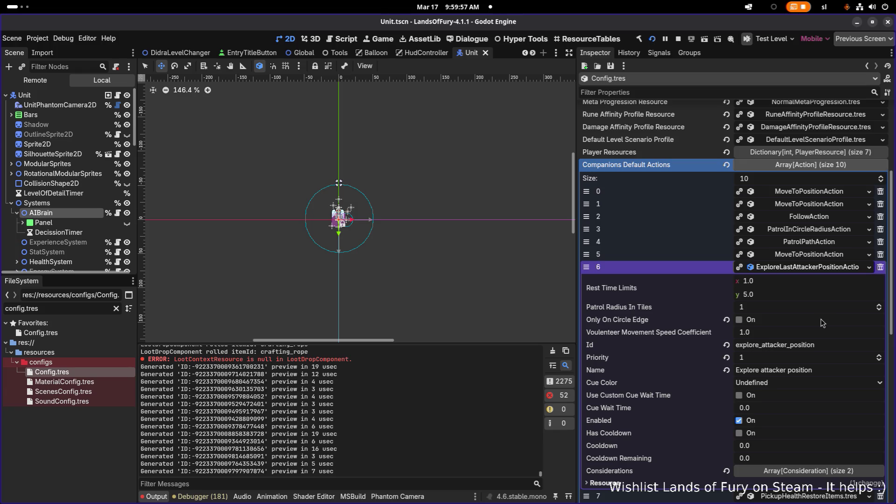
{"action": "left_click", "coordinate": [821, 273]}
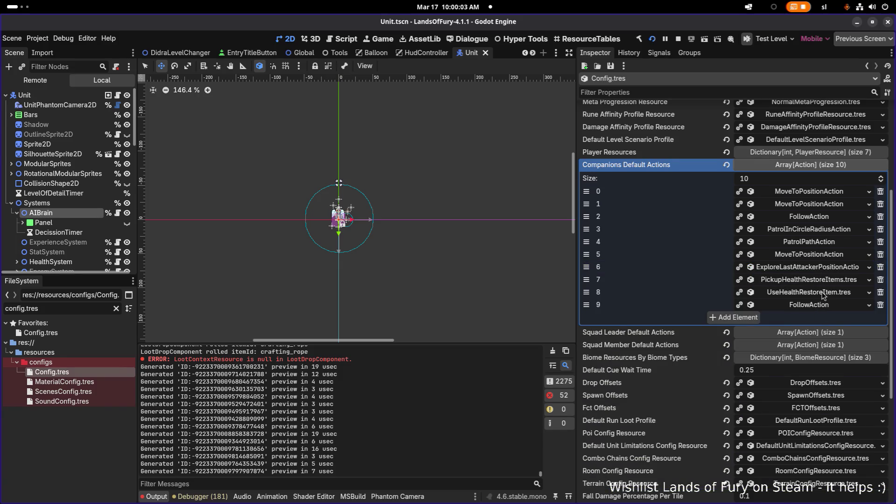
{"action": "left_click", "coordinate": [830, 308]}
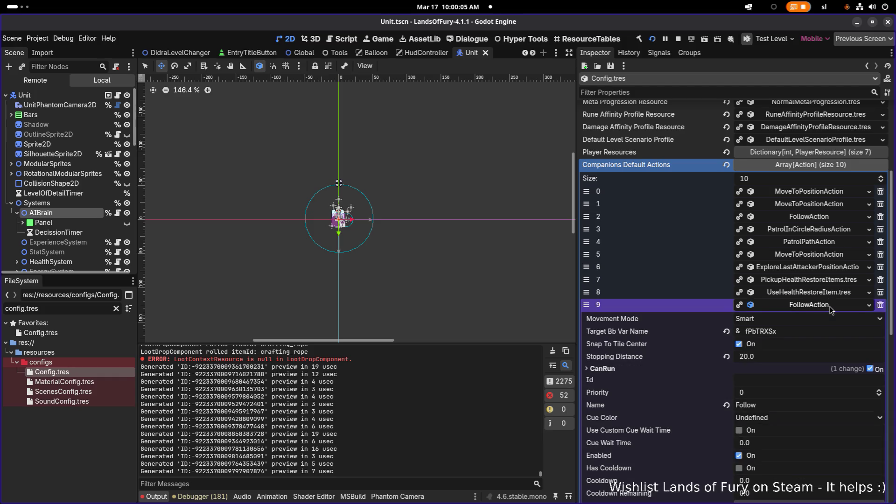
{"action": "left_click", "coordinate": [831, 308]}
{"action": "left_click", "coordinate": [831, 294]}
{"action": "left_click", "coordinate": [831, 294]}
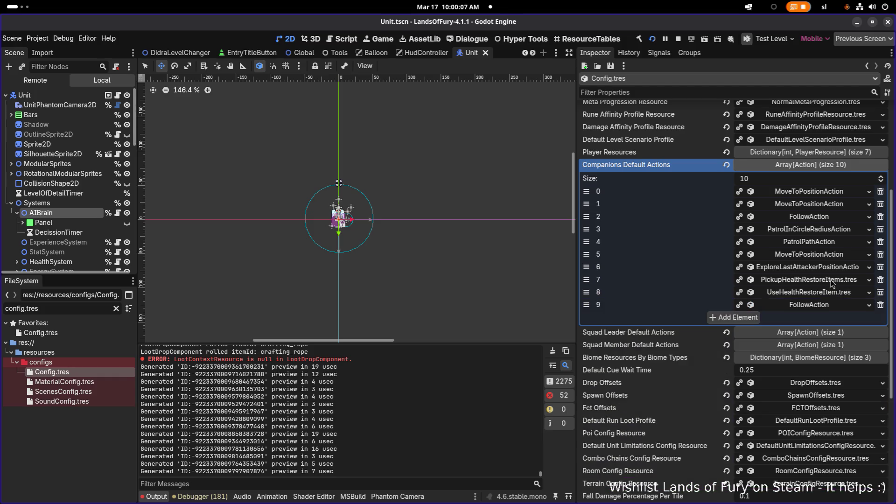
{"action": "left_click", "coordinate": [833, 282]}
{"action": "left_click", "coordinate": [833, 282]}
{"action": "left_click", "coordinate": [832, 267]}
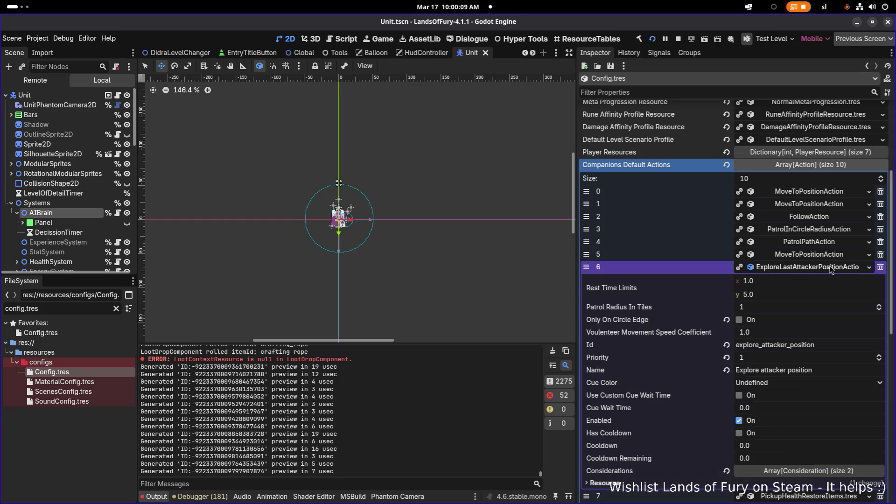
{"action": "left_click", "coordinate": [831, 264]}
{"action": "left_click", "coordinate": [832, 256]}
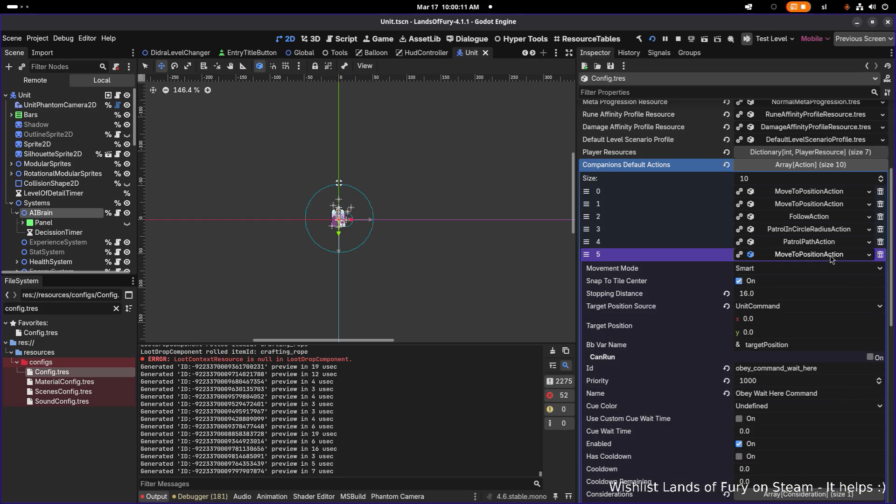
{"action": "left_click", "coordinate": [831, 257]}
{"action": "left_click", "coordinate": [832, 243]}
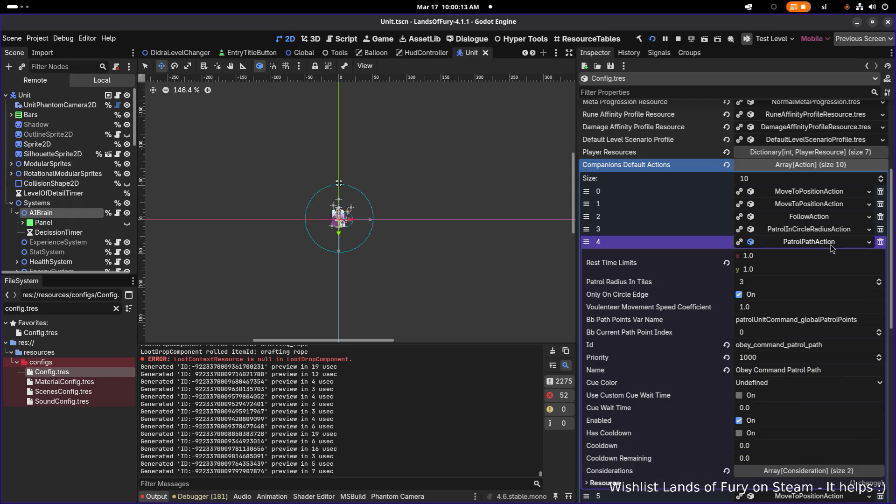
{"action": "left_click", "coordinate": [832, 245]}
{"action": "left_click", "coordinate": [832, 231]}
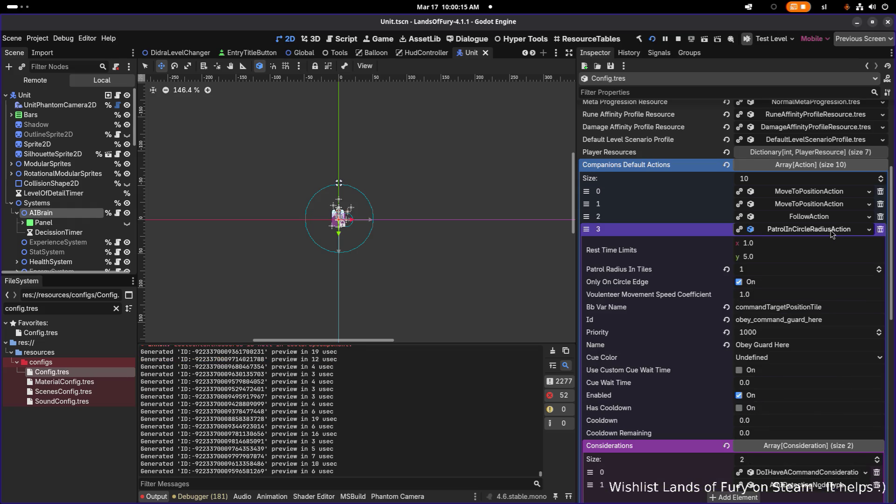
{"action": "left_click", "coordinate": [832, 231]}
{"action": "left_click", "coordinate": [833, 218]}
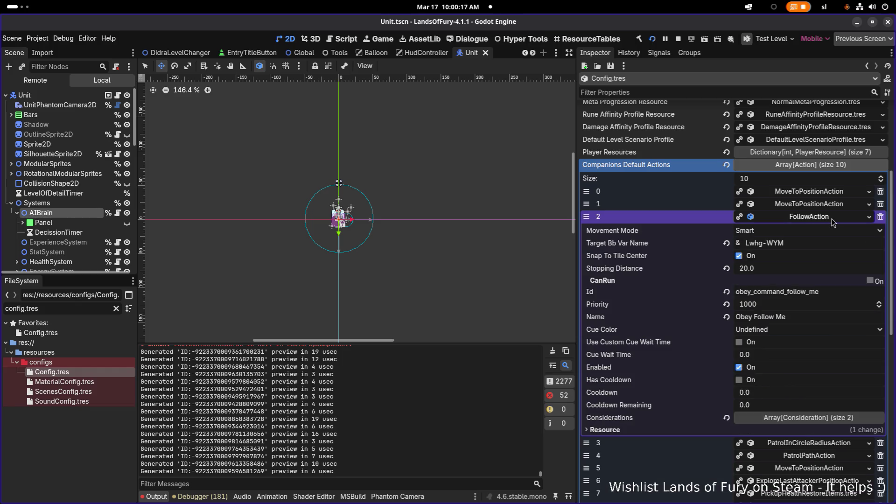
{"action": "left_click", "coordinate": [834, 217]}
{"action": "left_click", "coordinate": [833, 206]}
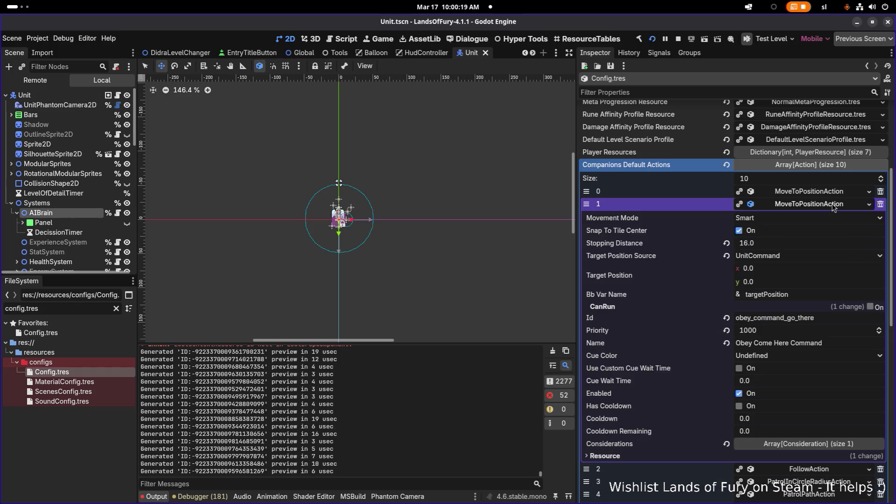
{"action": "left_click", "coordinate": [834, 206]}
{"action": "left_click", "coordinate": [835, 193]}
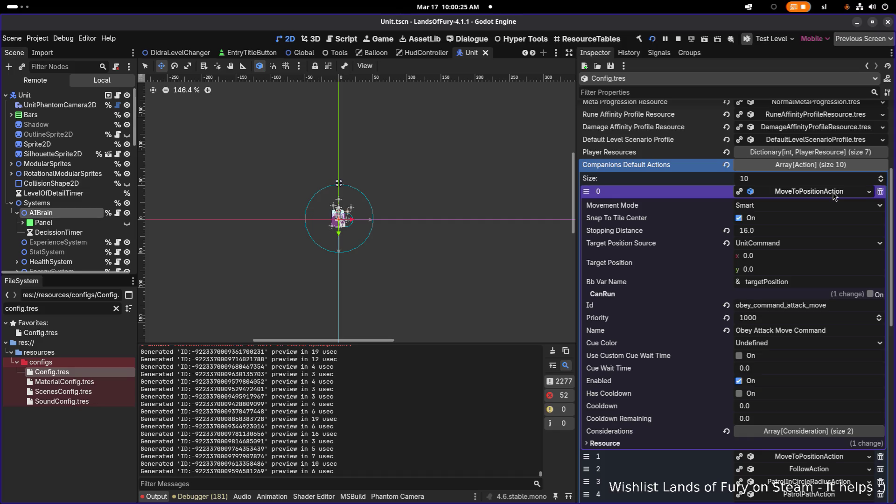
{"action": "left_click", "coordinate": [834, 194]}
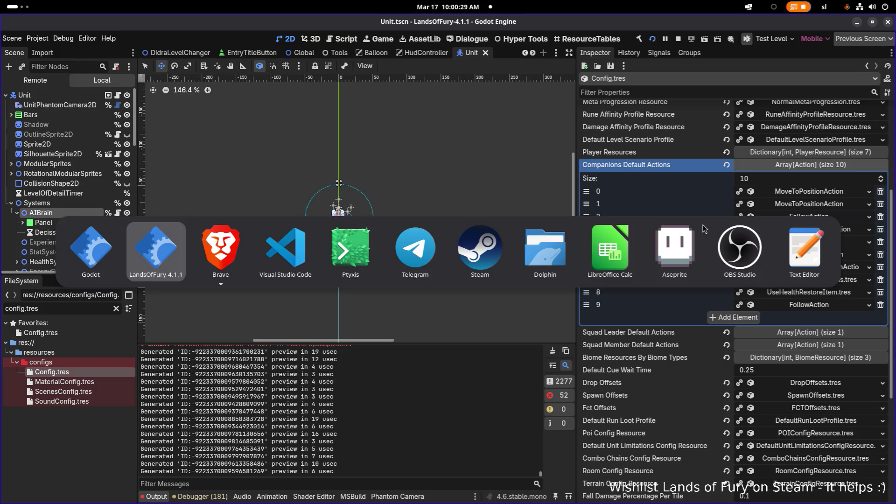
Search the project in VS Code for 'Explore attacker' (18 results), then minimize it
{"action": "key", "text": "alt+Tab"}
{"action": "left_click", "coordinate": [283, 264]}
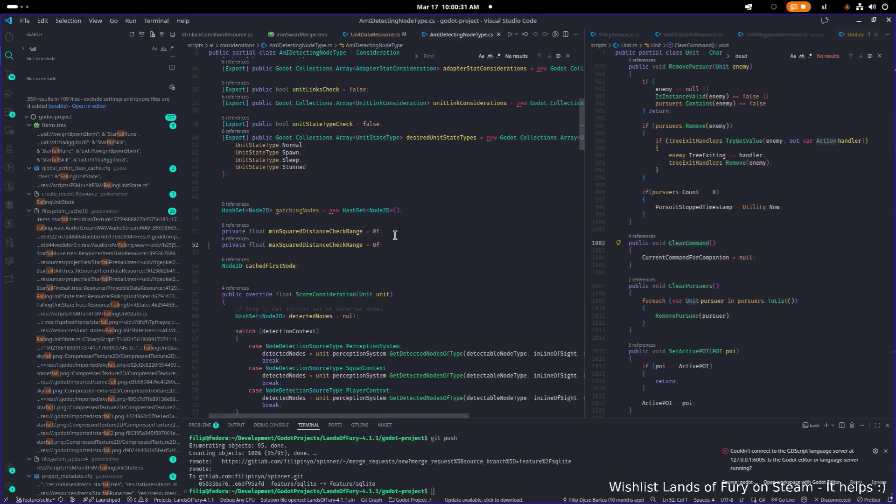
{"action": "type", "text": "Explore attac"}
{"action": "type", "text": "ker"}
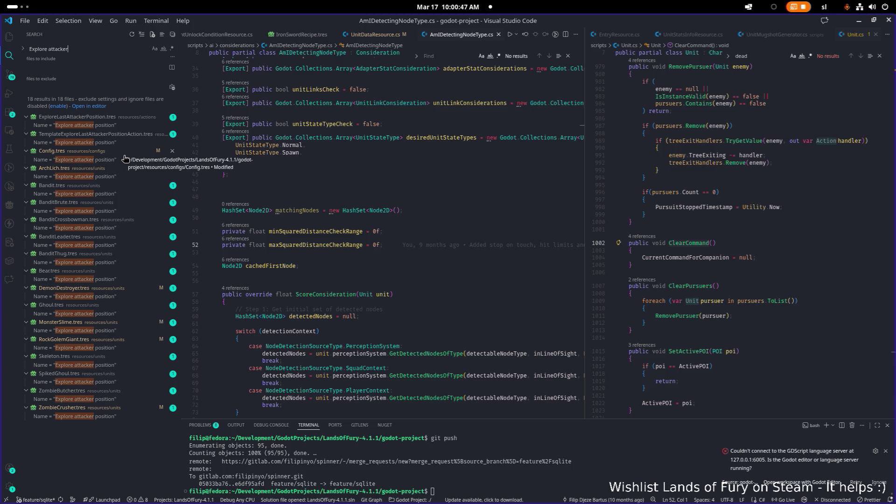
{"action": "scroll", "coordinate": [470, 140], "scroll_direction": "down", "scroll_amount": 1}
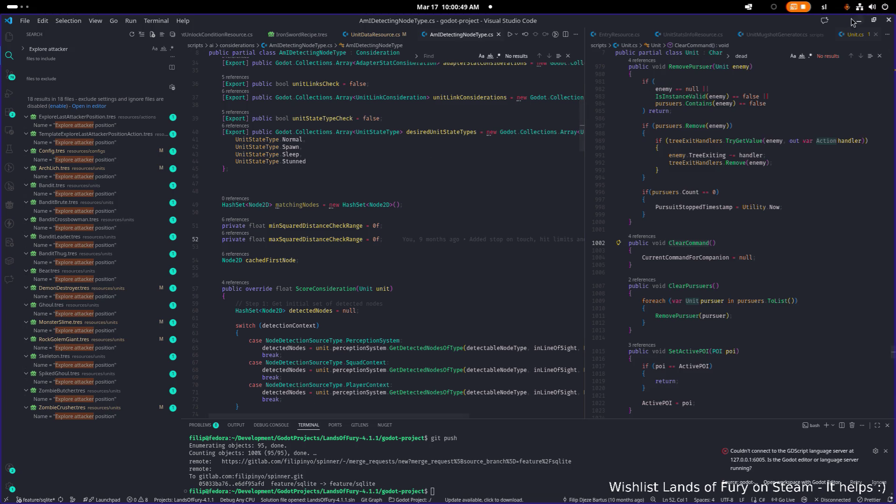
{"action": "left_click", "coordinate": [859, 20]}
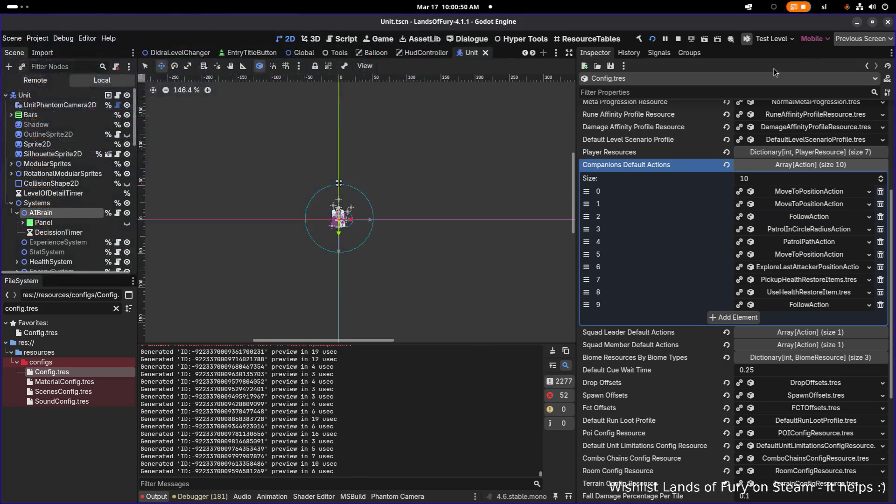
Expand action 6, Explore attacker position, and its Considerations, showing AmIDetectingNodeType detecting Enemy
{"action": "left_click", "coordinate": [823, 269]}
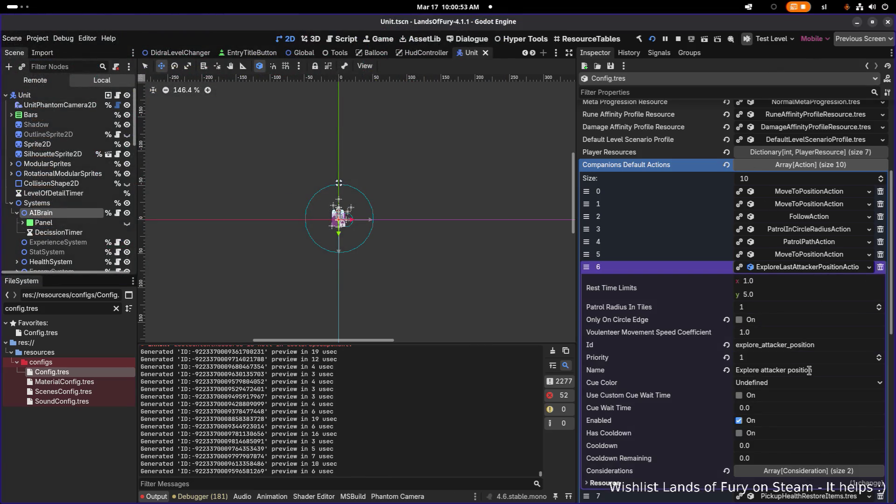
{"action": "scroll", "coordinate": [819, 373], "scroll_direction": "down", "scroll_amount": 3}
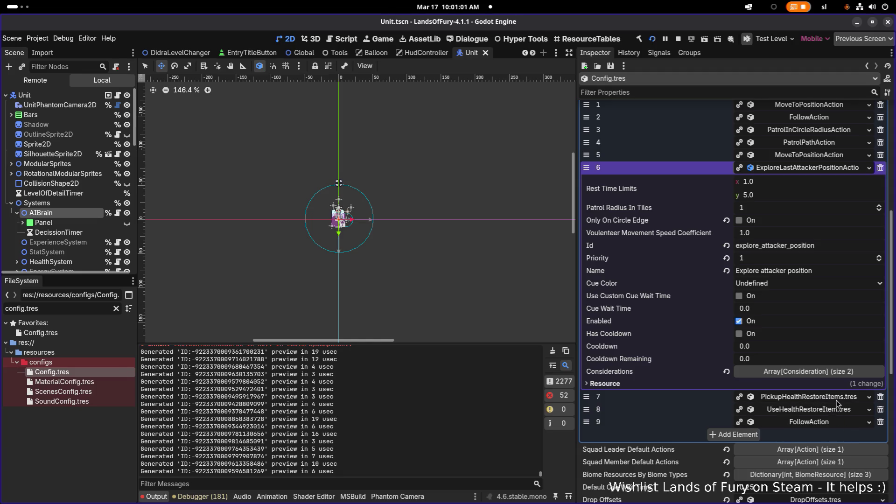
{"action": "left_click", "coordinate": [831, 377]}
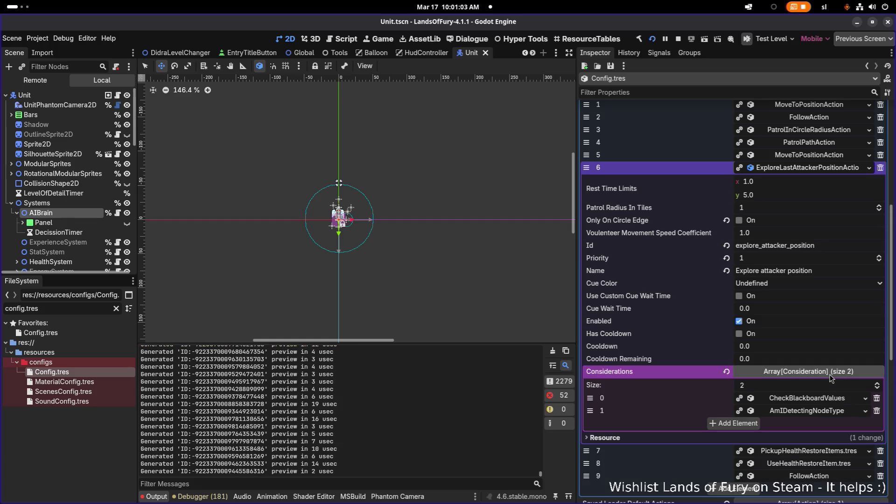
{"action": "left_click", "coordinate": [828, 413]}
{"action": "scroll", "coordinate": [827, 415], "scroll_direction": "down", "scroll_amount": 3}
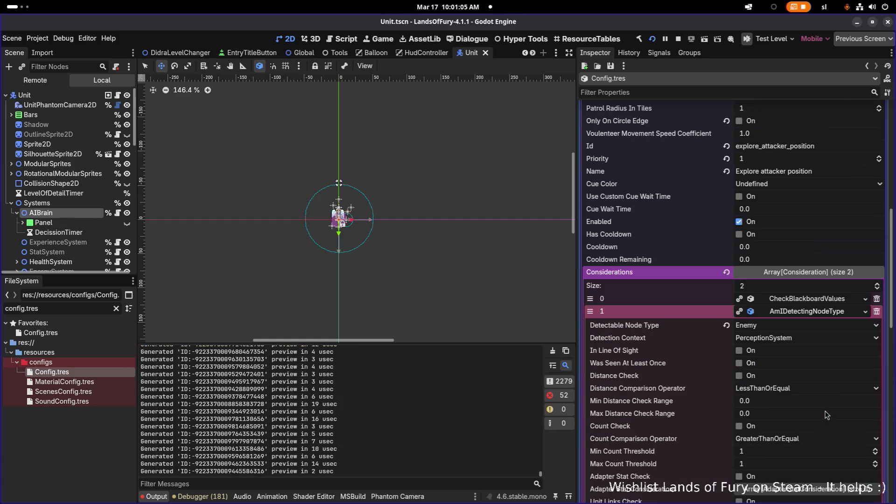
{"action": "scroll", "coordinate": [828, 415], "scroll_direction": "down", "scroll_amount": 2}
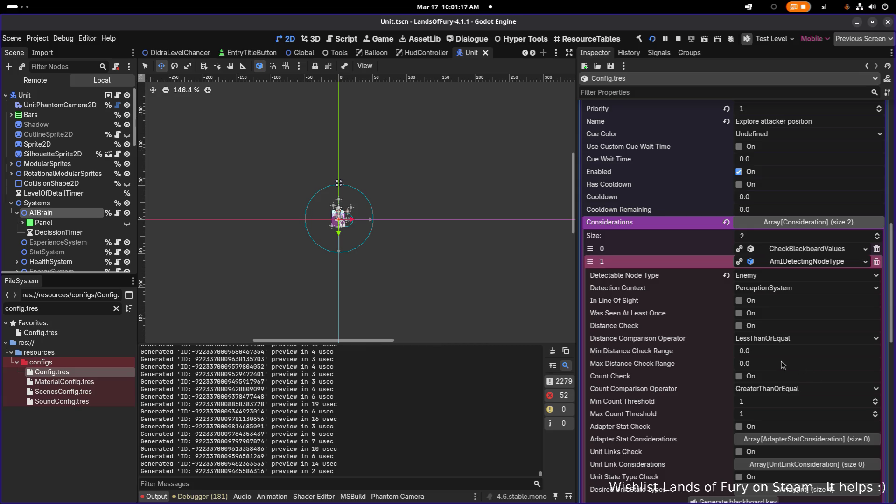
{"action": "scroll", "coordinate": [783, 365], "scroll_direction": "down", "scroll_amount": 2}
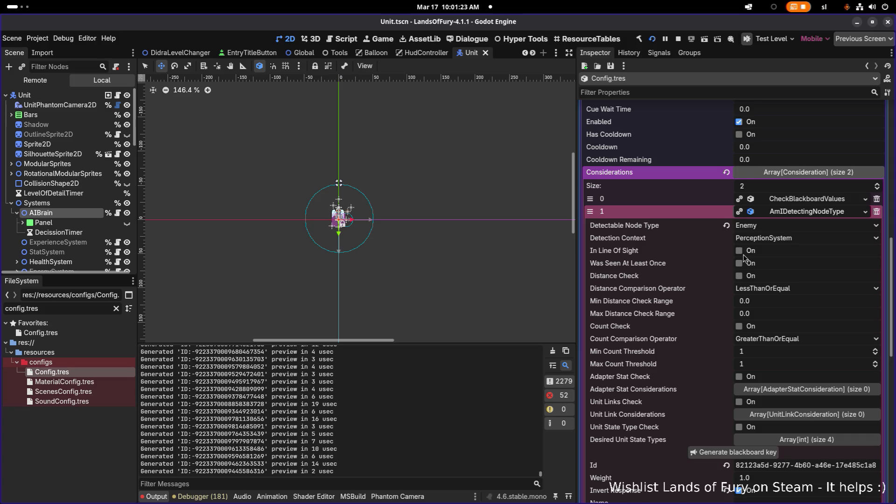
{"action": "scroll", "coordinate": [781, 285], "scroll_direction": "down", "scroll_amount": 3}
{"action": "scroll", "coordinate": [781, 285], "scroll_direction": "up", "scroll_amount": 4}
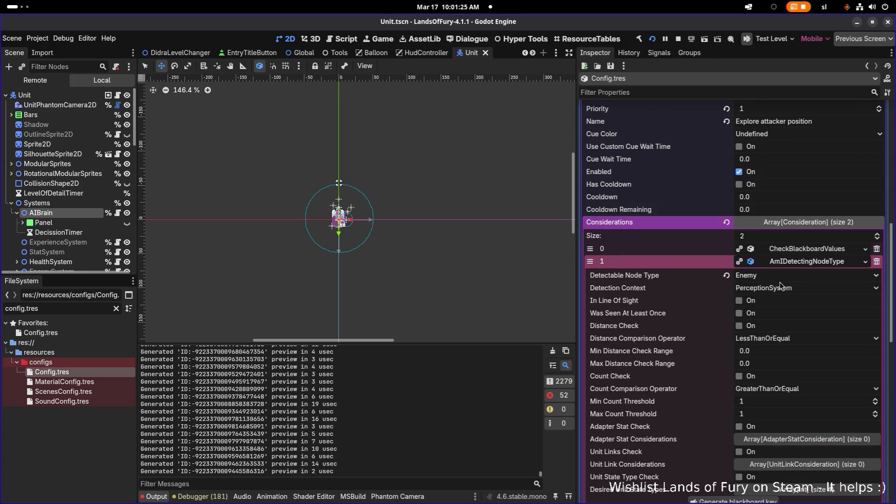
Expand CheckBlackboardValues and its Blackboard Values entries, then collapse it again
{"action": "left_click", "coordinate": [794, 250]}
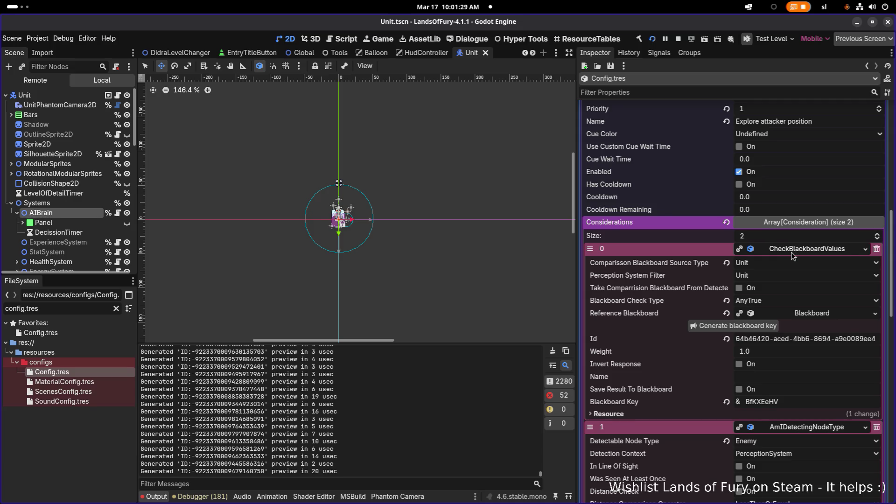
{"action": "left_click", "coordinate": [799, 316]}
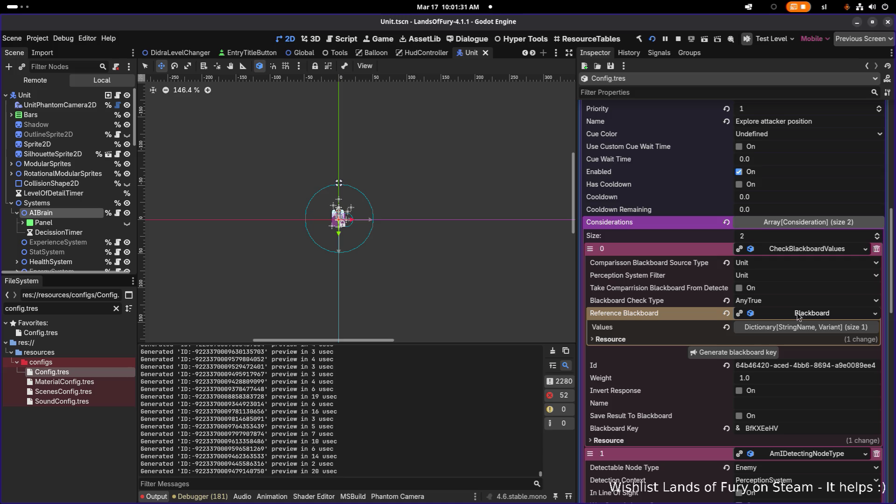
{"action": "left_click", "coordinate": [798, 327]}
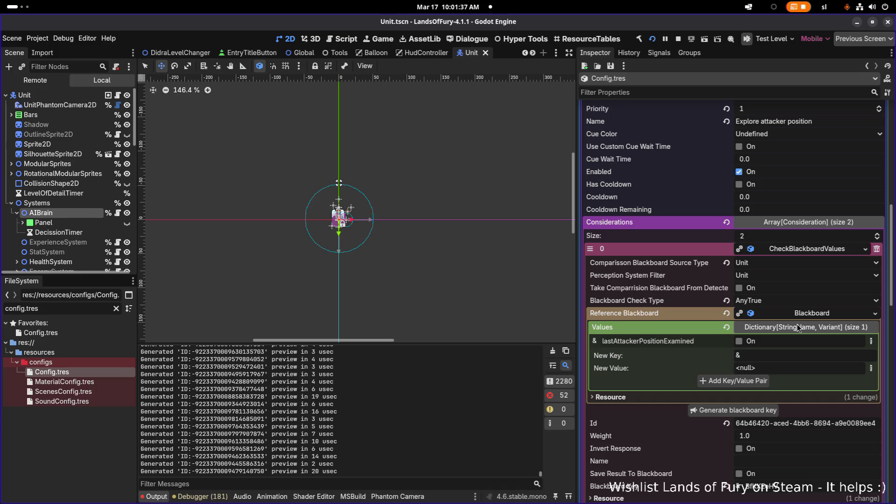
{"action": "left_click", "coordinate": [799, 249]}
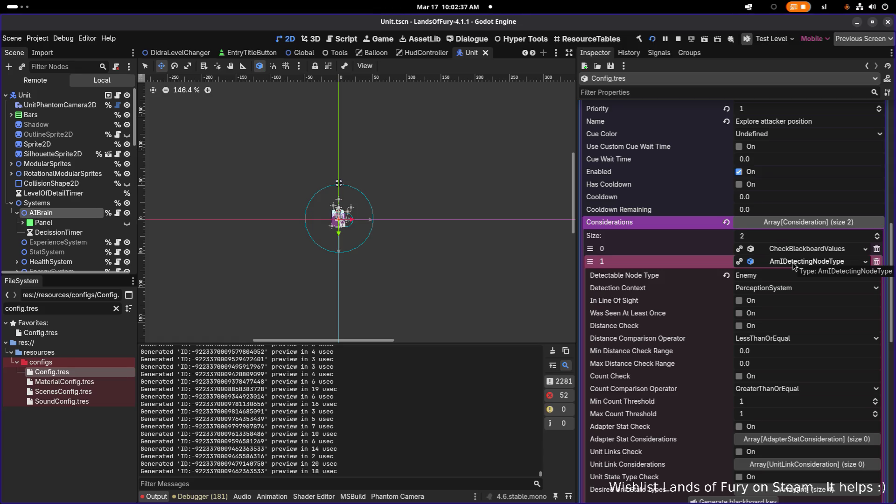
Scroll through the action's considerations, briefly showing and hiding a resource's details
{"action": "scroll", "coordinate": [793, 264], "scroll_direction": "up", "scroll_amount": 5}
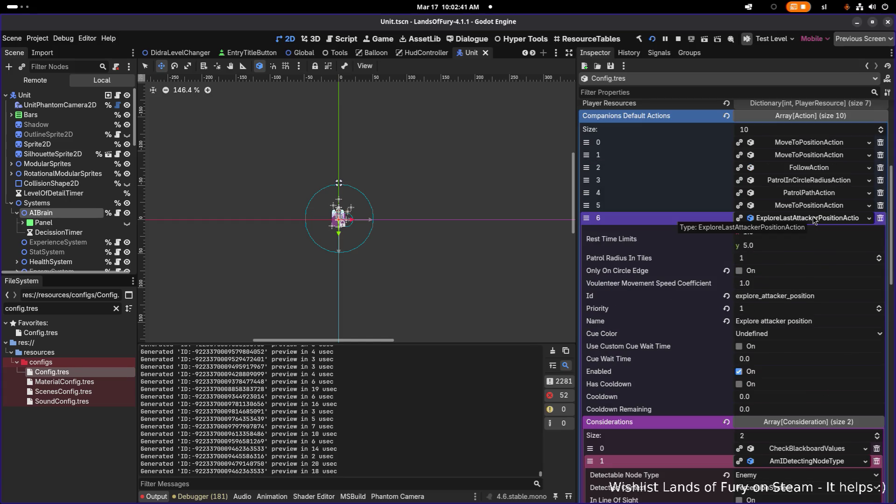
{"action": "scroll", "coordinate": [807, 255], "scroll_direction": "down", "scroll_amount": 5}
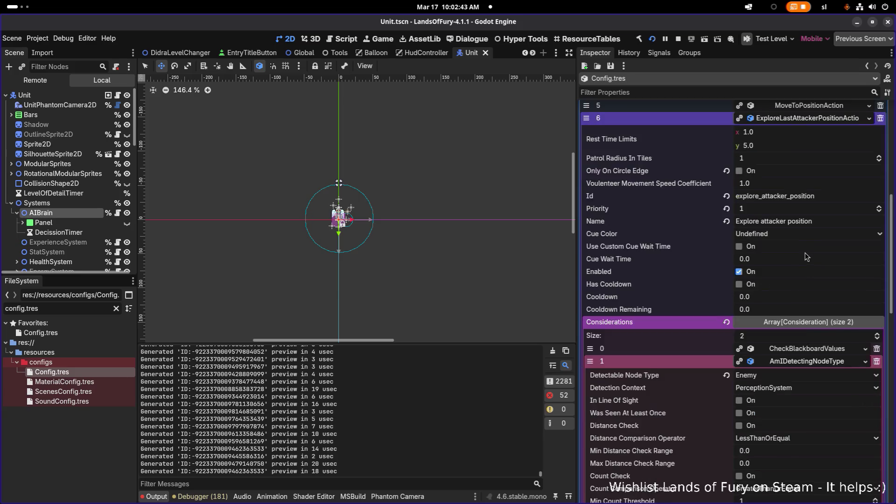
{"action": "scroll", "coordinate": [806, 256], "scroll_direction": "down", "scroll_amount": 6}
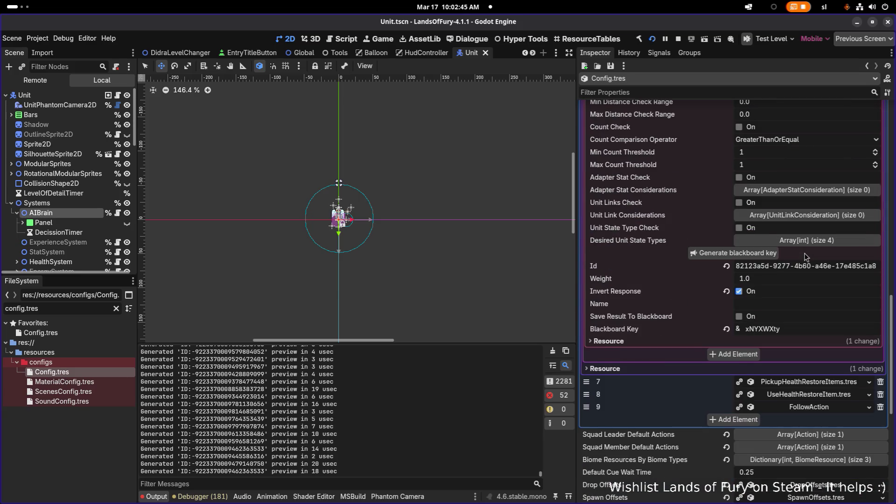
{"action": "scroll", "coordinate": [806, 256], "scroll_direction": "up", "scroll_amount": 1}
{"action": "left_click", "coordinate": [605, 419]}
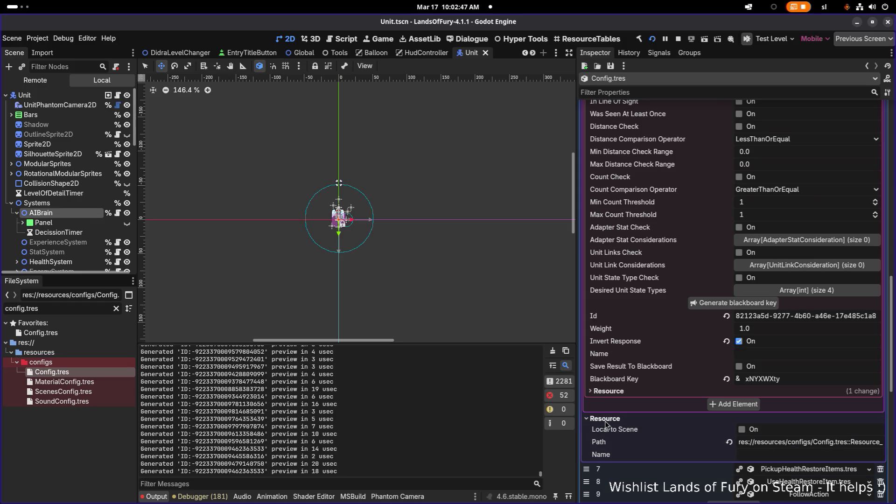
{"action": "left_click", "coordinate": [606, 419]}
{"action": "scroll", "coordinate": [629, 349], "scroll_direction": "up", "scroll_amount": 3}
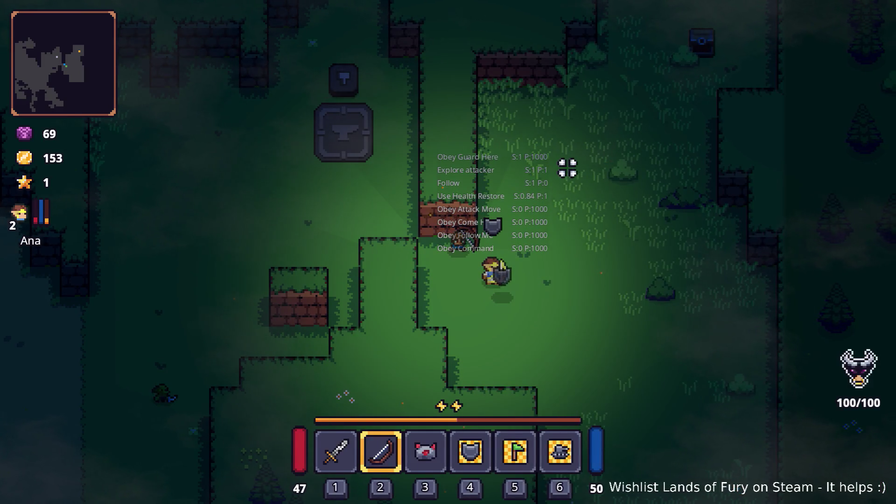
Walk the hero, equip the companion command flag in hotbar slot 5, and order the companion over
{"action": "key", "text": "s"}
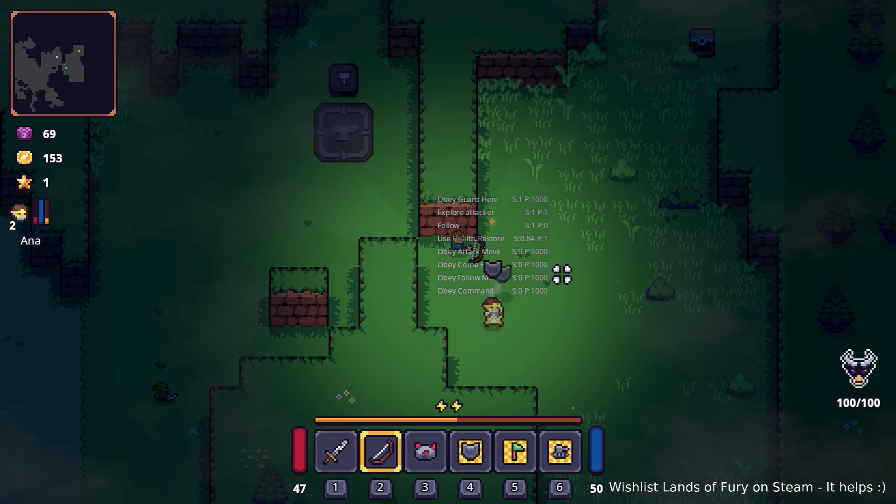
{"action": "key", "text": "s"}
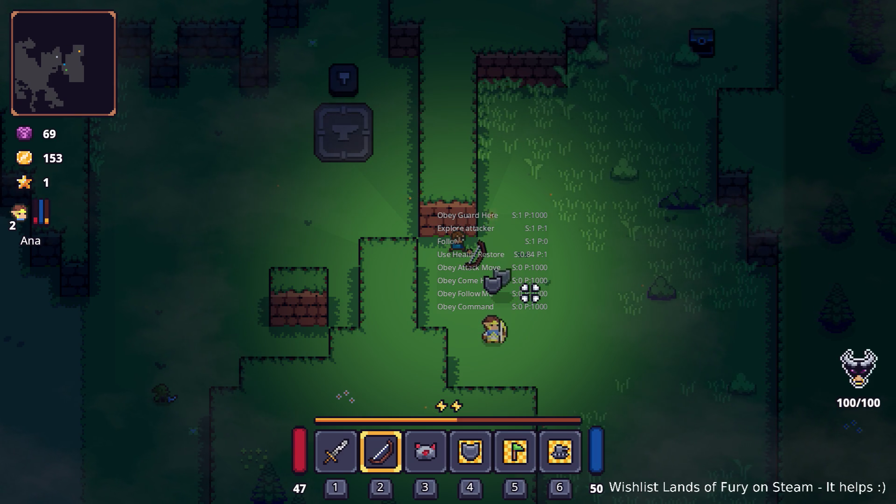
{"action": "key", "text": "1"}
{"action": "key", "text": "4"}
{"action": "key", "text": "5"}
{"action": "key", "text": "w"}
{"action": "key", "text": "a"}
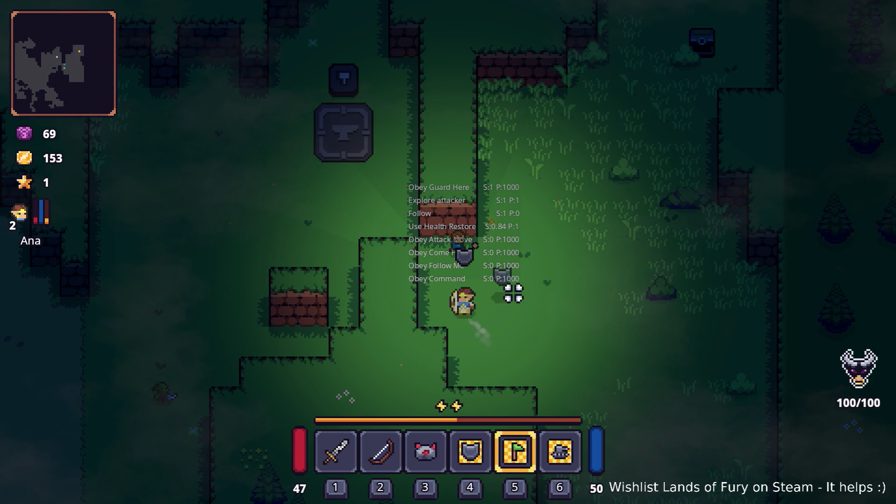
{"action": "left_click", "coordinate": [528, 300]}
Roam and dash left and right with the archer following, then swing at the wall
{"action": "key", "text": "d"}
{"action": "key", "text": "w"}
{"action": "key", "text": "d"}
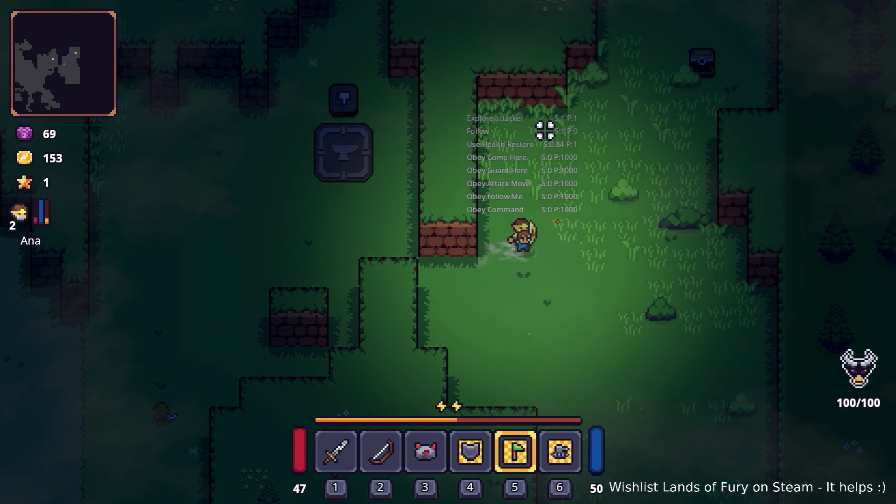
{"action": "key", "text": "s"}
{"action": "key", "text": "d"}
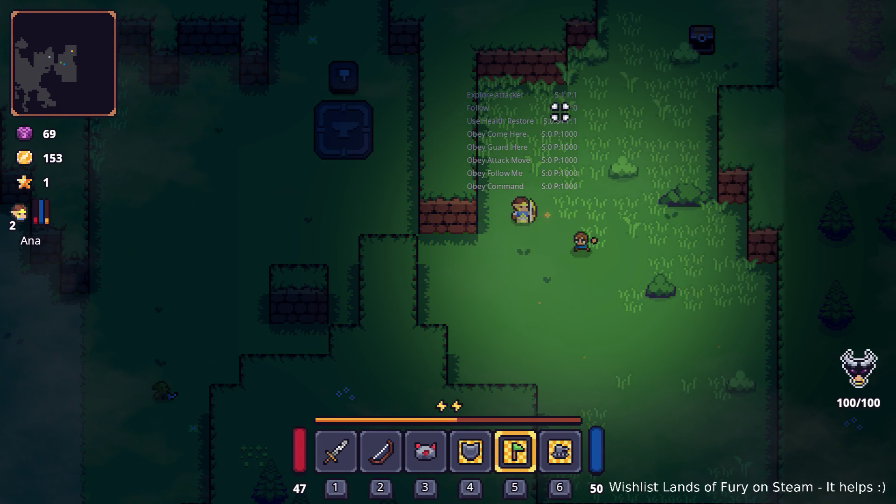
{"action": "key", "text": "d"}
{"action": "key", "text": "space"}
{"action": "key", "text": "w"}
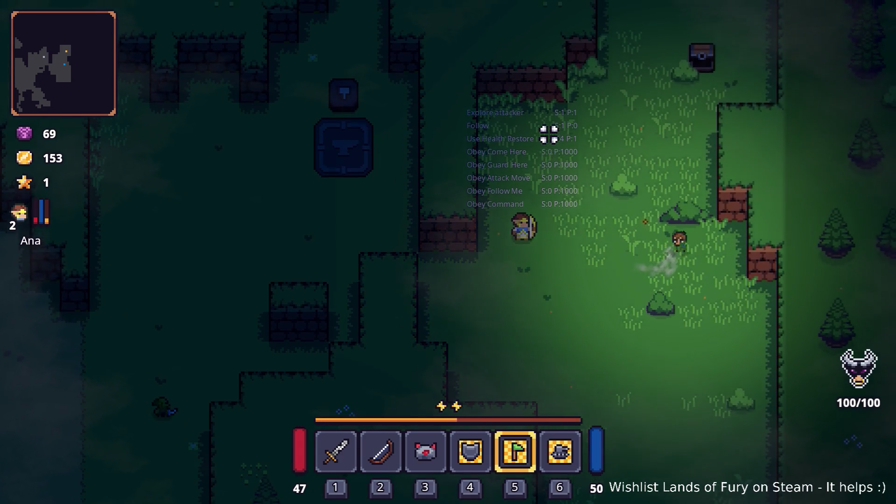
{"action": "key", "text": "w"}
{"action": "key", "text": "d"}
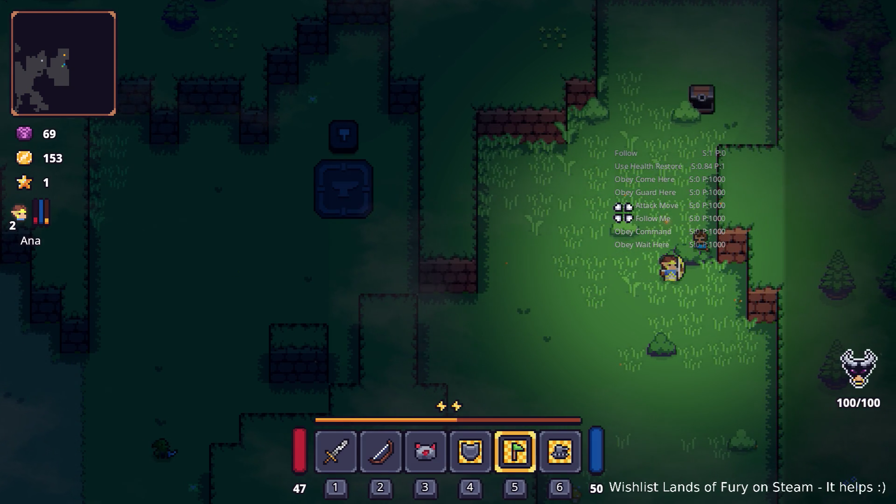
{"action": "key", "text": "a"}
{"action": "key", "text": "space"}
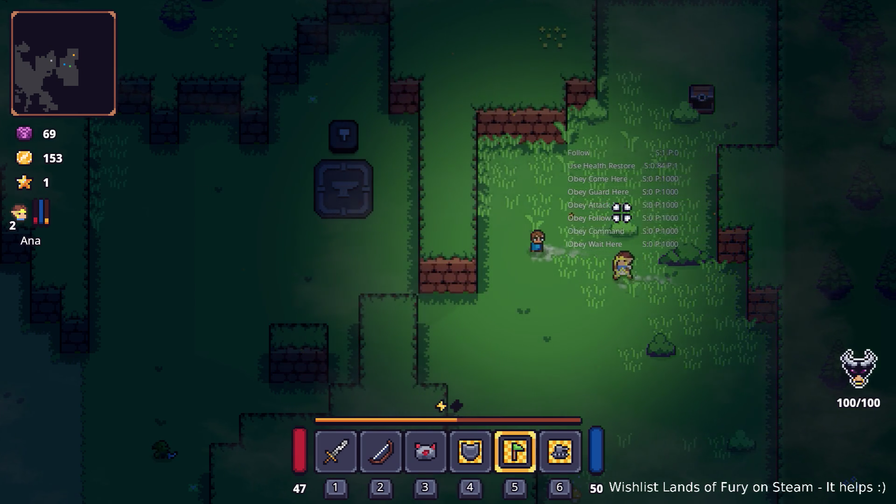
{"action": "left_click", "coordinate": [481, 258]}
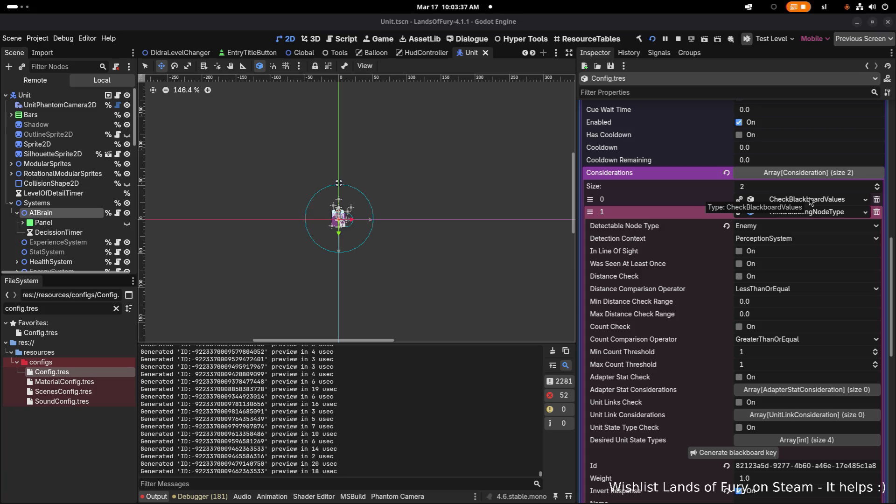
Collapse AmIDetectingNodeType, expand CheckBlackboardValues, and copy its lastAttackerPositionExamined key name
{"action": "left_click", "coordinate": [820, 212]}
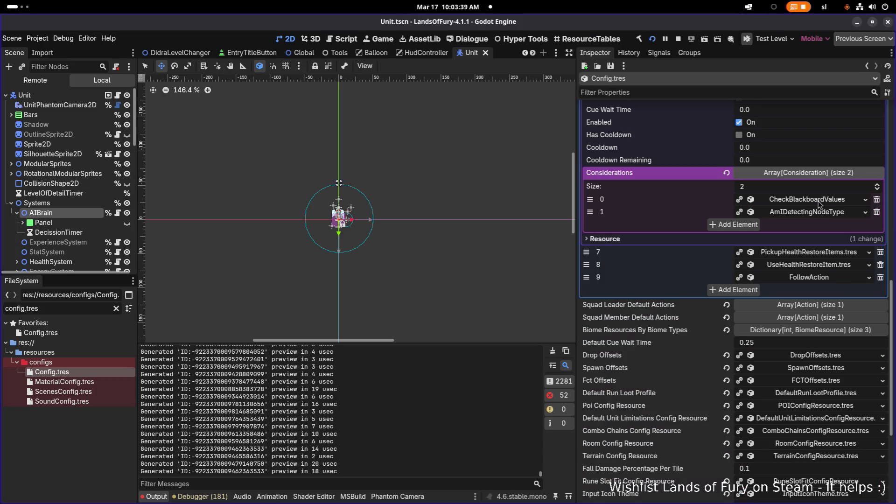
{"action": "left_click", "coordinate": [821, 204]}
{"action": "double_click", "coordinate": [651, 293]}
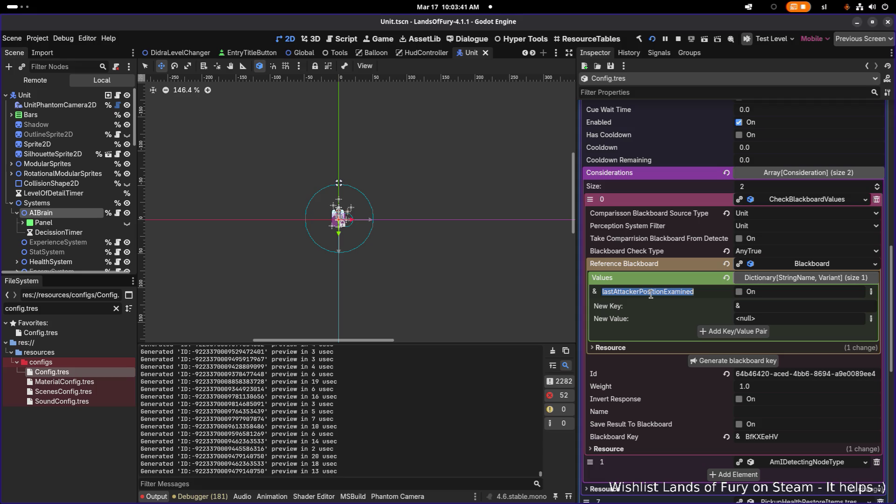
{"action": "right_click", "coordinate": [651, 293]}
{"action": "left_click", "coordinate": [683, 312]}
{"action": "right_click", "coordinate": [676, 293]}
{"action": "left_click", "coordinate": [695, 310]}
Open UnitCommandItemEffectResource.cs in VS Code via a quick search for 'itemeffe'
{"action": "key", "text": "alt+Tab"}
{"action": "key", "text": "alt+Tab"}
{"action": "key", "text": "alt+Tab"}
{"action": "key", "text": "alt+Tab"}
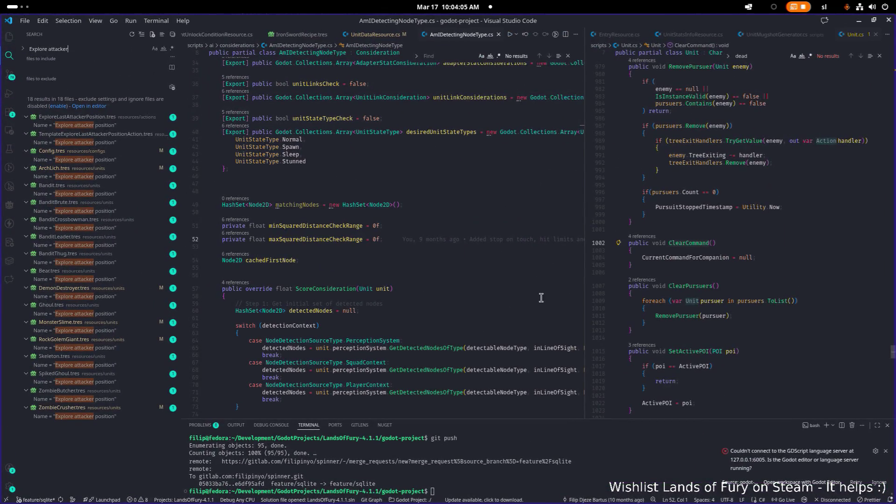
{"action": "left_click", "coordinate": [533, 291]}
{"action": "key", "text": "ctrl+p"}
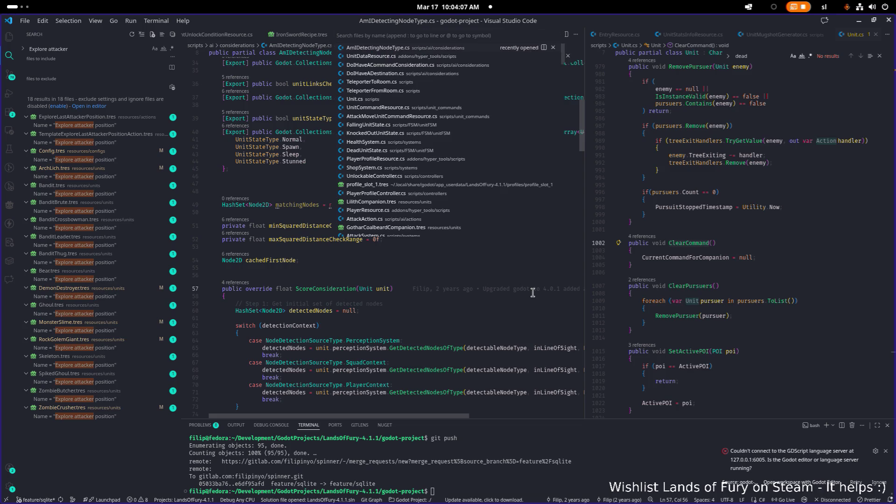
{"action": "type", "text": "itemeffe"}
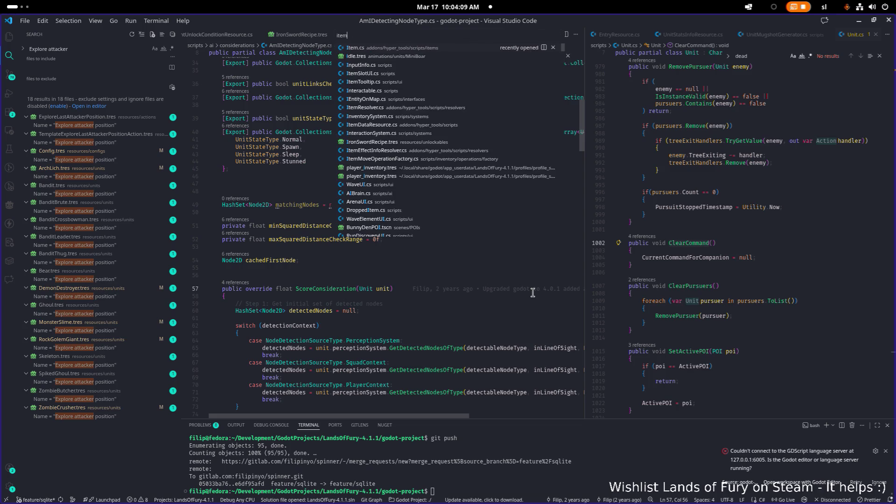
{"action": "key", "text": "Down"}
{"action": "key", "text": "Down"}
{"action": "key", "text": "Return"}
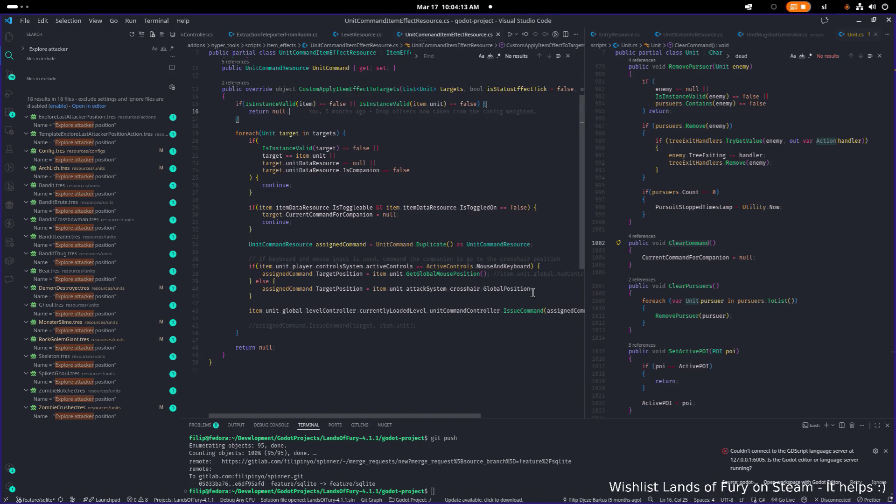
Widen the code pane and go to the IssueCommand definition in UnitCommandController.cs
{"action": "scroll", "coordinate": [533, 293], "scroll_direction": "up", "scroll_amount": 2}
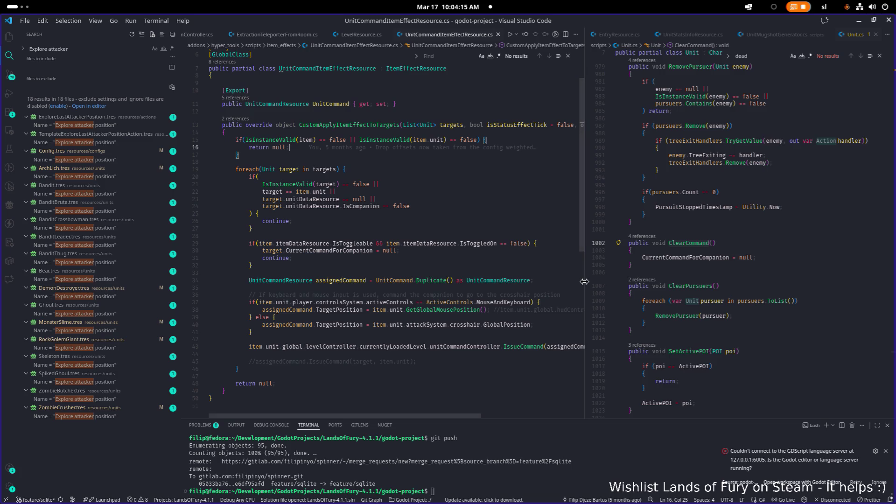
{"action": "left_click_drag", "start_coordinate": [585, 281], "coordinate": [603, 281]}
{"action": "left_click", "coordinate": [458, 249]}
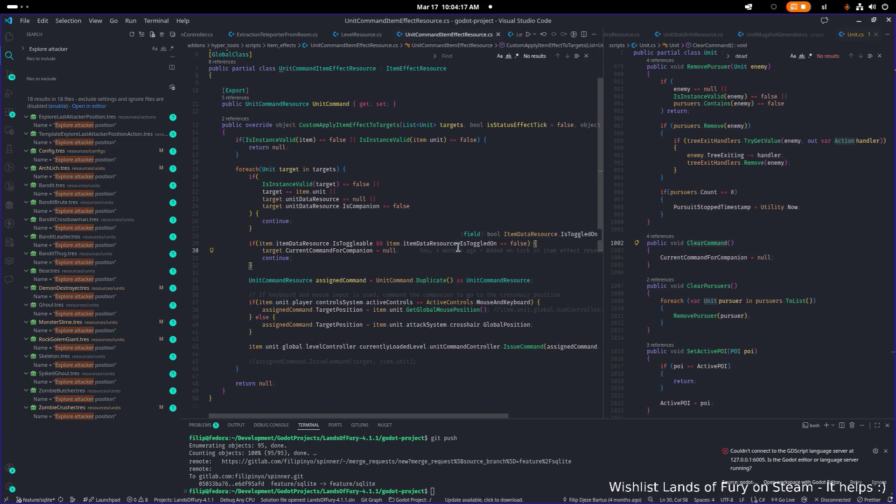
{"action": "scroll", "coordinate": [458, 249], "scroll_direction": "down", "scroll_amount": 2}
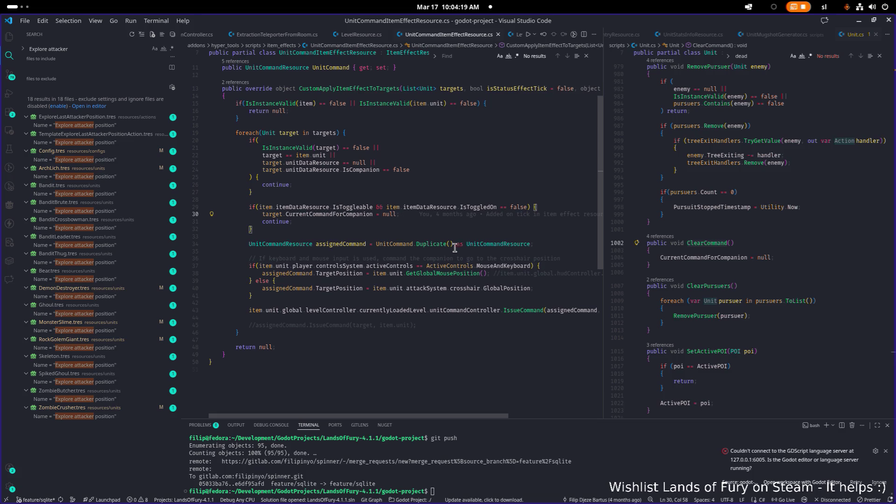
{"action": "left_click", "coordinate": [499, 310]}
{"action": "left_click", "coordinate": [527, 310]}
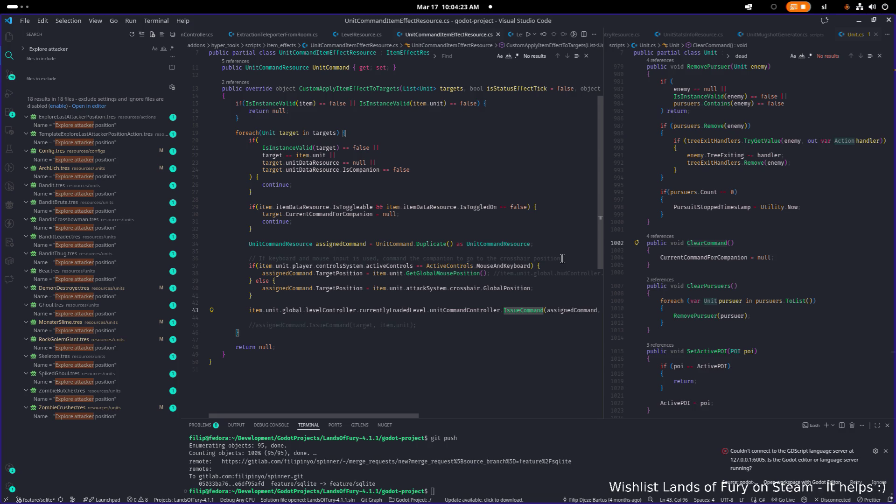
{"action": "key", "text": "F12"}
{"action": "scroll", "coordinate": [509, 267], "scroll_direction": "down", "scroll_amount": 2}
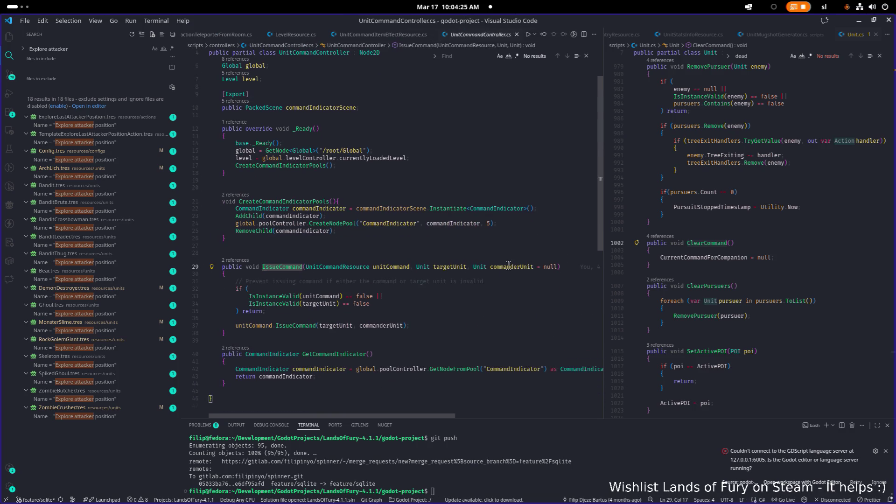
Start a 'targetUnit.' line below IssueCommand's guard, then view ClearPursuers in Unit.cs
{"action": "left_click", "coordinate": [451, 310]}
{"action": "scroll", "coordinate": [485, 333], "scroll_direction": "up", "scroll_amount": 1}
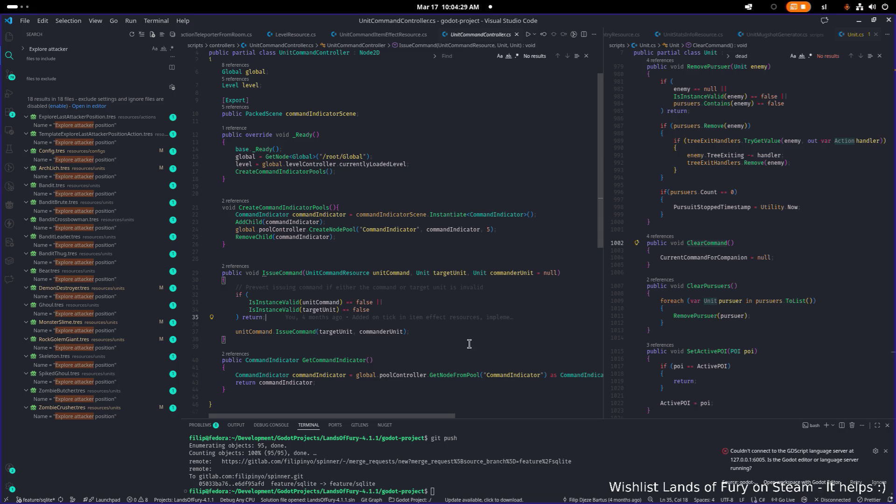
{"action": "key", "text": "Down"}
{"action": "key", "text": "Return"}
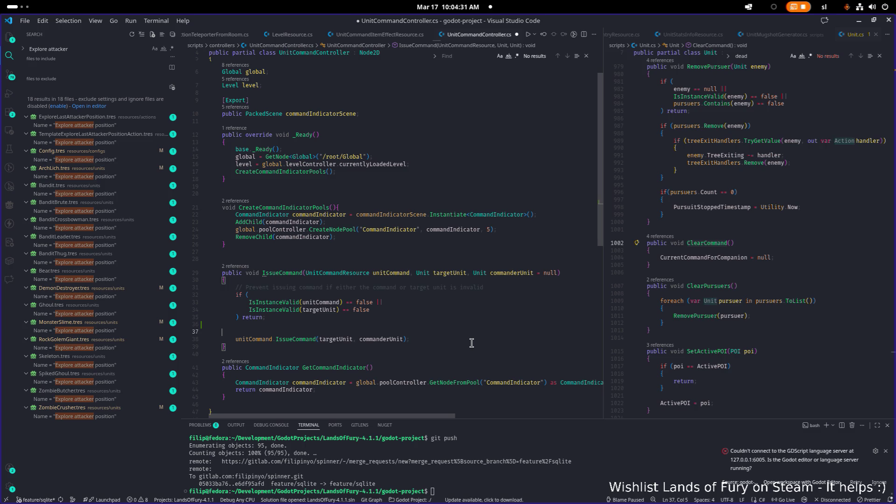
{"action": "type", "text": "targetUnit"}
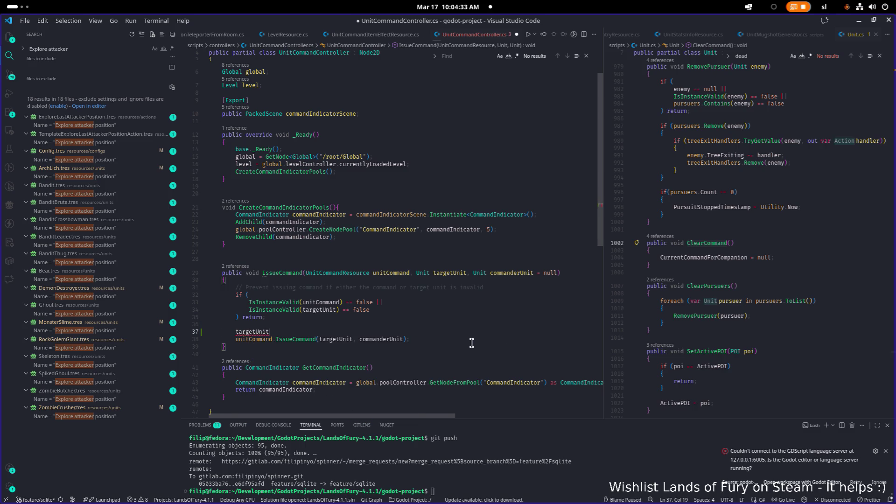
{"action": "type", "text": "."}
{"action": "key", "text": "Escape"}
{"action": "left_click", "coordinate": [757, 316]}
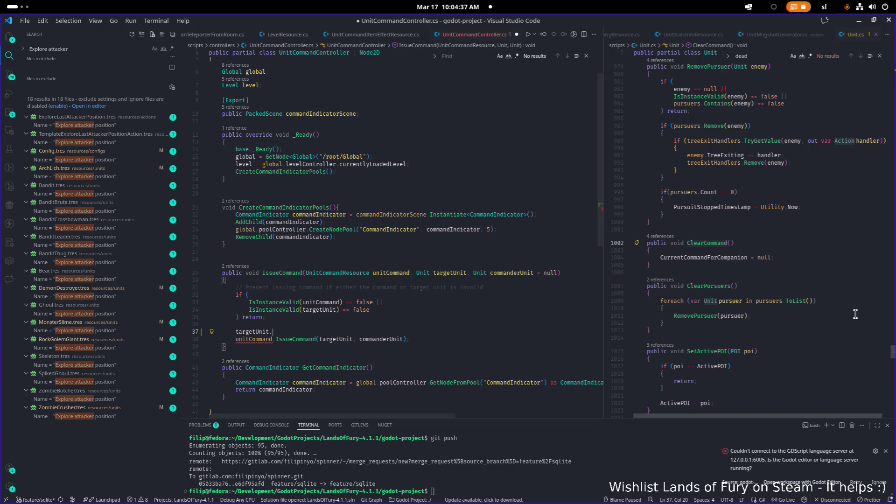
{"action": "left_click", "coordinate": [777, 326]}
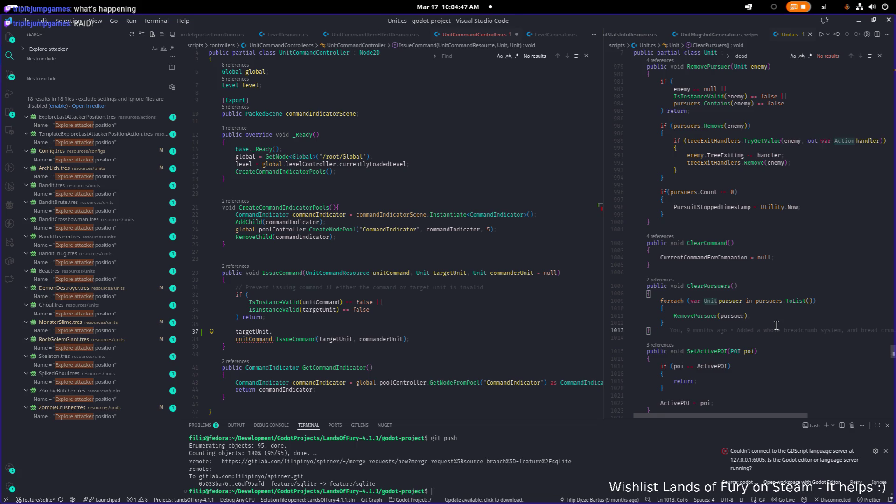
Open UnitCommandResource.cs through a quick file search for 'comma'
{"action": "left_click", "coordinate": [777, 325]}
{"action": "key", "text": "ctrl+p"}
{"action": "type", "text": "unit"}
{"action": "key", "text": "BackSpace"}
{"action": "key", "text": "BackSpace"}
{"action": "key", "text": "BackSpace"}
{"action": "type", "text": "comma"}
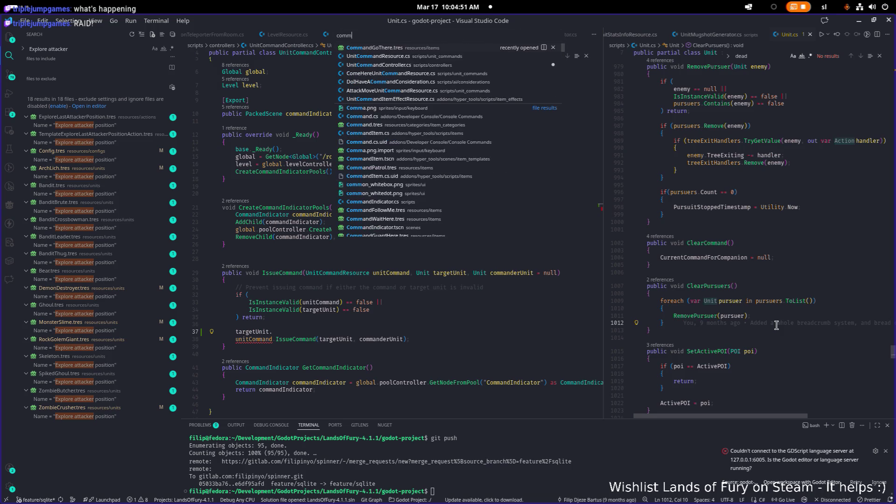
{"action": "key", "text": "Down"}
{"action": "key", "text": "Return"}
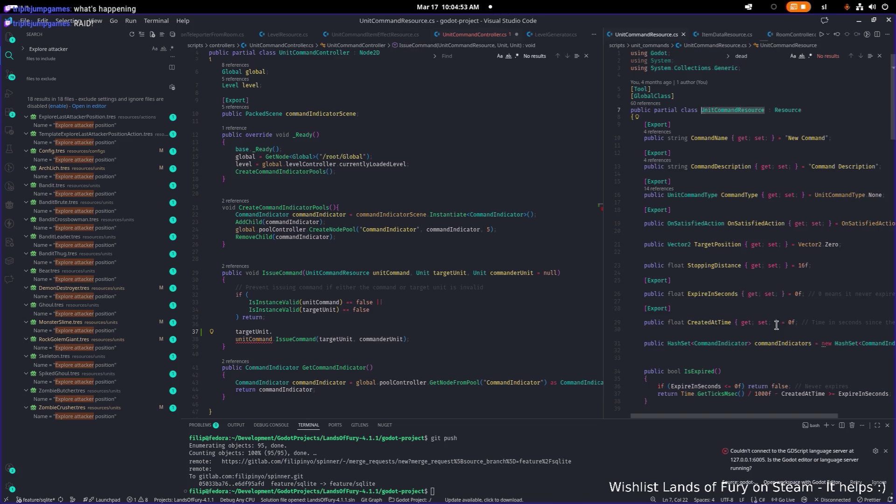
Widen the pane at IssueCommand and add a new line after the commandTargetPositionTile line 86
{"action": "scroll", "coordinate": [764, 322], "scroll_direction": "down", "scroll_amount": 3}
{"action": "scroll", "coordinate": [764, 323], "scroll_direction": "down", "scroll_amount": 10}
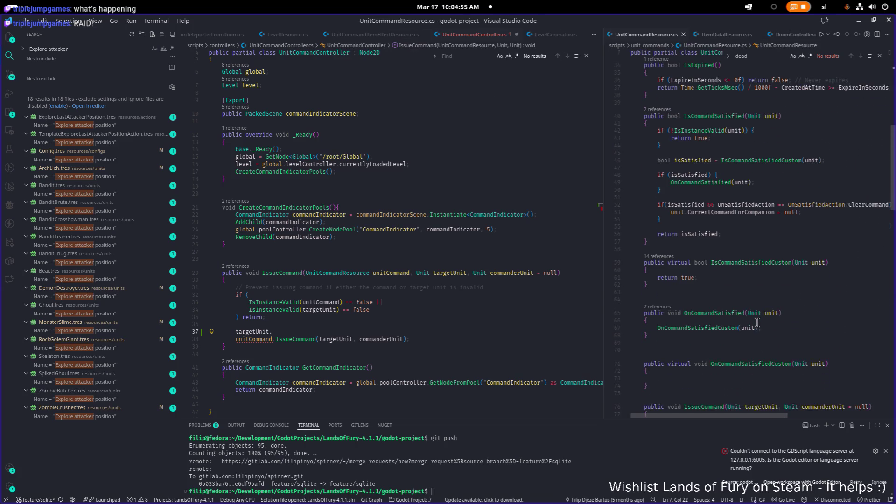
{"action": "scroll", "coordinate": [758, 321], "scroll_direction": "down", "scroll_amount": 4}
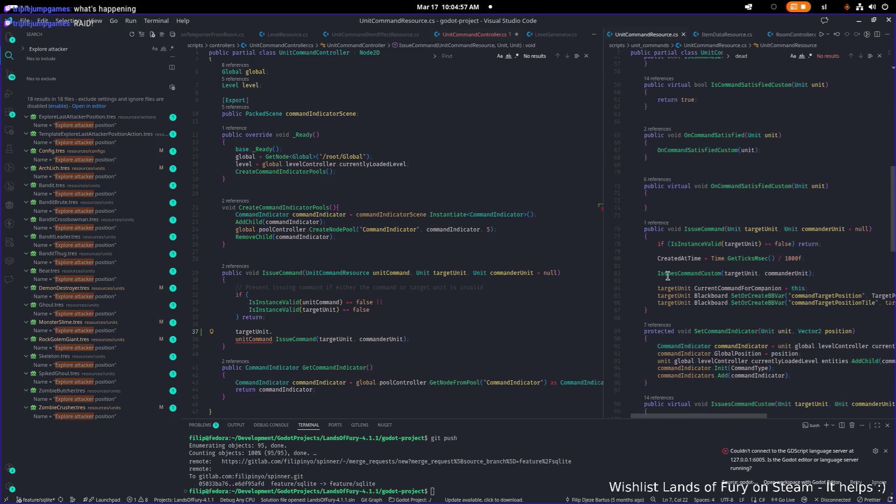
{"action": "left_click", "coordinate": [720, 250]}
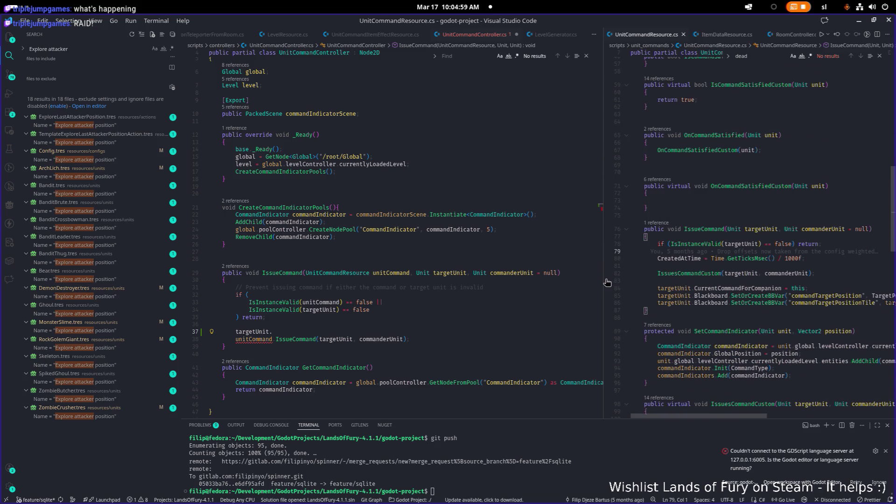
{"action": "left_click_drag", "start_coordinate": [604, 278], "coordinate": [539, 276]}
{"action": "left_click", "coordinate": [713, 303]}
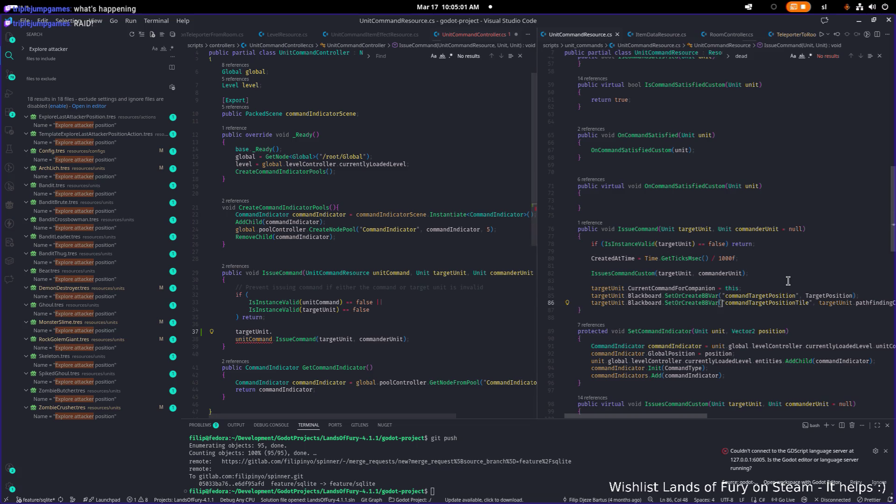
{"action": "key", "text": "End"}
{"action": "key", "text": "Return"}
Duplicate the commandTargetPositionTile blackboard line and remove the leftover blank line
{"action": "type", "text": "lastAttackerPositionExamined"}
{"action": "key", "text": "Up"}
{"action": "key", "text": "shift+alt+Down"}
{"action": "key", "text": "End"}
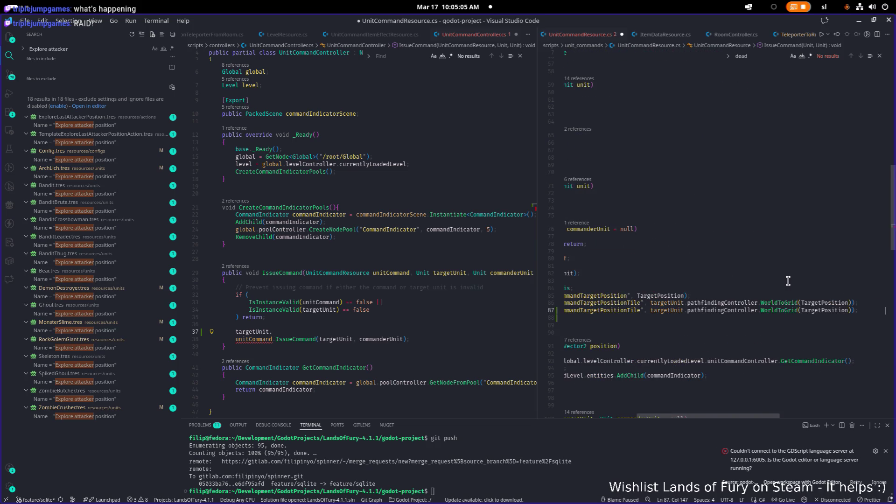
{"action": "key", "text": "Down"}
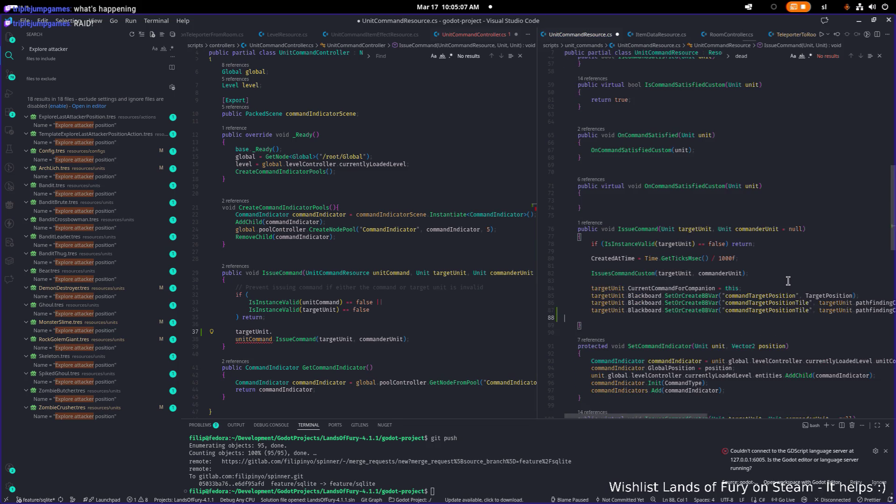
{"action": "key", "text": "BackSpace"}
{"action": "key", "text": "Home"}
Change the copied line to set lastAttackerPositionExamined to true and save UnitCommandResource.cs
{"action": "key", "text": "ctrl+Right"}
{"action": "key", "text": "ctrl+Right"}
{"action": "key", "text": "ctrl+Right"}
{"action": "key", "text": "Right"}
{"action": "key", "text": "Right"}
{"action": "key", "text": "ctrl+shift+Right"}
{"action": "type", "text": "commandTargetPositionExamined"}
{"action": "key", "text": "Right"}
{"action": "key", "text": "Right"}
{"action": "key", "text": "Right"}
{"action": "key", "text": "shift+End"}
{"action": "key", "text": "shift+Left"}
{"action": "key", "text": "shift+Left"}
{"action": "key", "text": "shift+Left"}
{"action": "type", "text": "true"}
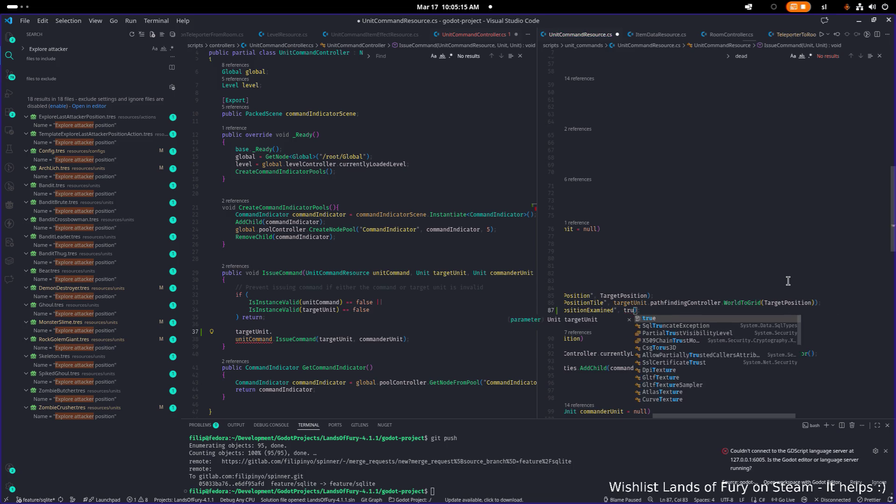
{"action": "key", "text": "End"}
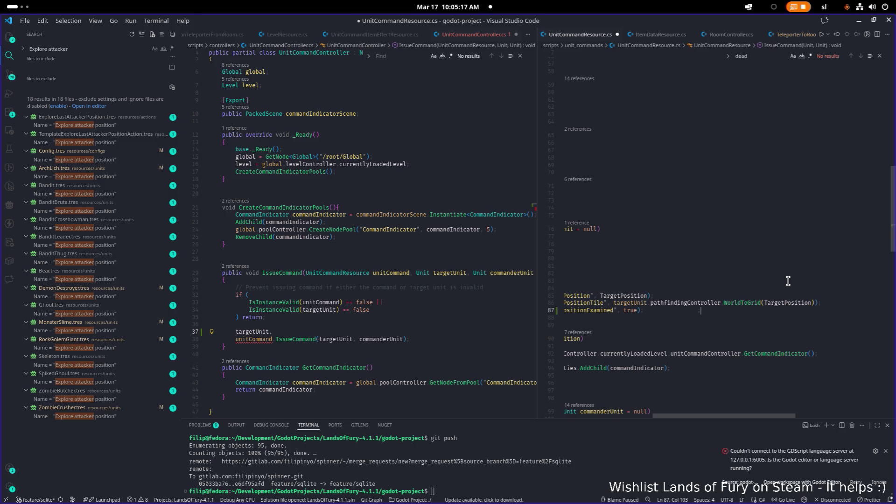
{"action": "key", "text": "ctrl+s"}
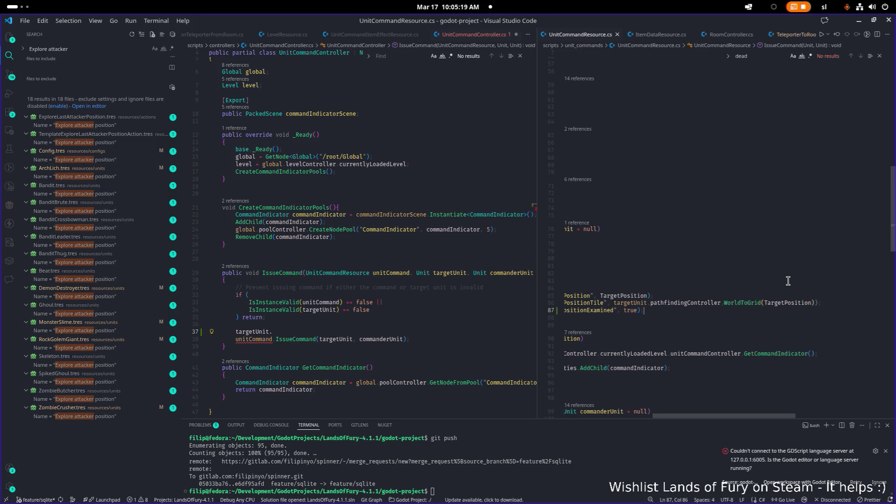
{"action": "key", "text": "Home"}
{"action": "key", "text": "Home"}
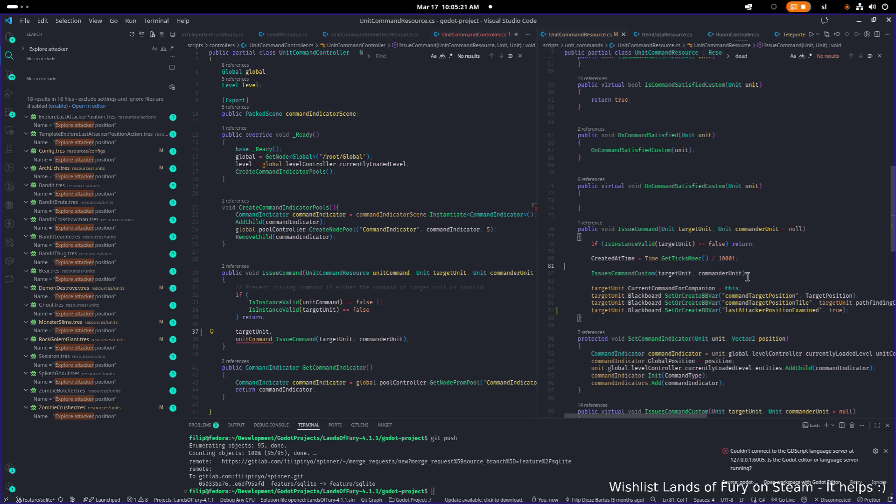
{"action": "left_click", "coordinate": [443, 330]}
Delete the unfinished 'targetUnit.' line 37 and save UnitCommandController.cs
{"action": "key", "text": "ctrl+BackSpace"}
{"action": "key", "text": "ctrl+BackSpace"}
{"action": "key", "text": "ctrl+BackSpace"}
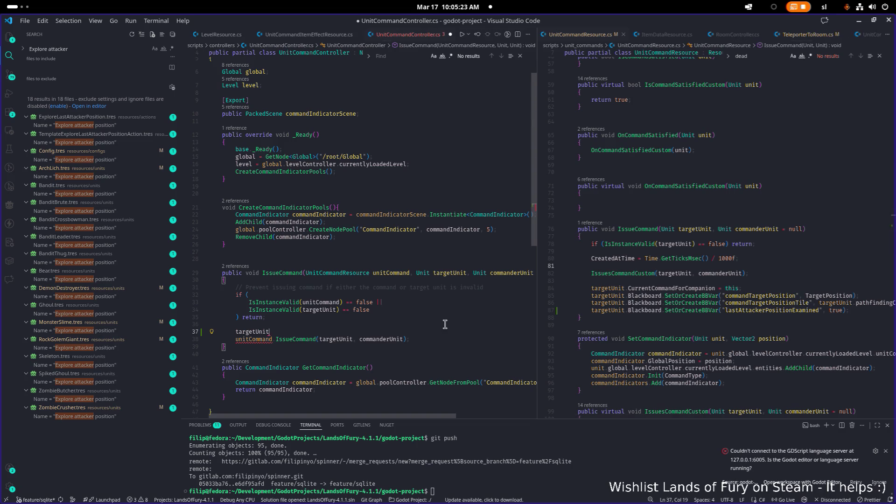
{"action": "key", "text": "BackSpace"}
{"action": "key", "text": "ctrl+s"}
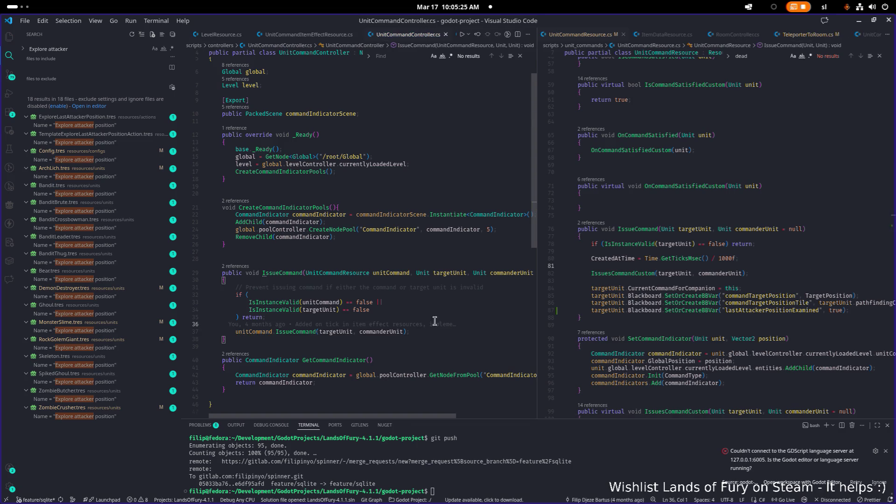
Review the line 35 early return, the new lastAttackerPositionExamined line, and IssueCommand's signature
{"action": "mouse_move", "coordinate": [434, 321]}
{"action": "left_click", "coordinate": [425, 319]}
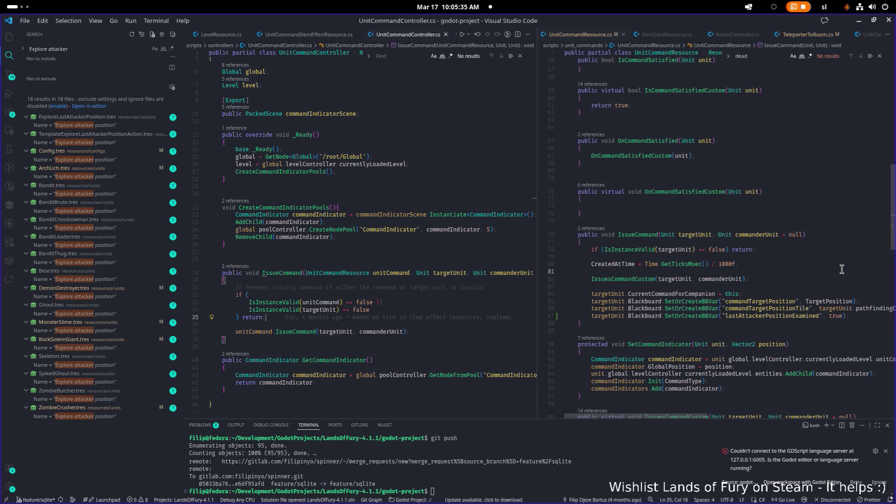
{"action": "scroll", "coordinate": [762, 251], "scroll_direction": "up", "scroll_amount": 1}
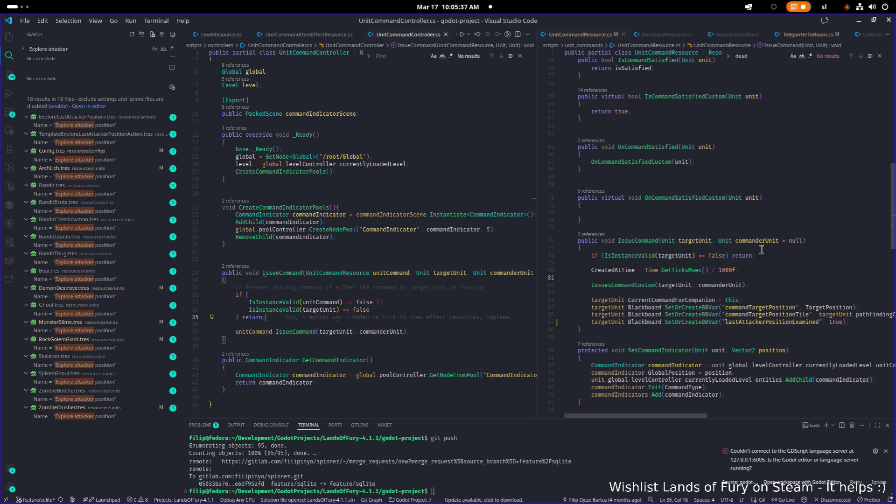
{"action": "left_click", "coordinate": [756, 324]}
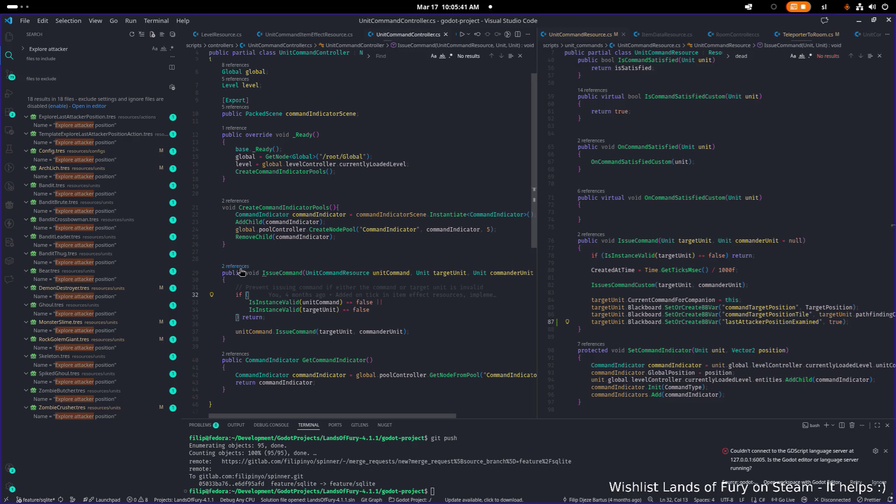
{"action": "left_click", "coordinate": [311, 282]}
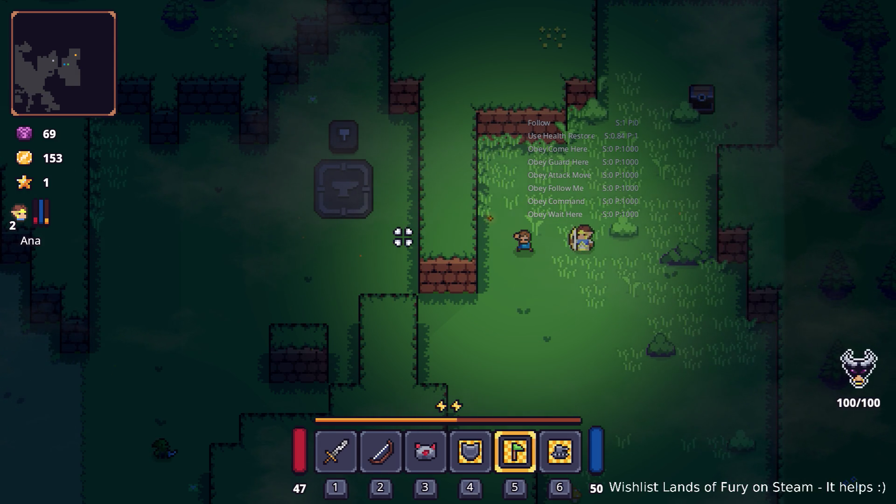
Equip the sword and walk the hero left toward the water with the companion following
{"action": "key", "text": "a"}
{"action": "key", "text": "1"}
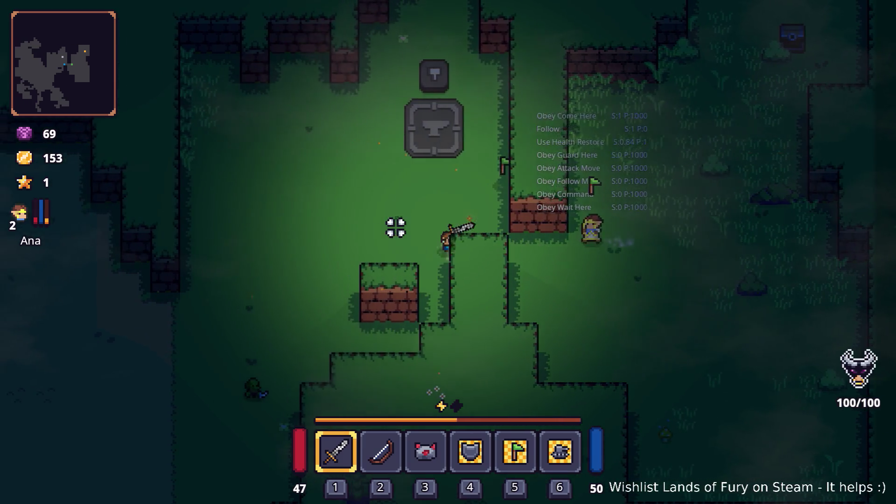
{"action": "key", "text": "a"}
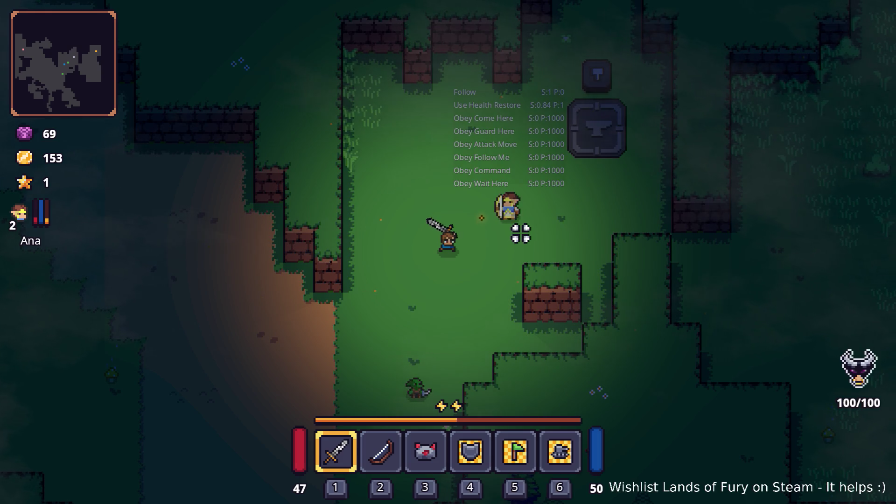
{"action": "key", "text": "a"}
{"action": "key", "text": "s"}
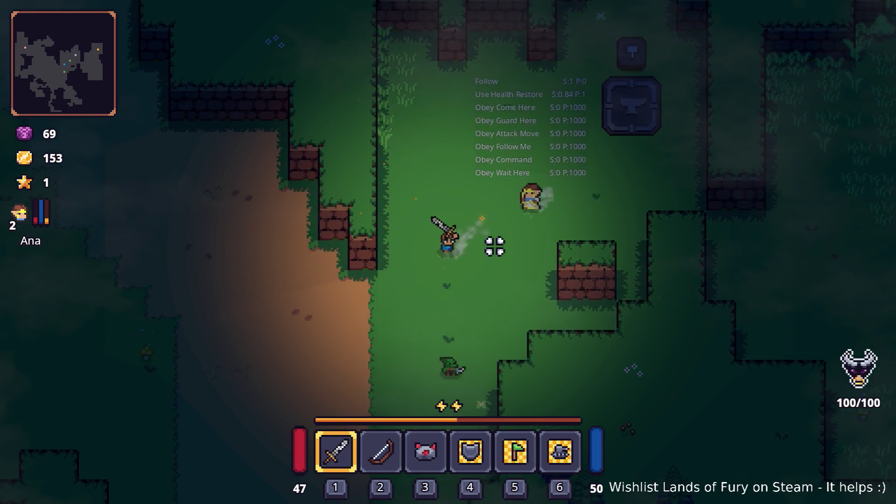
{"action": "key", "text": "a"}
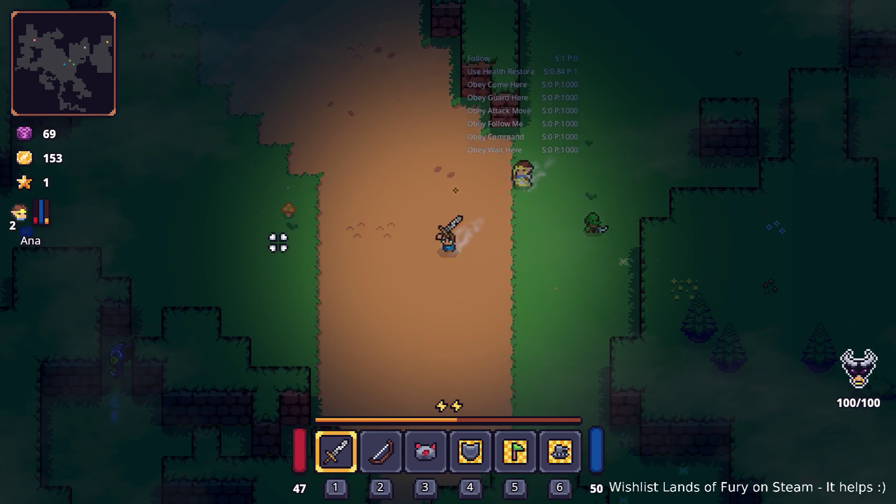
{"action": "key", "text": "w"}
{"action": "key", "text": "a"}
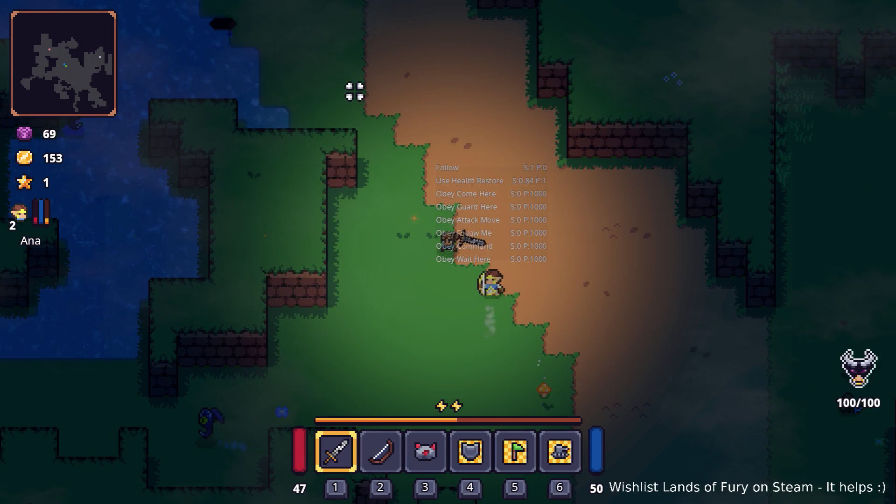
{"action": "key", "text": "w"}
{"action": "key", "text": "a"}
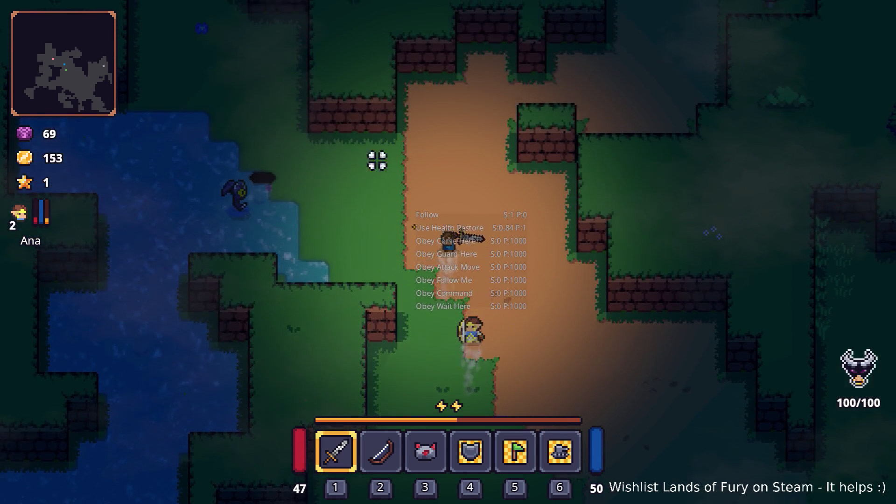
{"action": "key", "text": "w"}
{"action": "key", "text": "a"}
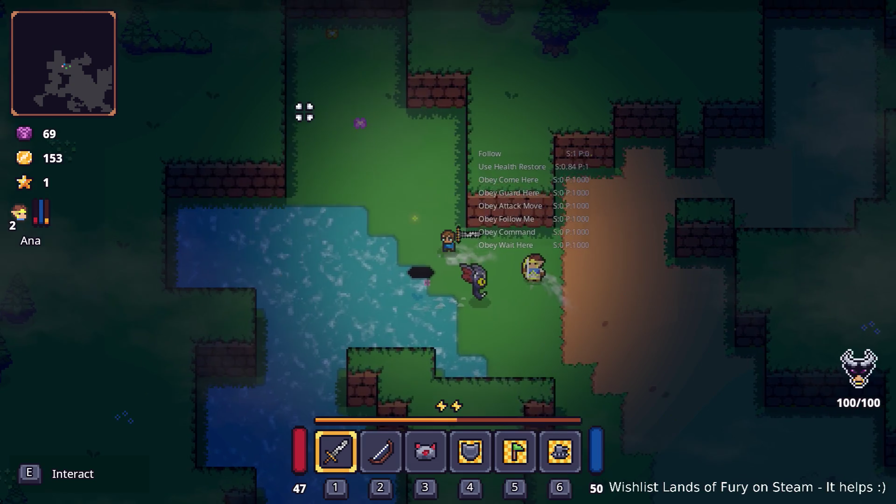
{"action": "key", "text": "w"}
{"action": "key", "text": "a"}
{"action": "key", "text": "d"}
{"action": "key", "text": "s"}
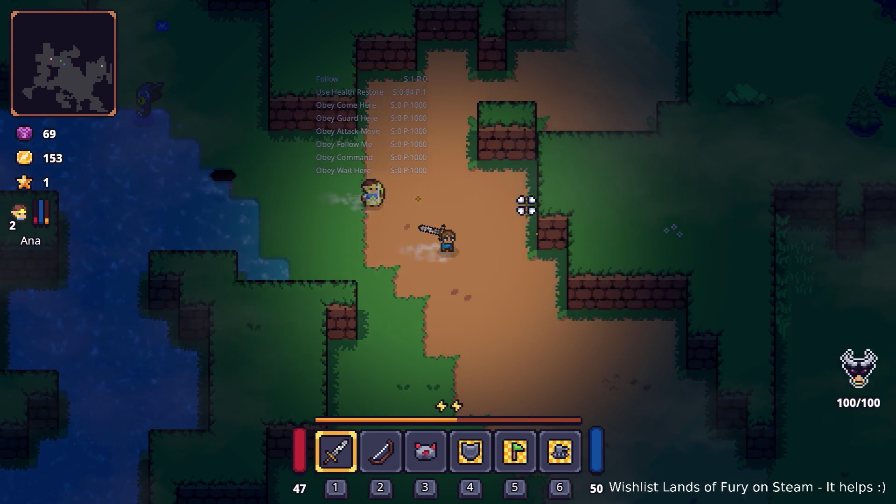
Walk across the clearing to the hooded character, hear ALMA's didra hint, and dismiss it
{"action": "key", "text": "w"}
{"action": "key", "text": "a"}
{"action": "key", "text": "a"}
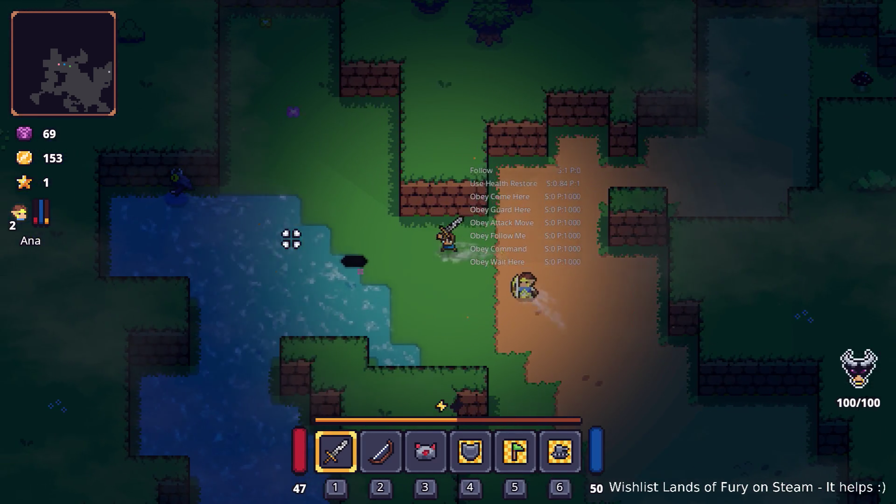
{"action": "key", "text": "d"}
{"action": "key", "text": "w"}
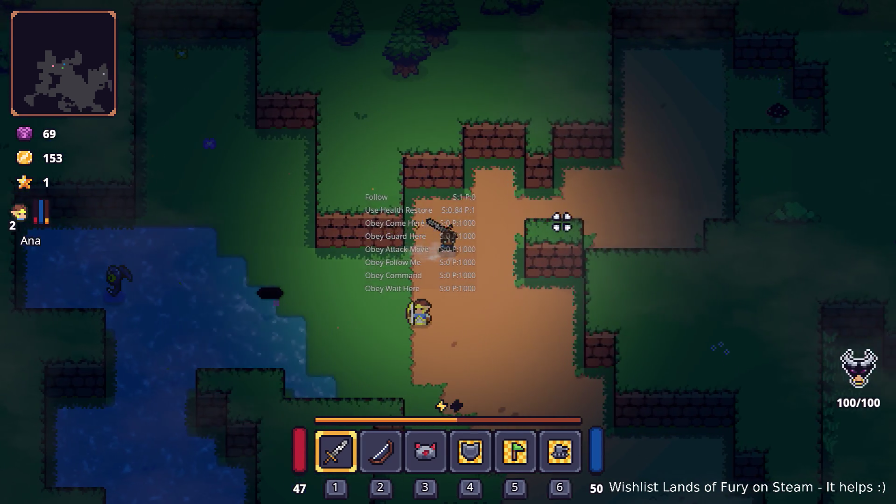
{"action": "key", "text": "d"}
{"action": "key", "text": "w"}
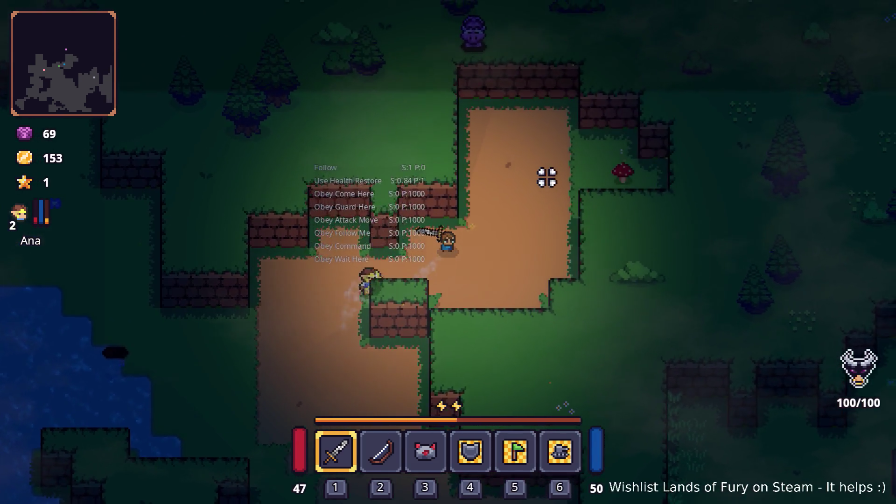
{"action": "key", "text": "d"}
{"action": "key", "text": "w"}
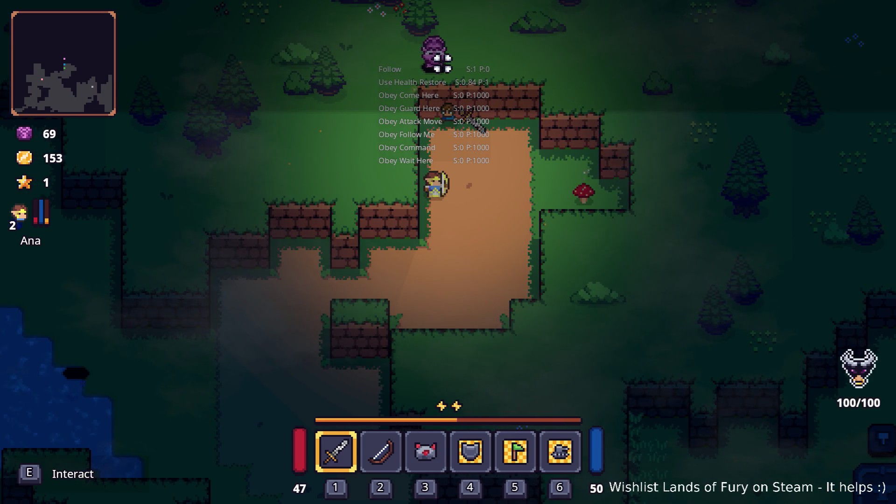
{"action": "key", "text": "e"}
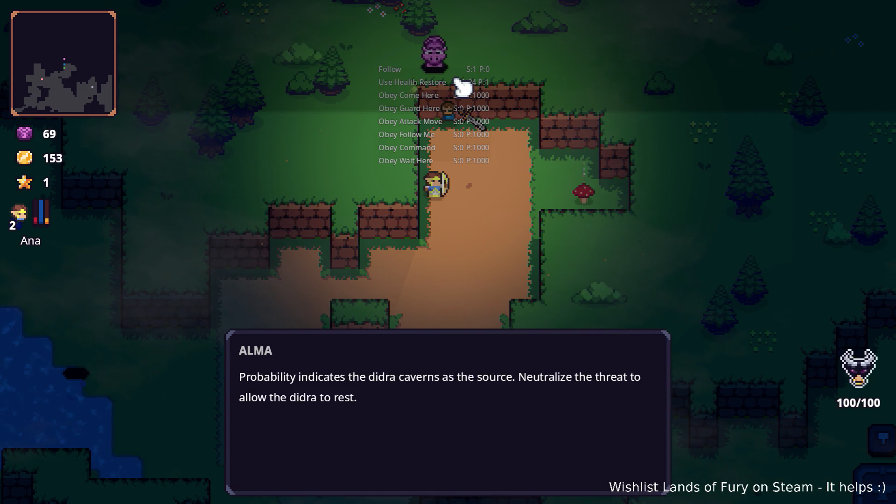
{"action": "left_click", "coordinate": [457, 81]}
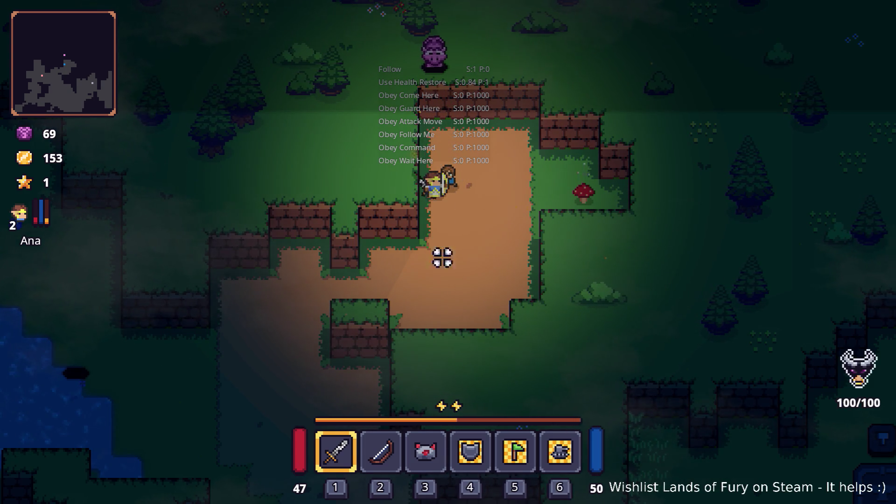
Walk west to the dark hole by the water and drop into the Lesser Didra Cavern
{"action": "key", "text": "s"}
{"action": "key", "text": "a"}
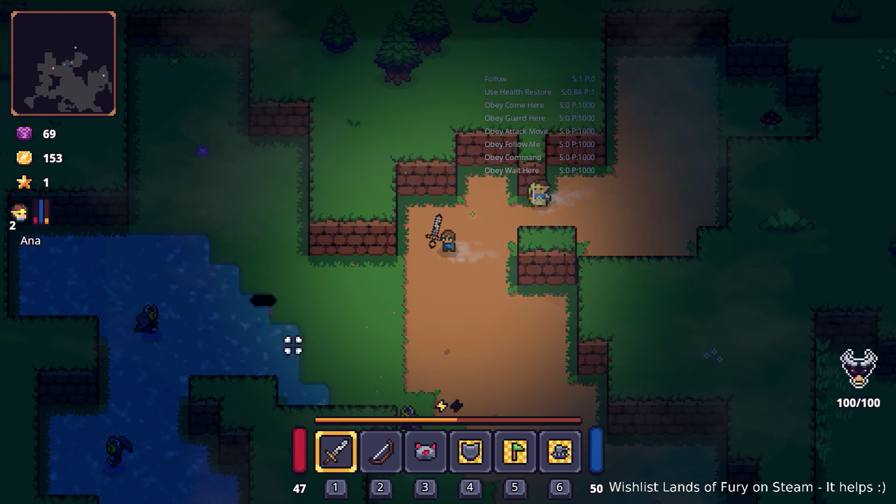
{"action": "key", "text": "a"}
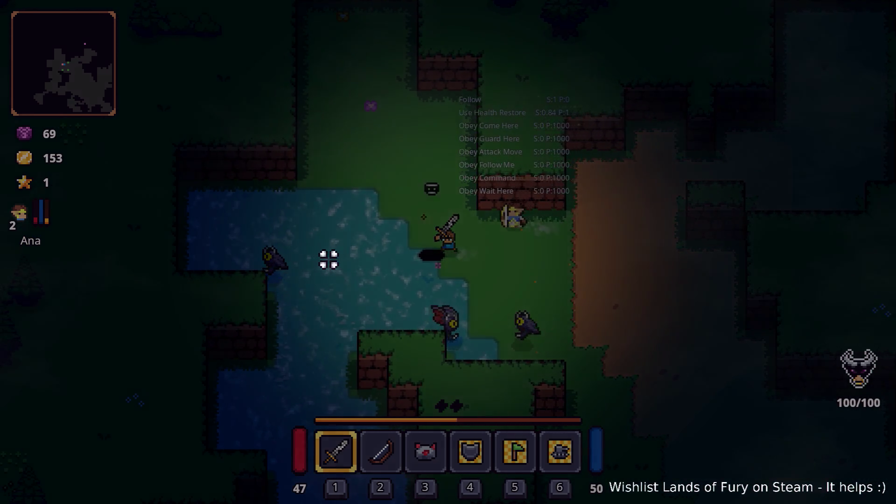
{"action": "key", "text": "a"}
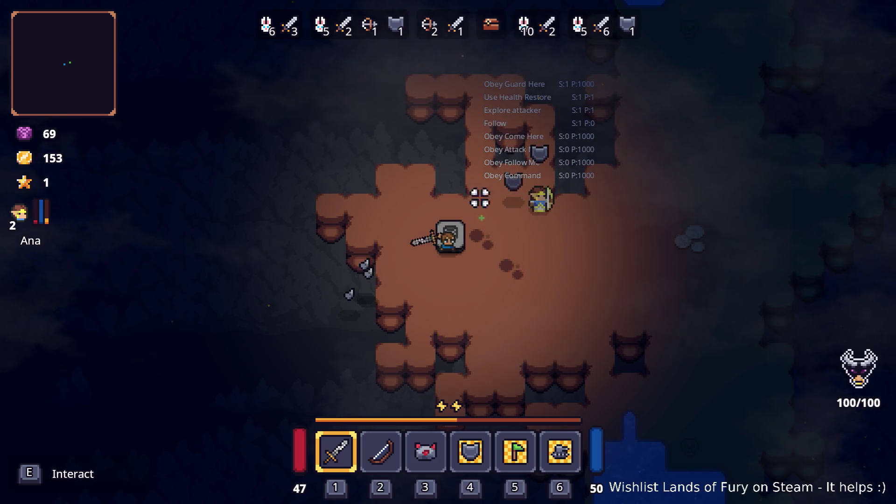
Walk into the cave to start wave 1/5 and slash the slimes while moving toward the companion
{"action": "key", "text": "d"}
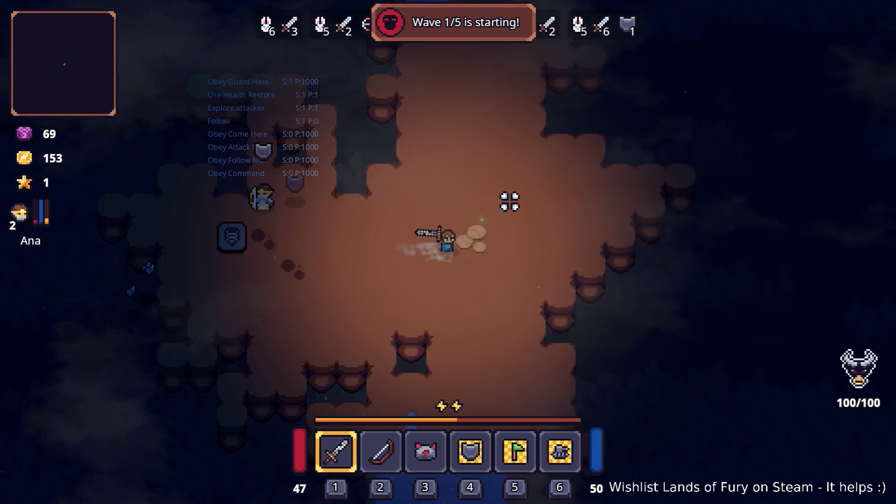
{"action": "key", "text": "s"}
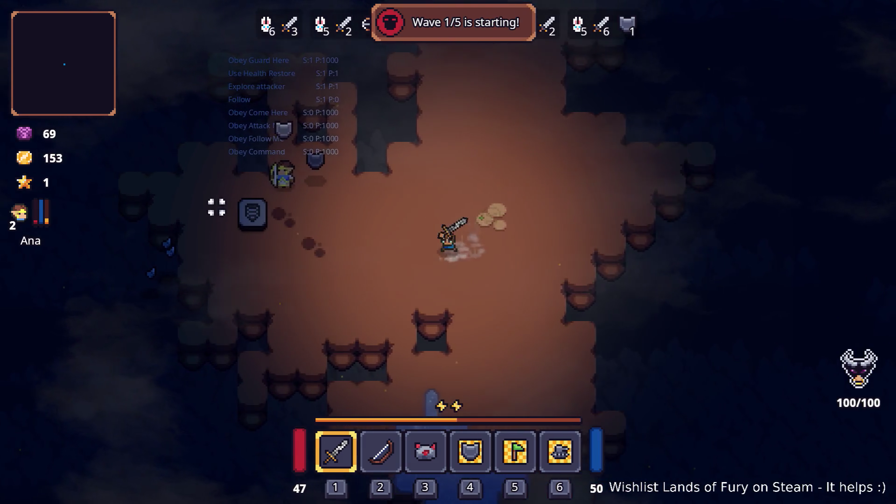
{"action": "key", "text": "w"}
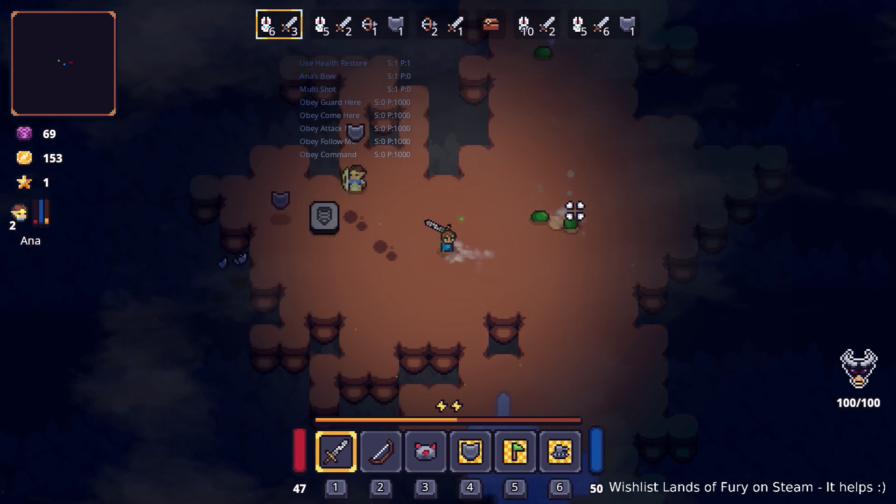
{"action": "left_click", "coordinate": [531, 183]}
{"action": "key", "text": "a"}
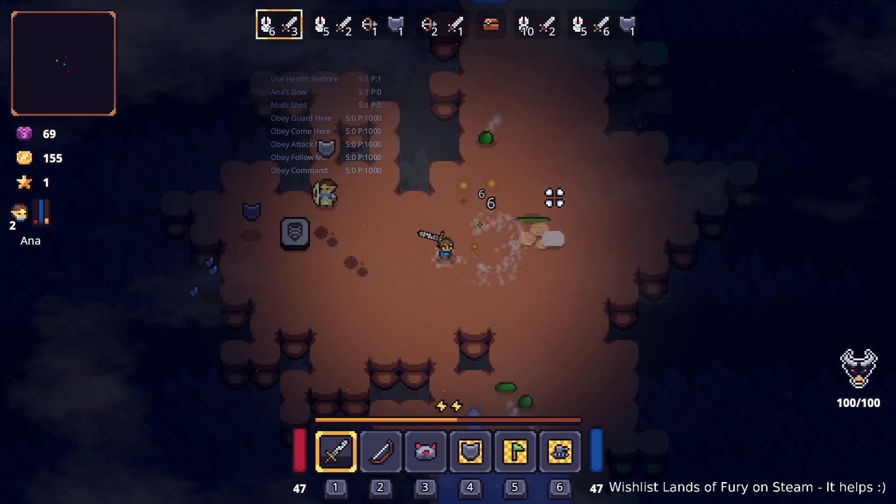
{"action": "left_click", "coordinate": [559, 201]}
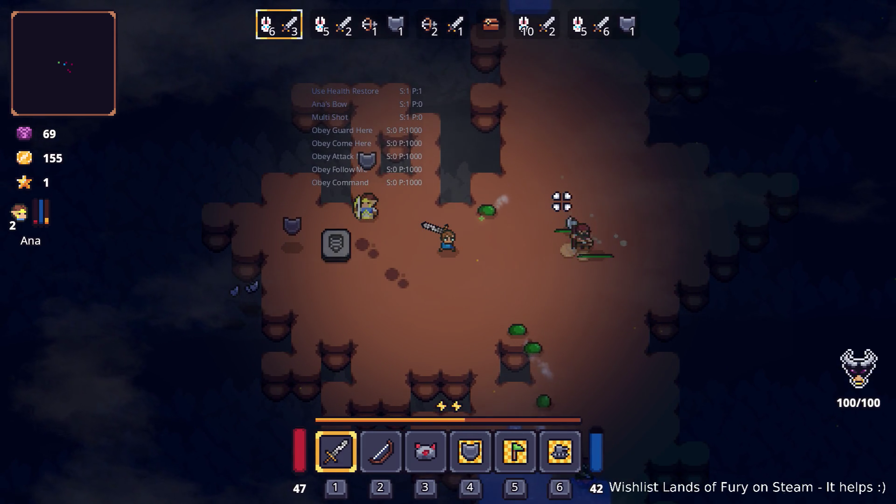
{"action": "key", "text": "a"}
{"action": "left_click", "coordinate": [562, 201]}
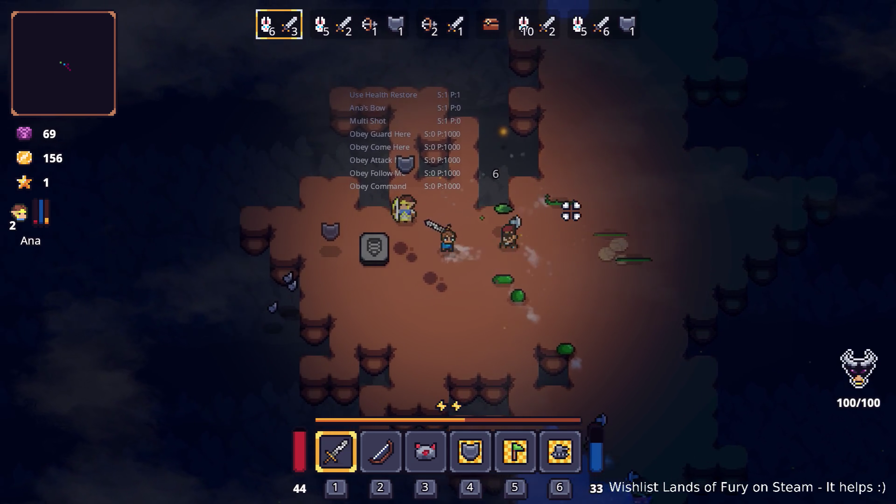
{"action": "key", "text": "a"}
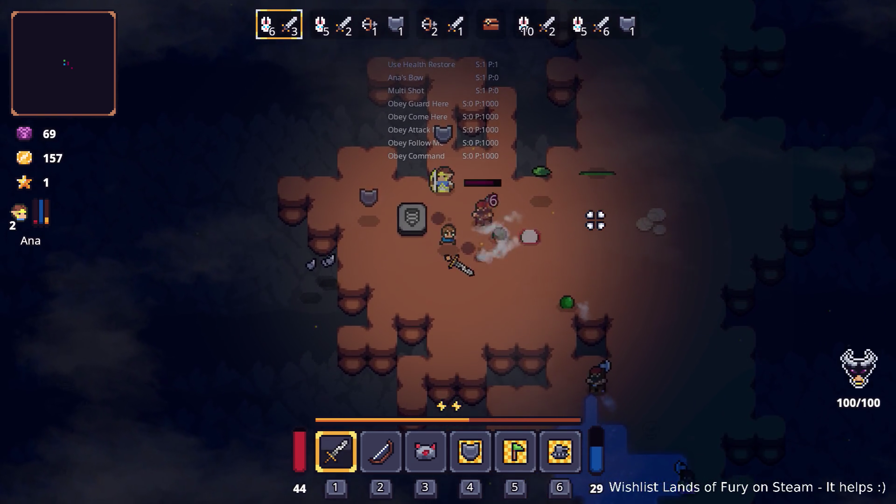
{"action": "left_click", "coordinate": [565, 211]}
{"action": "key", "text": "a"}
{"action": "key", "text": "w"}
{"action": "left_click", "coordinate": [593, 224]}
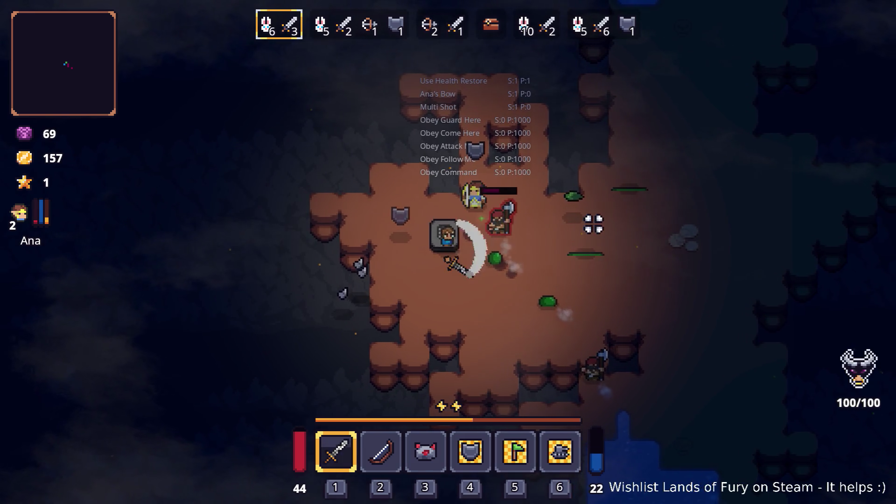
Check the inventory between sword swings at the axe enemy, then walk right to the goo
{"action": "key", "text": "Tab"}
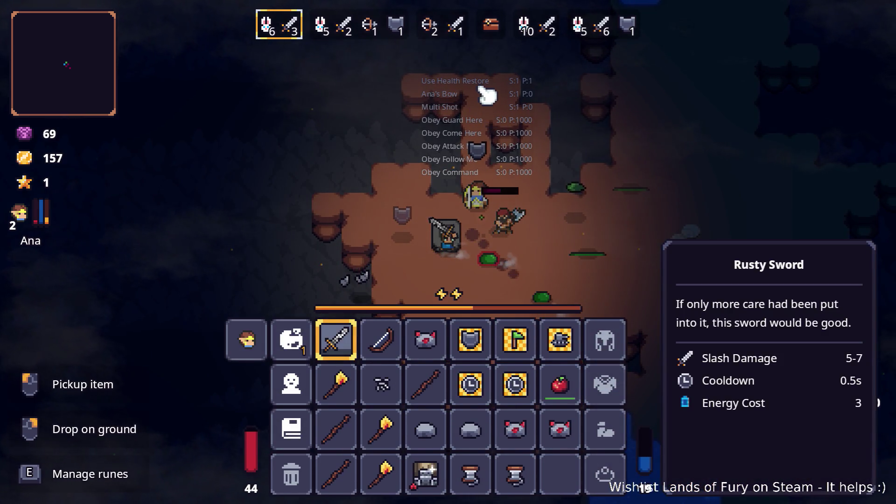
{"action": "key", "text": "Tab"}
{"action": "left_click", "coordinate": [518, 145]}
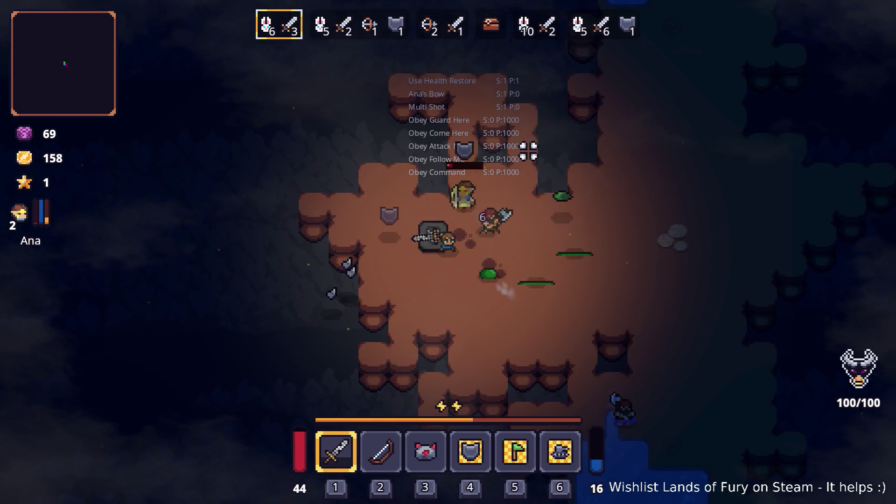
{"action": "left_click", "coordinate": [558, 162]}
{"action": "key", "text": "Tab"}
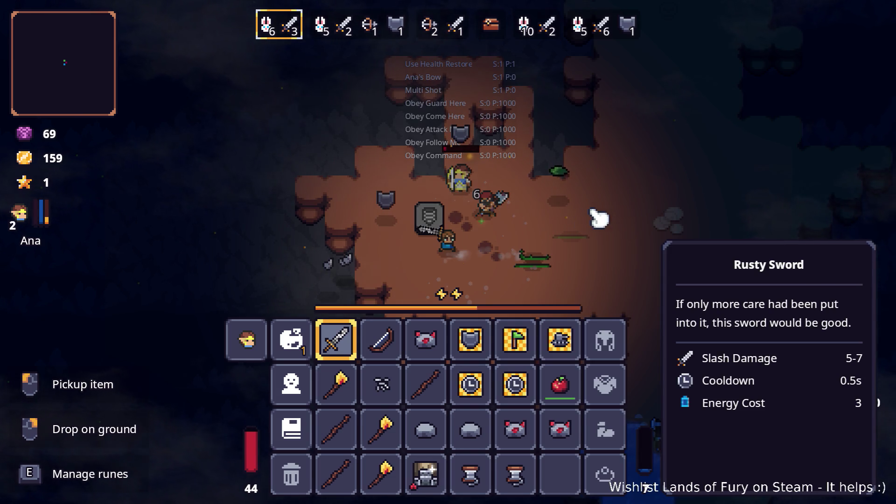
{"action": "key", "text": "Tab"}
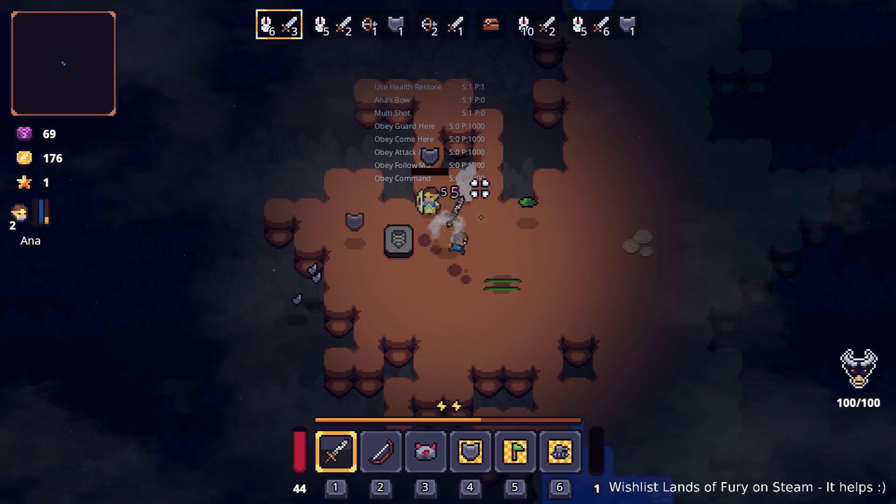
{"action": "key", "text": "d"}
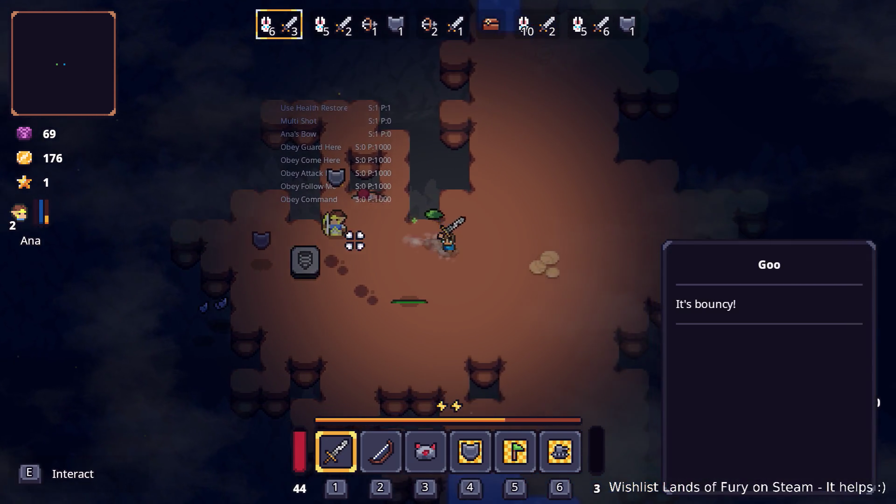
{"action": "key", "text": "Tab"}
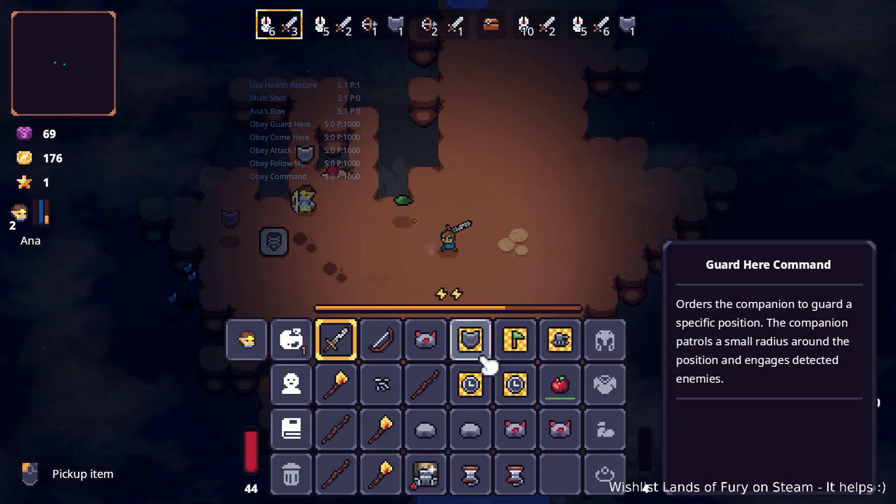
{"action": "key", "text": "Tab"}
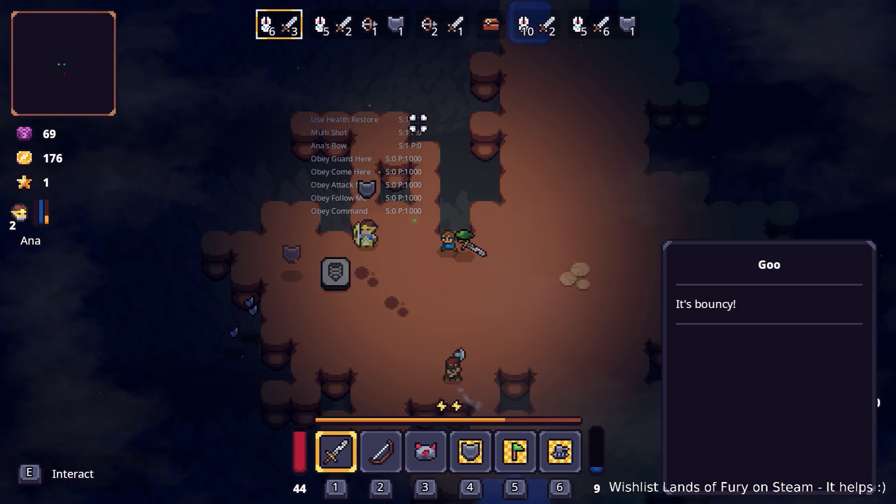
Dash across the cave and finish the axe enemy, raising gold to 210 as wave 2/5 begins
{"action": "key", "text": "s"}
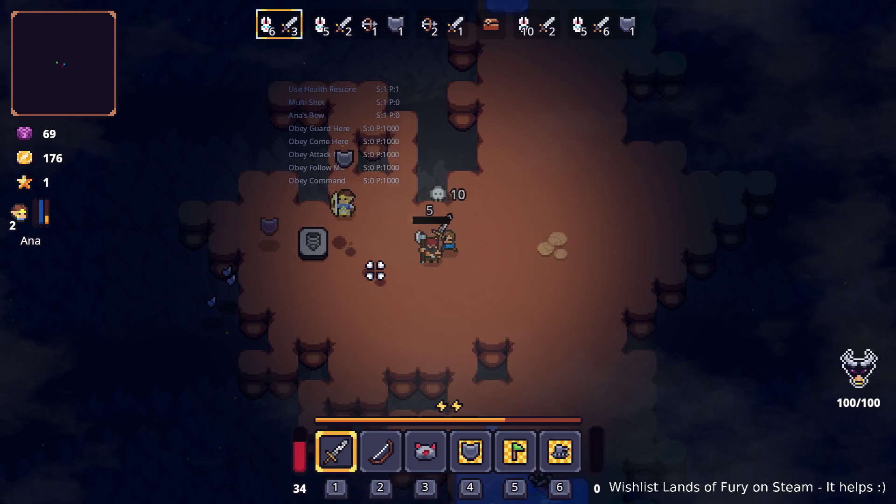
{"action": "key", "text": "a"}
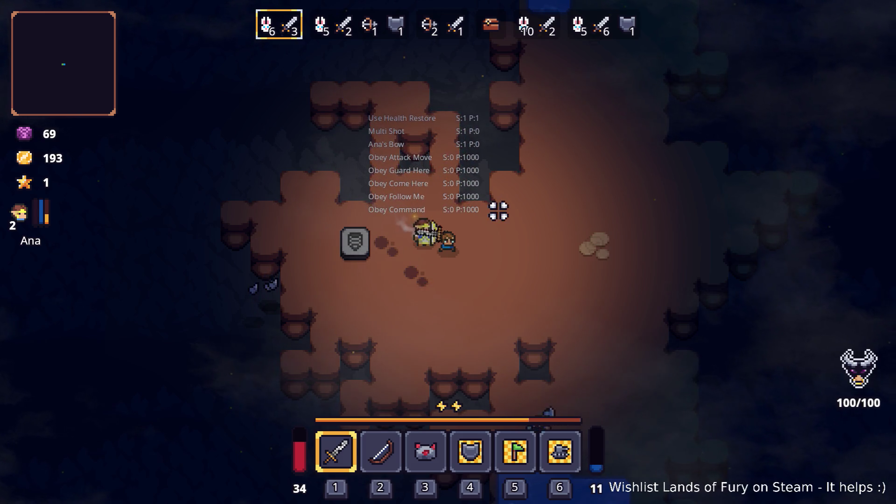
{"action": "key", "text": "d"}
{"action": "key", "text": "s"}
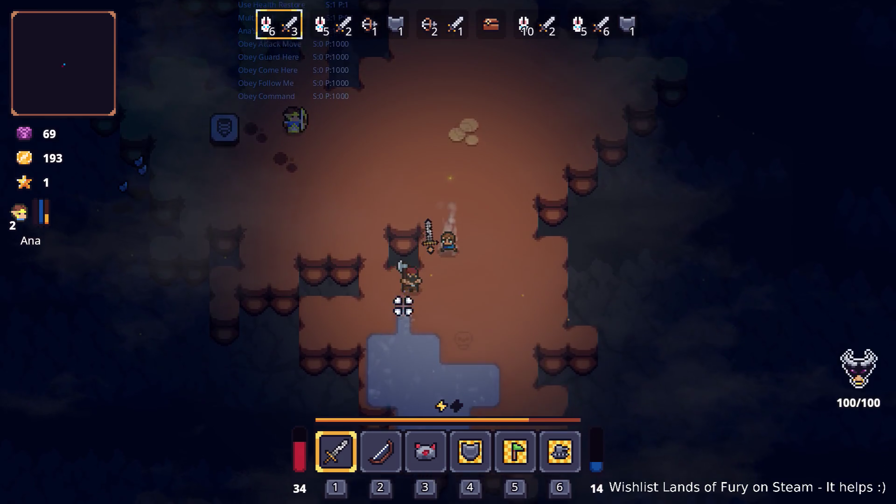
{"action": "left_click", "coordinate": [403, 307]}
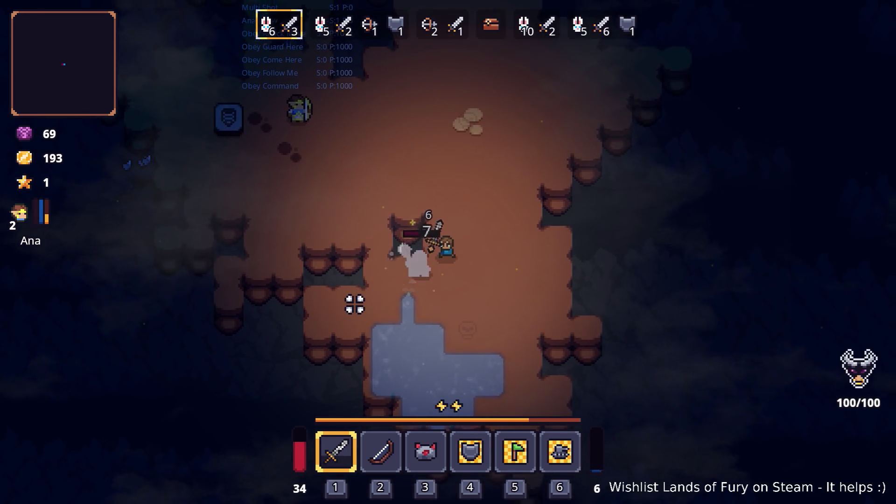
Socket a rune from the inventory into the Rusty Sword's rune slot
{"action": "key", "text": "i"}
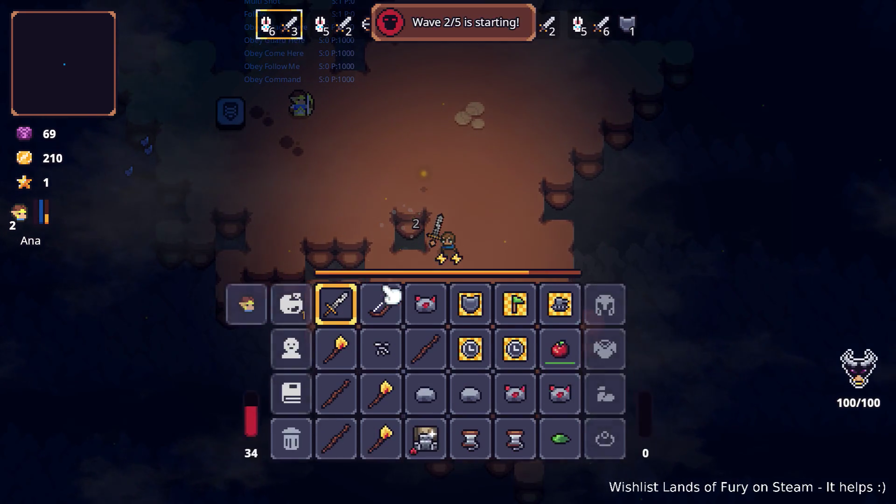
{"action": "key", "text": "e"}
{"action": "left_click", "coordinate": [384, 262]}
{"action": "left_click", "coordinate": [382, 197]}
{"action": "key", "text": "Escape"}
{"action": "key", "text": "i"}
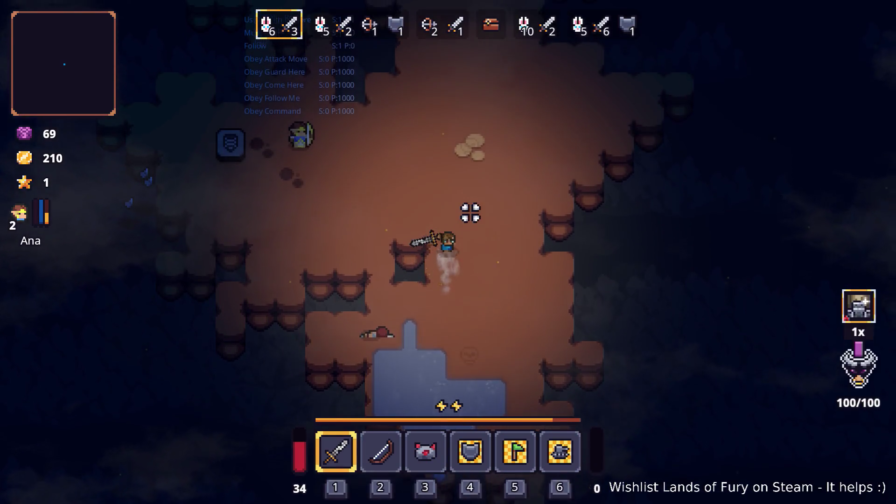
{"action": "key", "text": "i"}
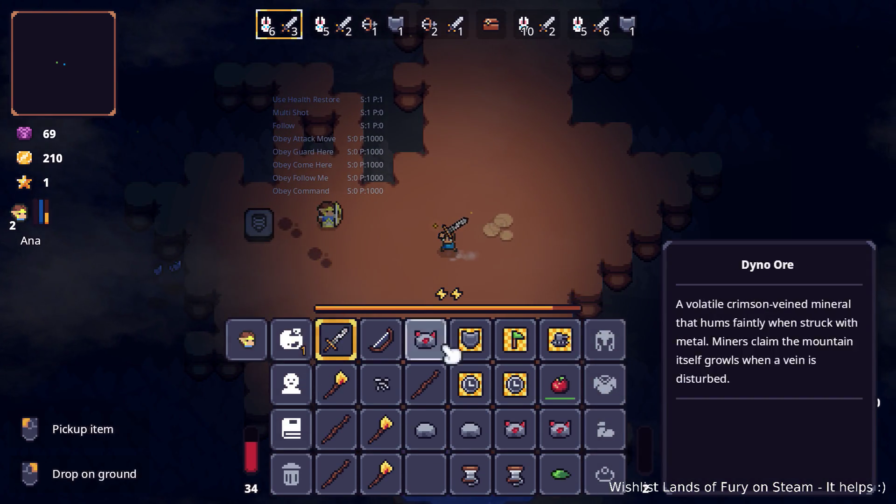
{"action": "key", "text": "i"}
Walk the hero through the cave and attack the wave 2 slimes with the sword
{"action": "key", "text": "a"}
{"action": "key", "text": "Tab"}
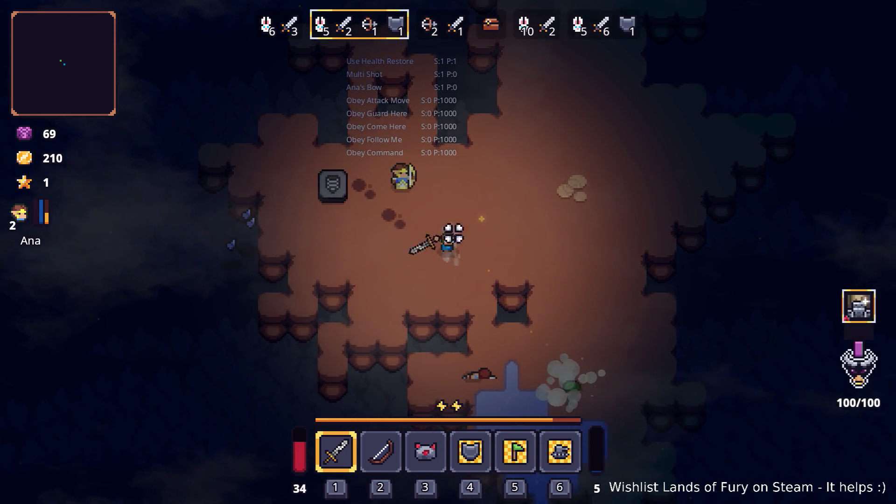
{"action": "key", "text": "d"}
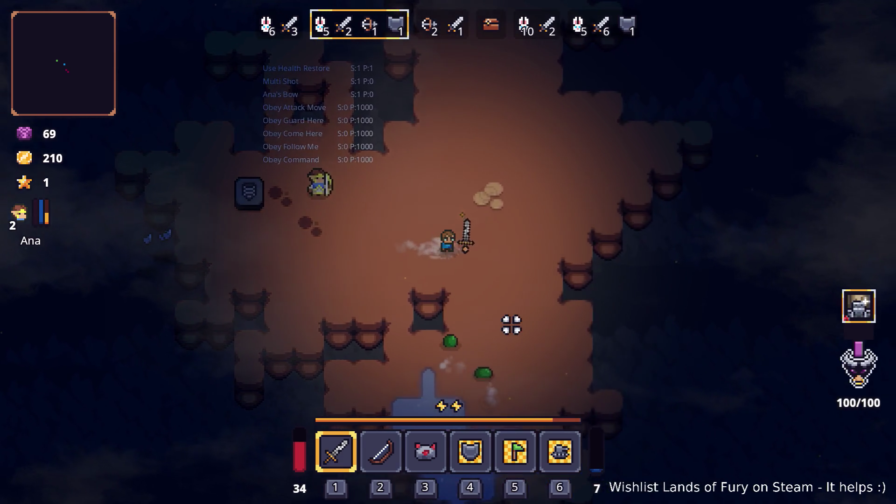
{"action": "key", "text": "s"}
{"action": "key", "text": "s"}
{"action": "key", "text": "d"}
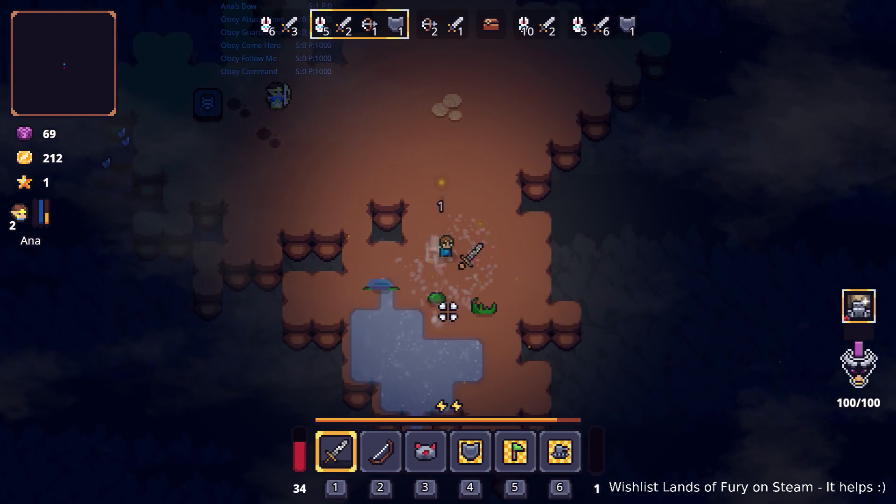
{"action": "key", "text": "w"}
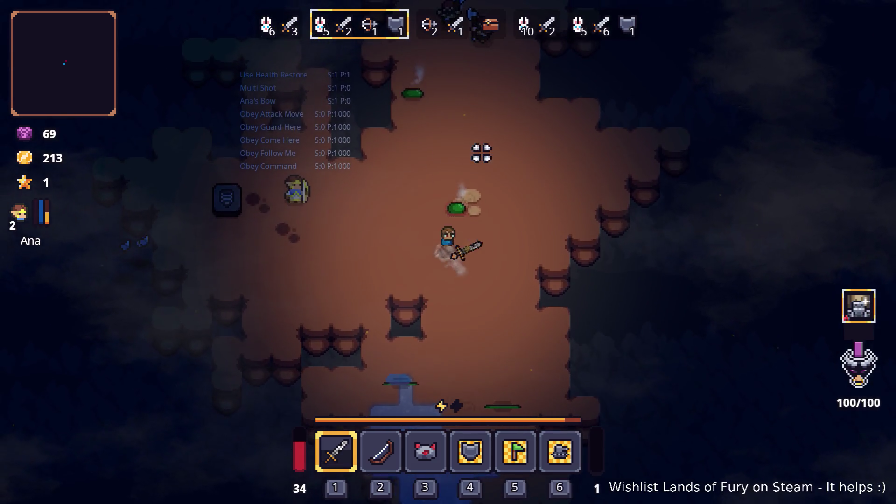
{"action": "key", "text": "w"}
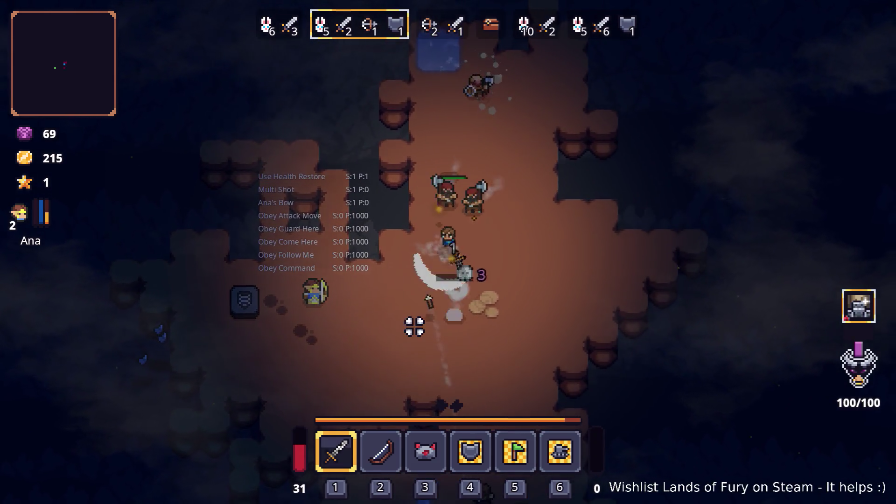
Switch to the bow (2), glance at the inventory, then return to the sword (1)
{"action": "key", "text": "2"}
{"action": "key", "text": "d"}
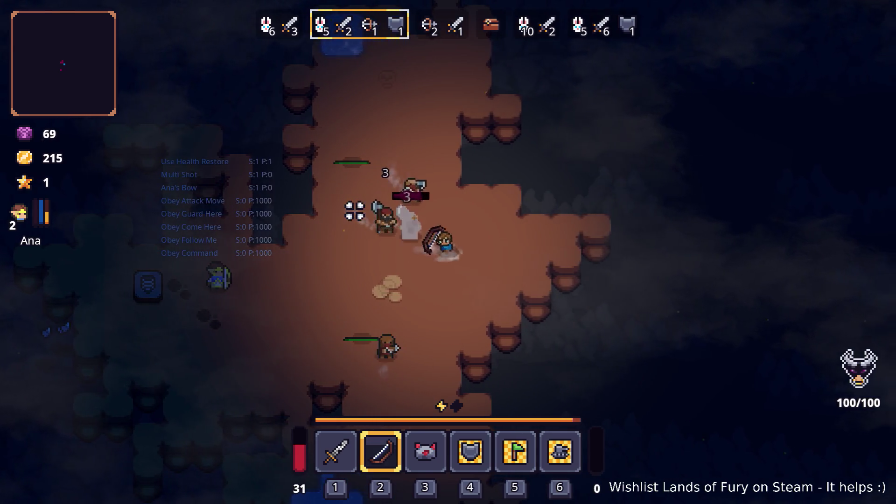
{"action": "key", "text": "i"}
{"action": "key", "text": "i"}
{"action": "key", "text": "d"}
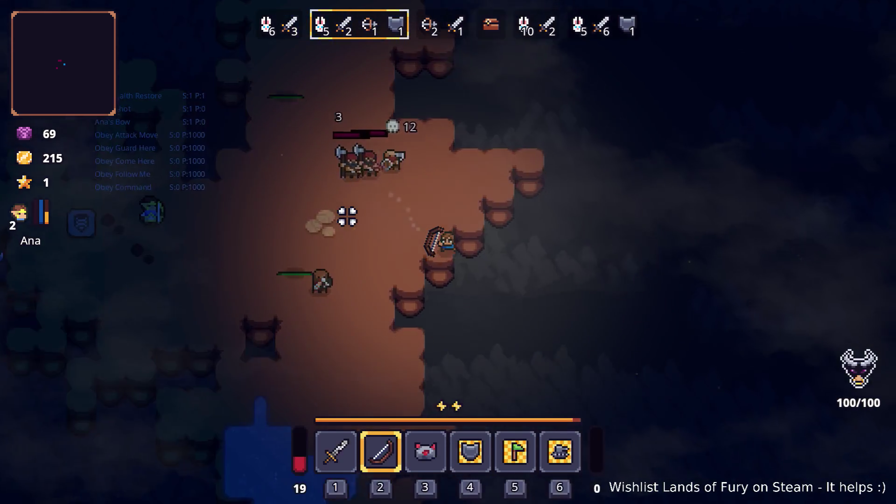
{"action": "key", "text": "a"}
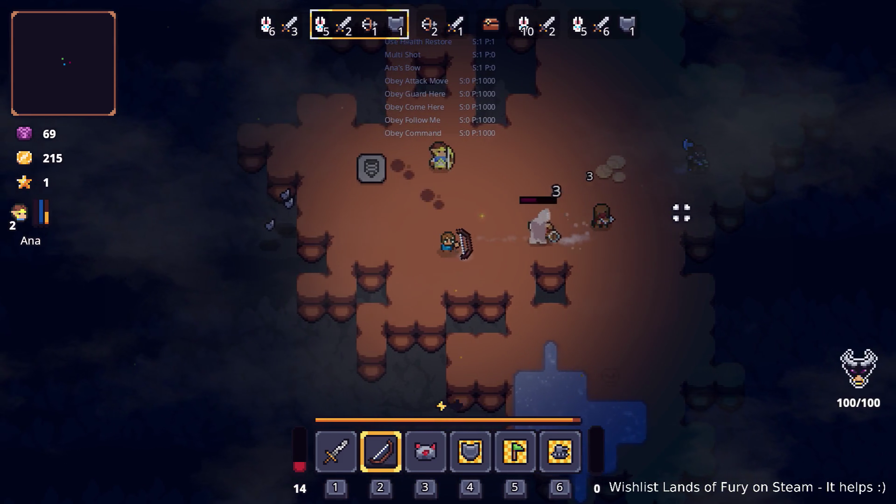
{"action": "key", "text": "a"}
{"action": "key", "text": "w"}
{"action": "key", "text": "1"}
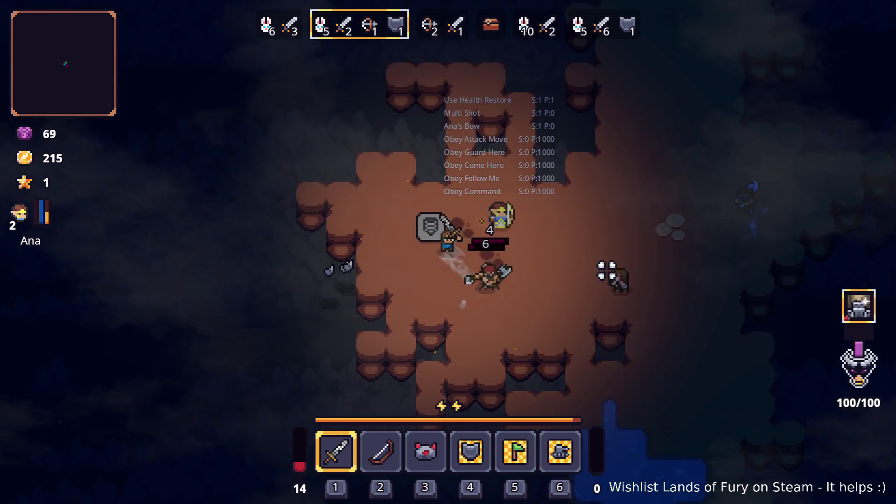
Maneuver left and right around the enemy group, swinging the sword at nearby foes
{"action": "key", "text": "a"}
{"action": "key", "text": "s"}
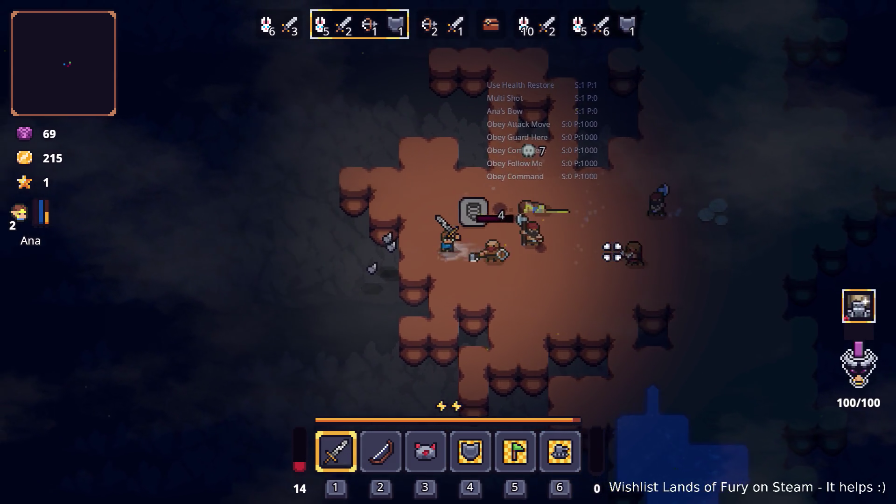
{"action": "key", "text": "w"}
{"action": "key", "text": "a"}
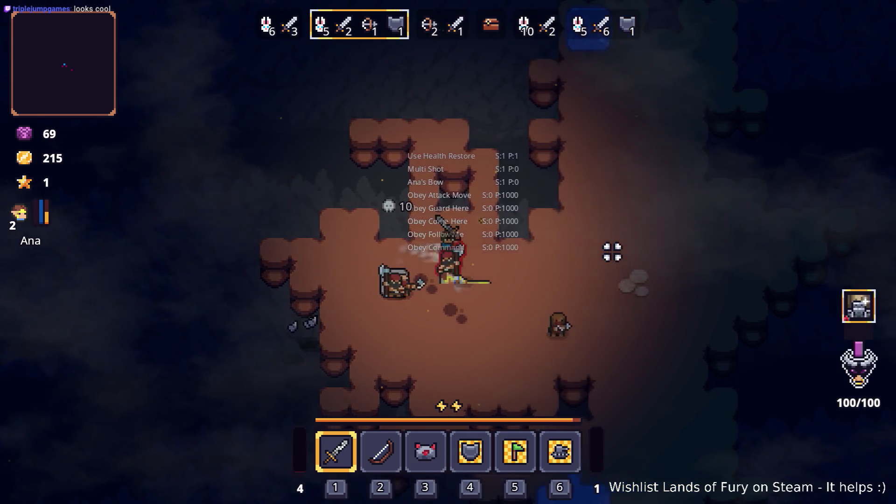
{"action": "key", "text": "d"}
{"action": "key", "text": "s"}
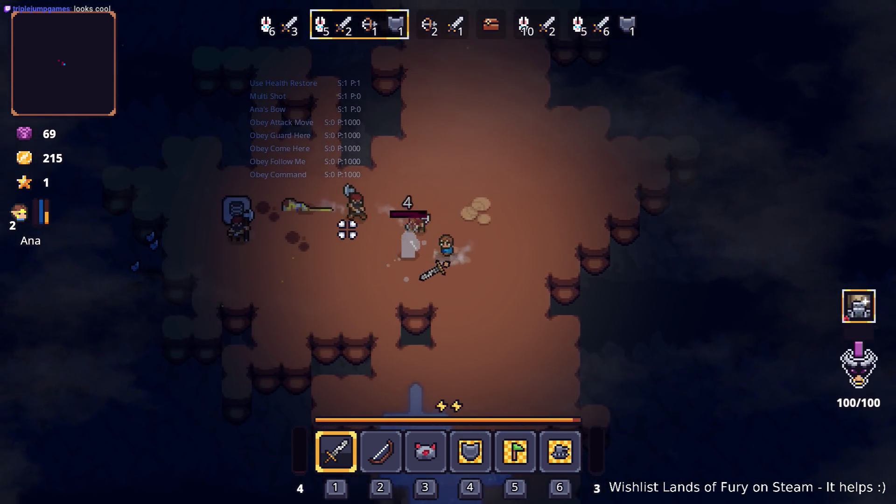
{"action": "key", "text": "d"}
{"action": "key", "text": "w"}
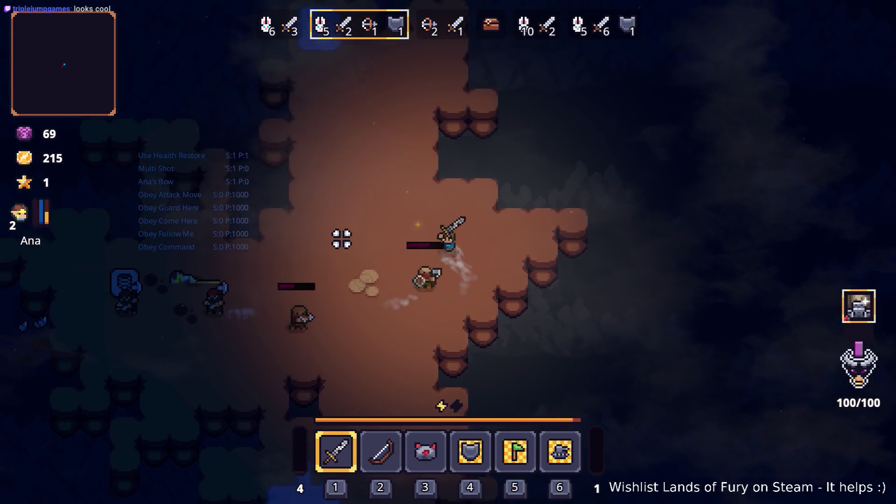
Slash the remaining enemies until the run ends at Game over with 28 kills and 249 gold
{"action": "key", "text": "a"}
{"action": "key", "text": "w"}
{"action": "left_click", "coordinate": [560, 302]}
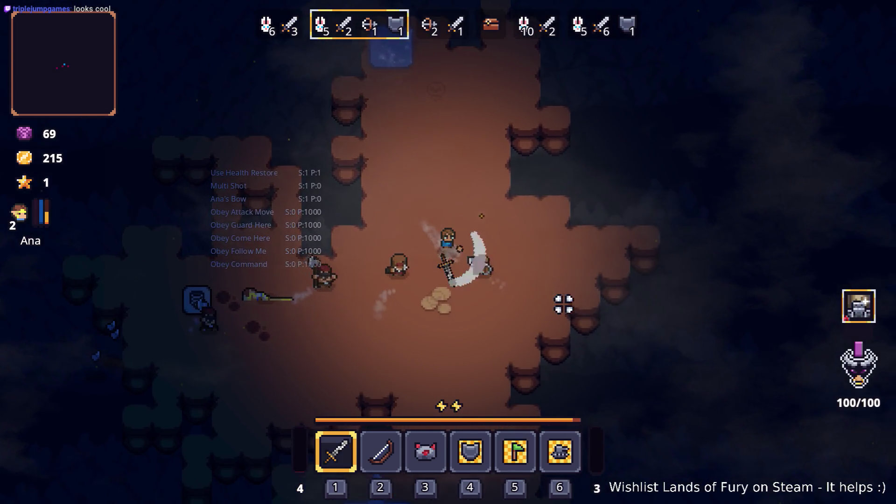
{"action": "key", "text": "w"}
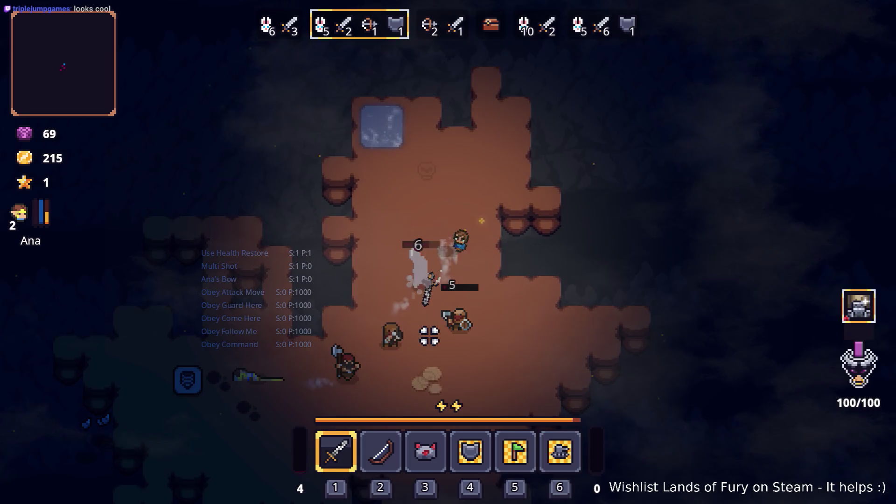
{"action": "key", "text": "w"}
{"action": "key", "text": "a"}
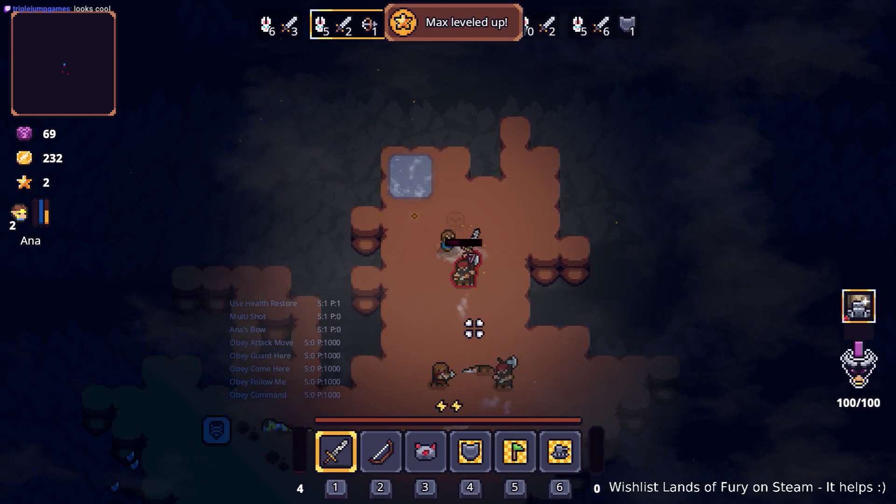
{"action": "key", "text": "a"}
{"action": "key", "text": "s"}
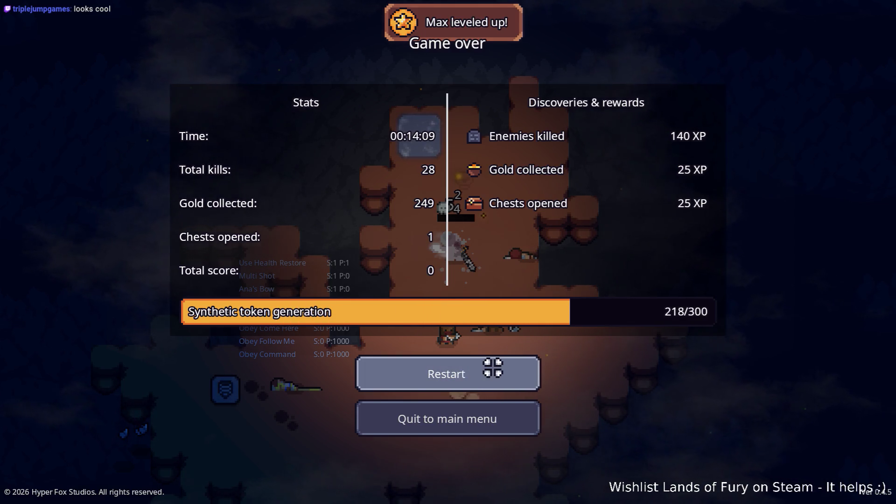
Restart after Game over, then quit Lands of Fury to the desktop from the pause menu
{"action": "left_click", "coordinate": [497, 366]}
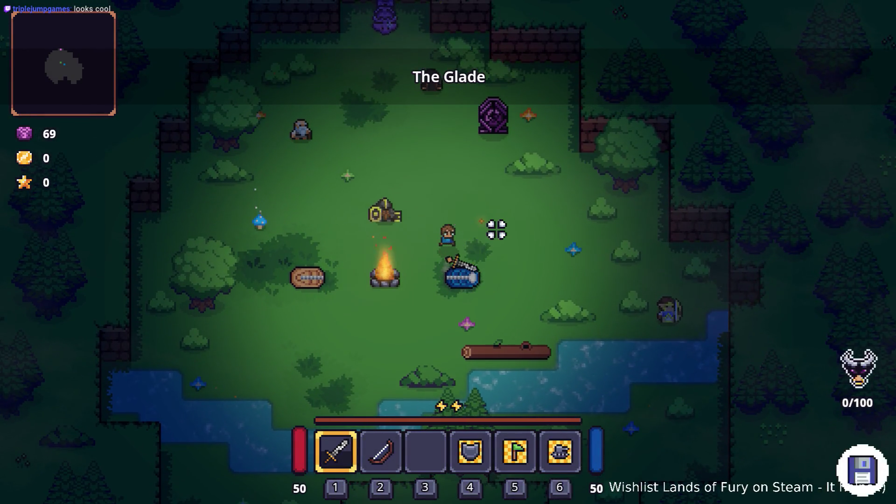
{"action": "key", "text": "Escape"}
{"action": "left_click", "coordinate": [460, 426]}
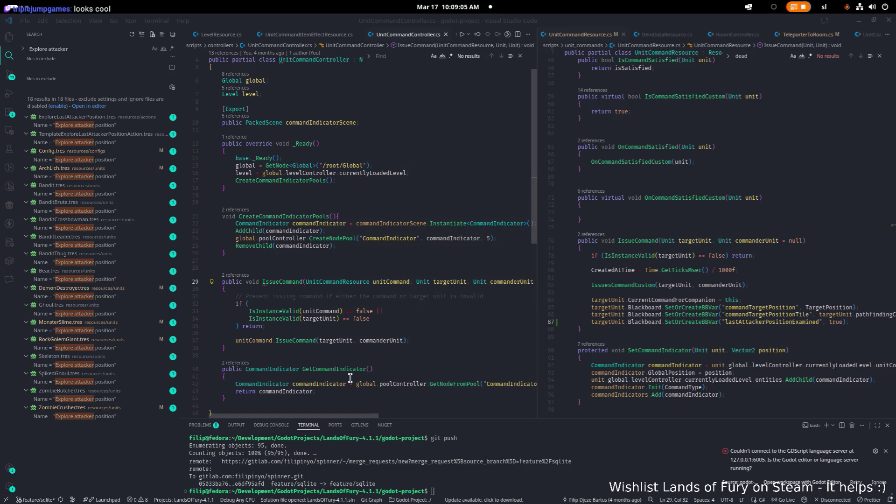
Dismiss the VS Code language server warning and switch to Godot showing Config.tres
{"action": "left_click", "coordinate": [432, 385]}
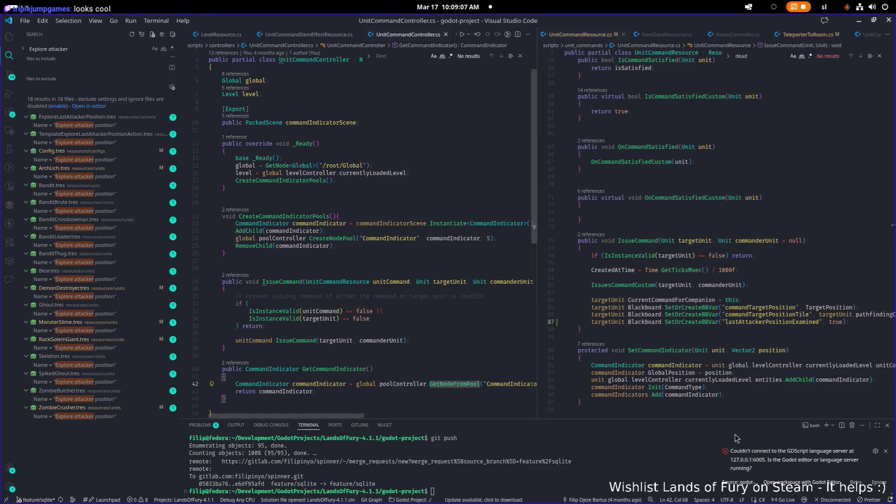
{"action": "left_click", "coordinate": [887, 452]}
{"action": "left_click", "coordinate": [511, 316]}
{"action": "key", "text": "alt+Tab"}
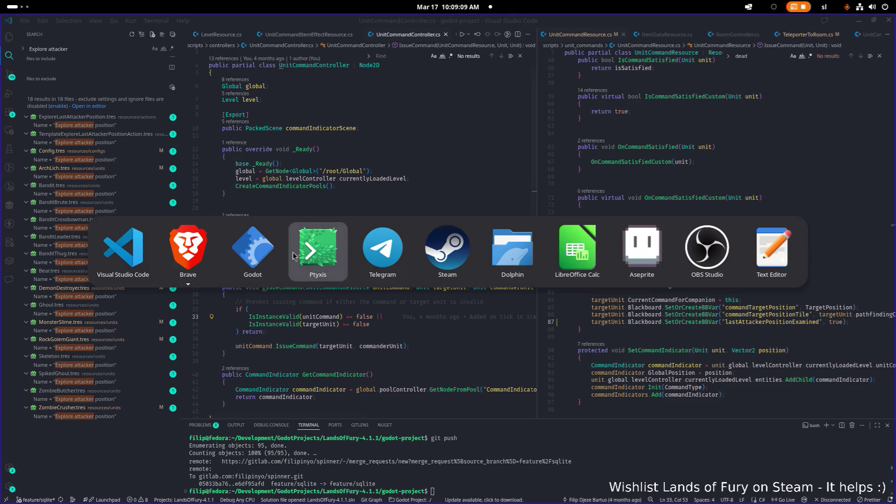
{"action": "left_click", "coordinate": [253, 253]}
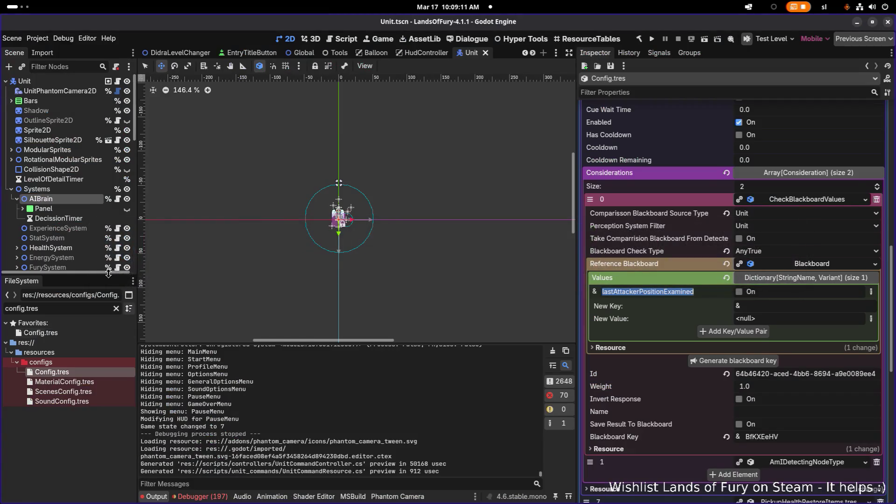